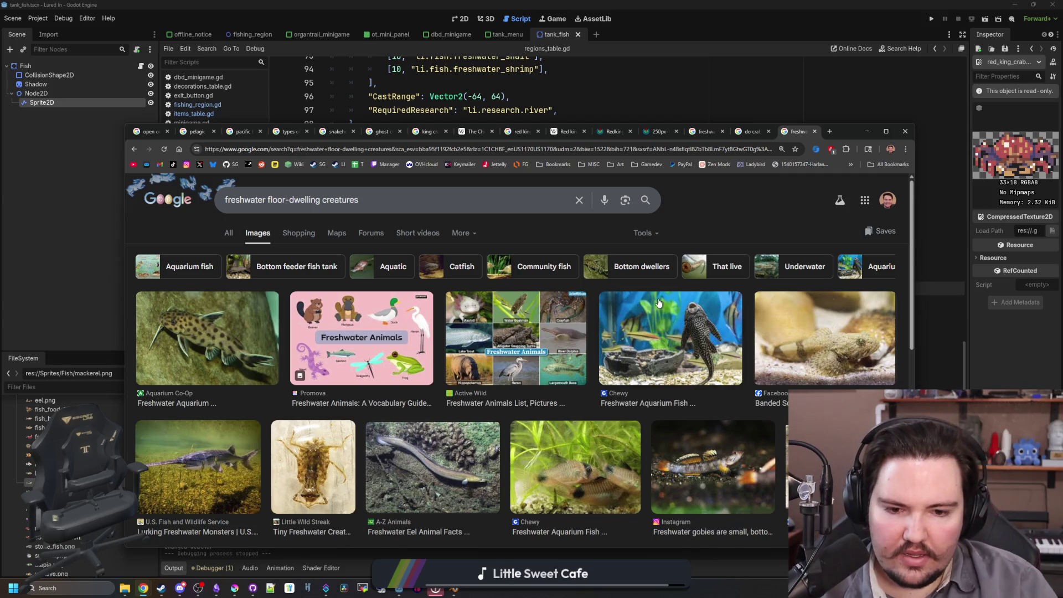
# - Scroll the image results and briefly preview, then close, the platypus image
pyautogui.scroll(-3, 660, 303)
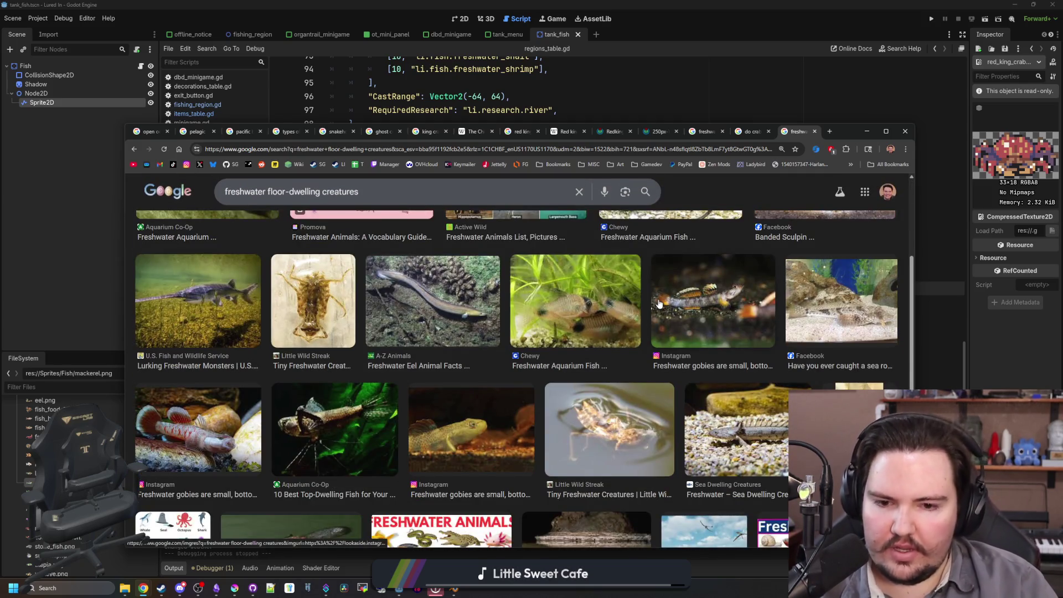
pyautogui.scroll(-3, 660, 304)
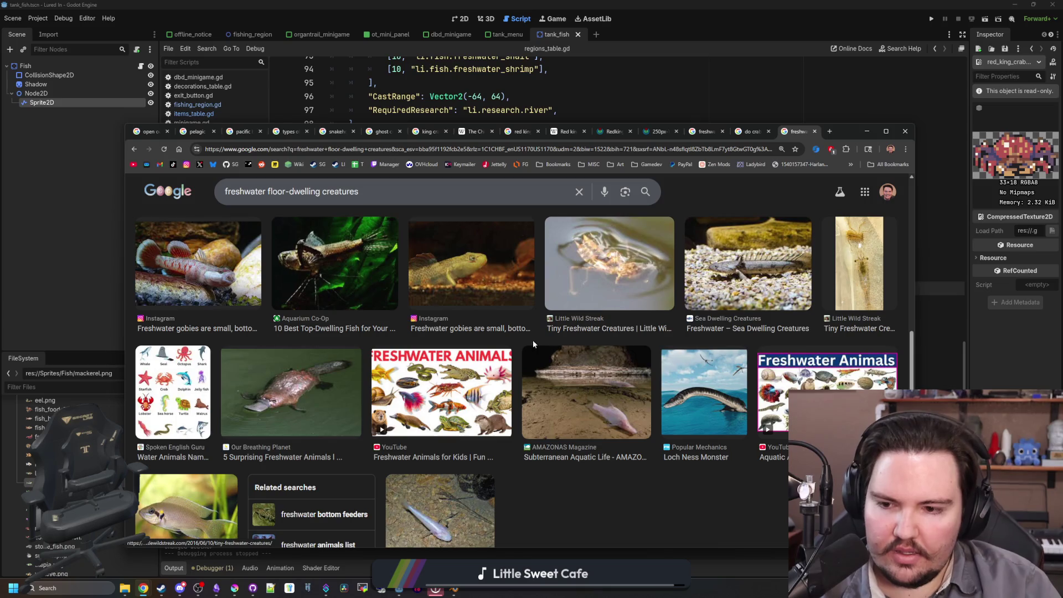
pyautogui.click(287, 405)
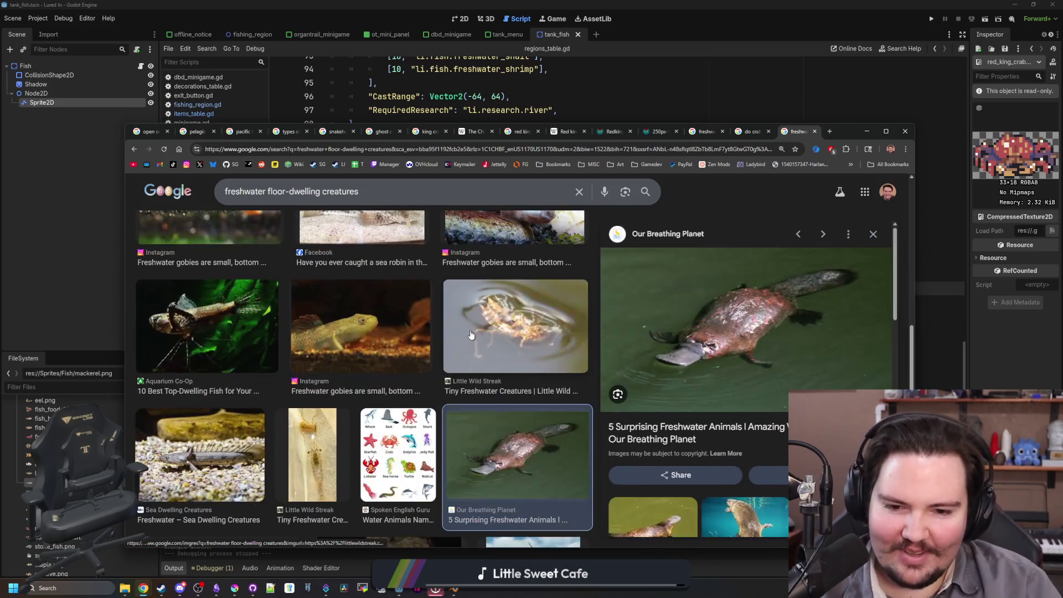
pyautogui.click(875, 234)
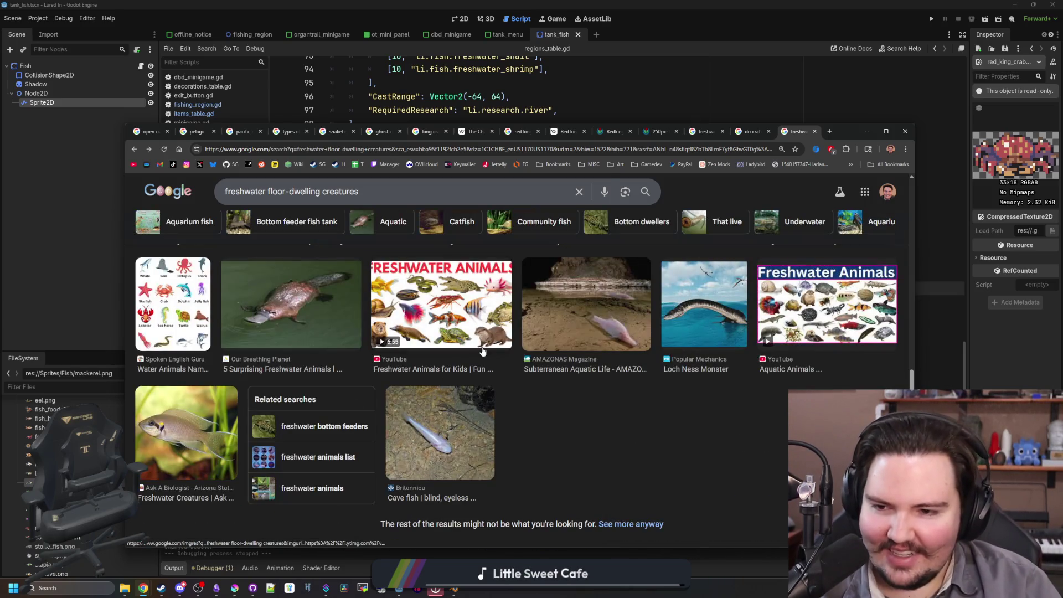
pyautogui.scroll(10, 417, 381)
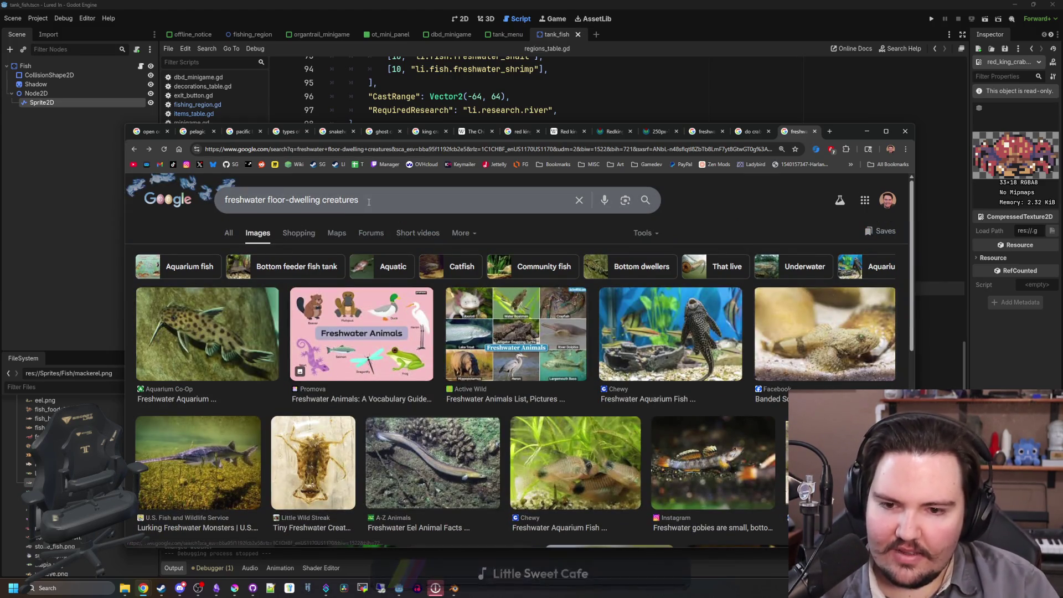
# - Replace the query with 'fish that craw on the bottom' and search
pyautogui.moveTo(360, 201); pyautogui.dragTo(205, 206)
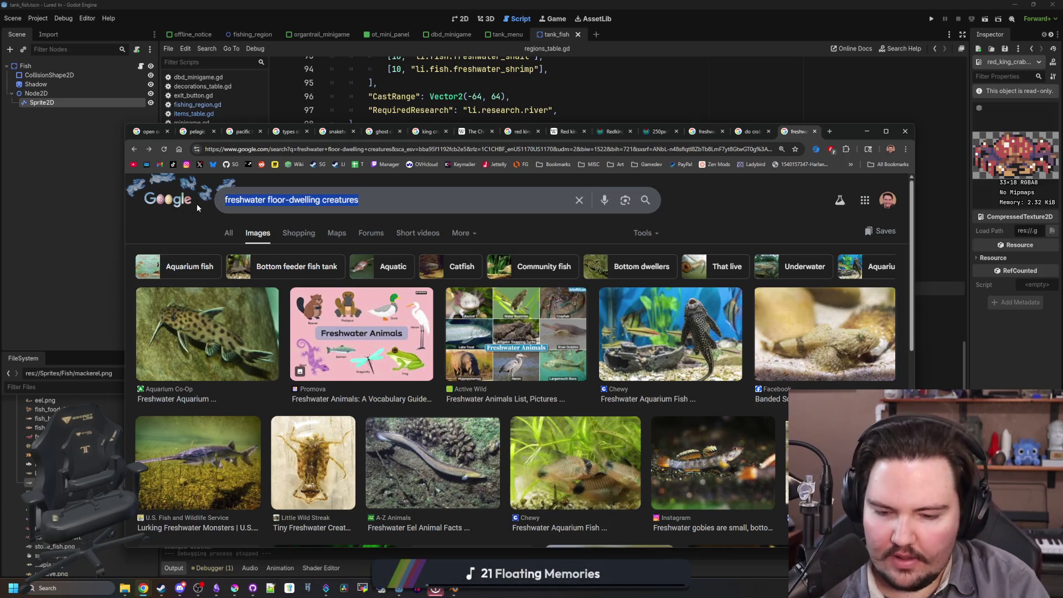
pyautogui.write('fish that craw on the bottom')
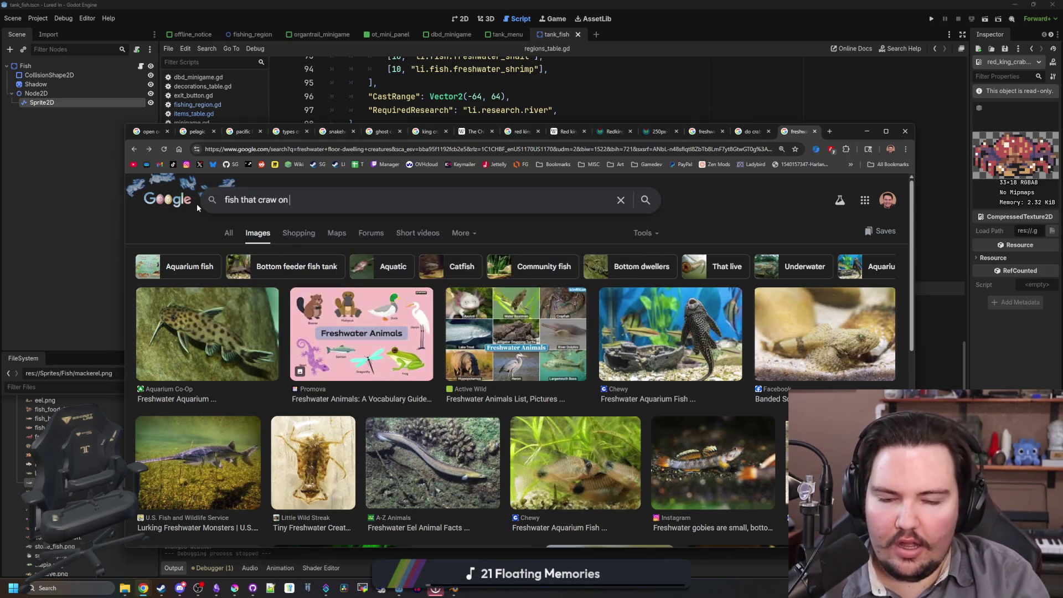
pyautogui.press('Return')
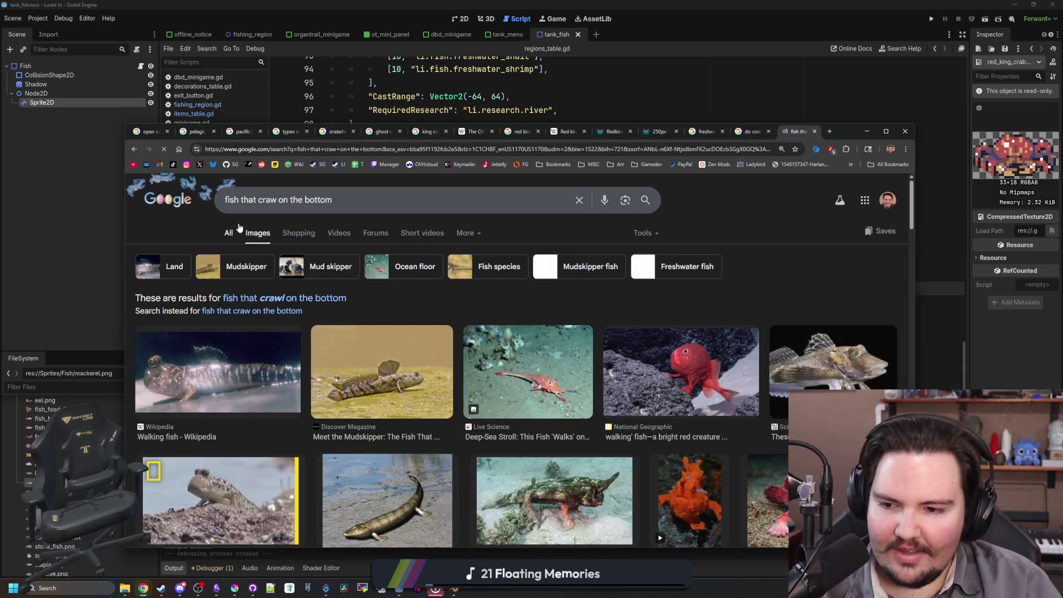
# - Scroll the new results and preview the Bottom feeder Wikipedia image
pyautogui.scroll(-1, 305, 297)
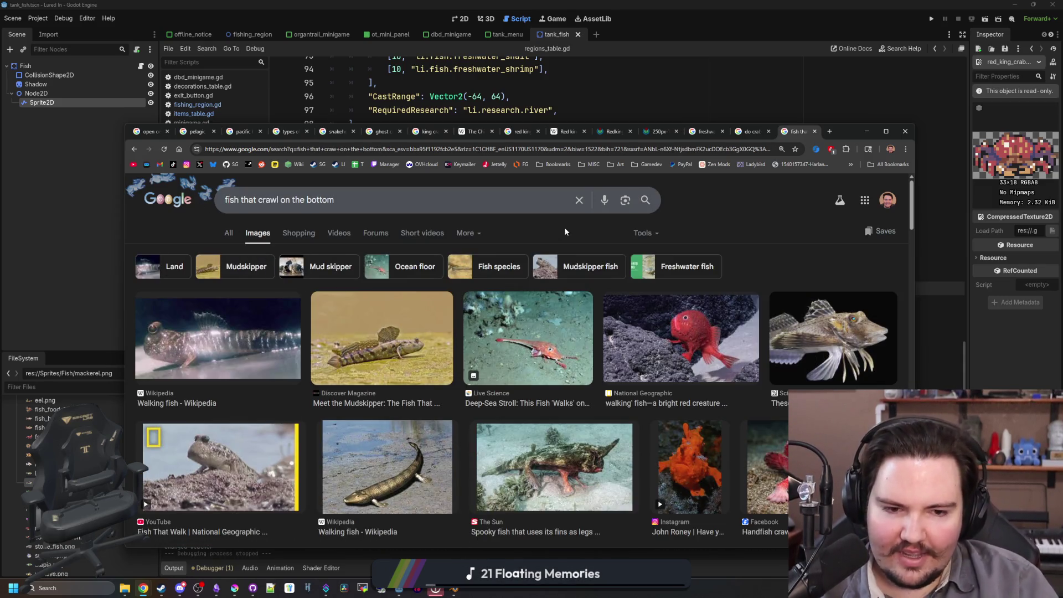
pyautogui.scroll(-2, 566, 232)
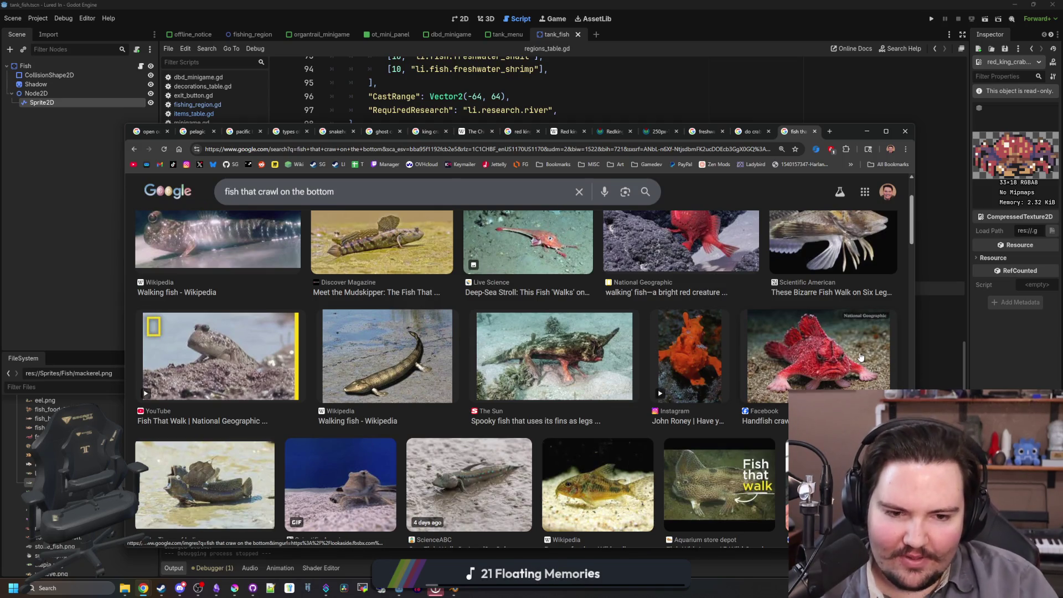
pyautogui.scroll(-3, 427, 325)
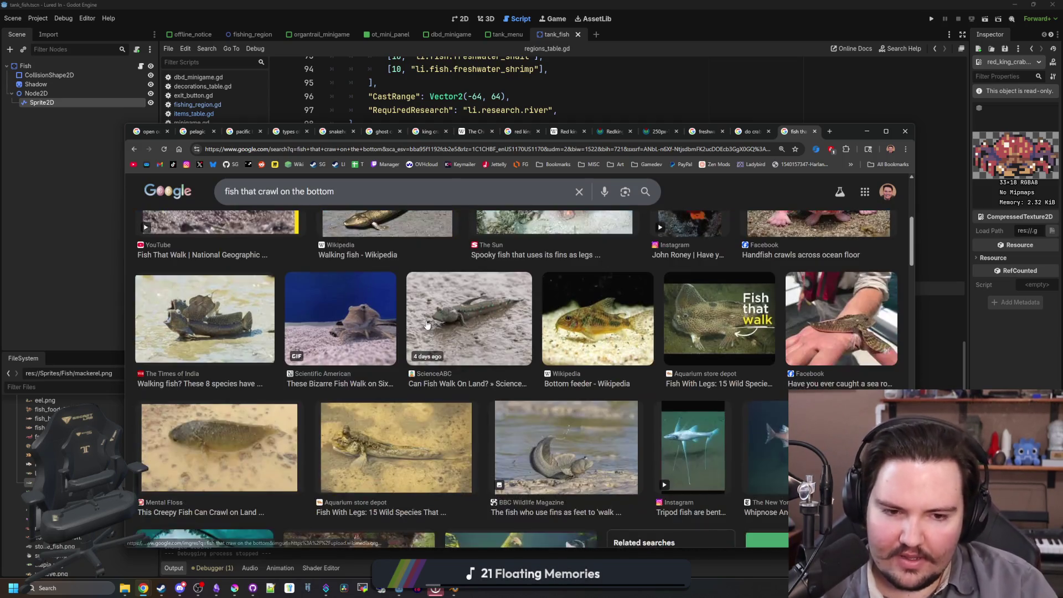
pyautogui.click(601, 329)
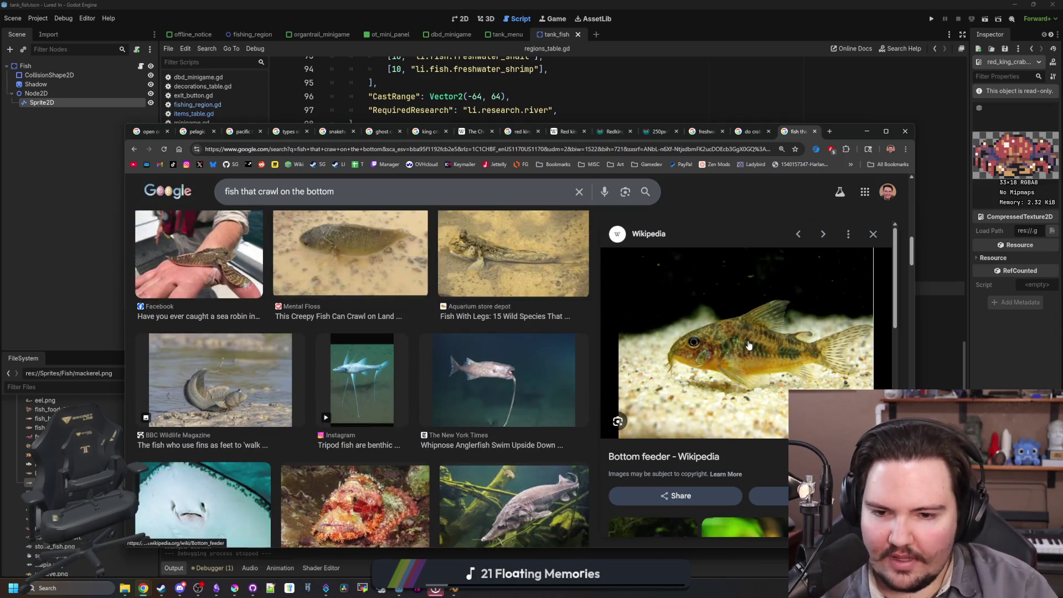
pyautogui.scroll(-5, 360, 376)
pyautogui.click(409, 149)
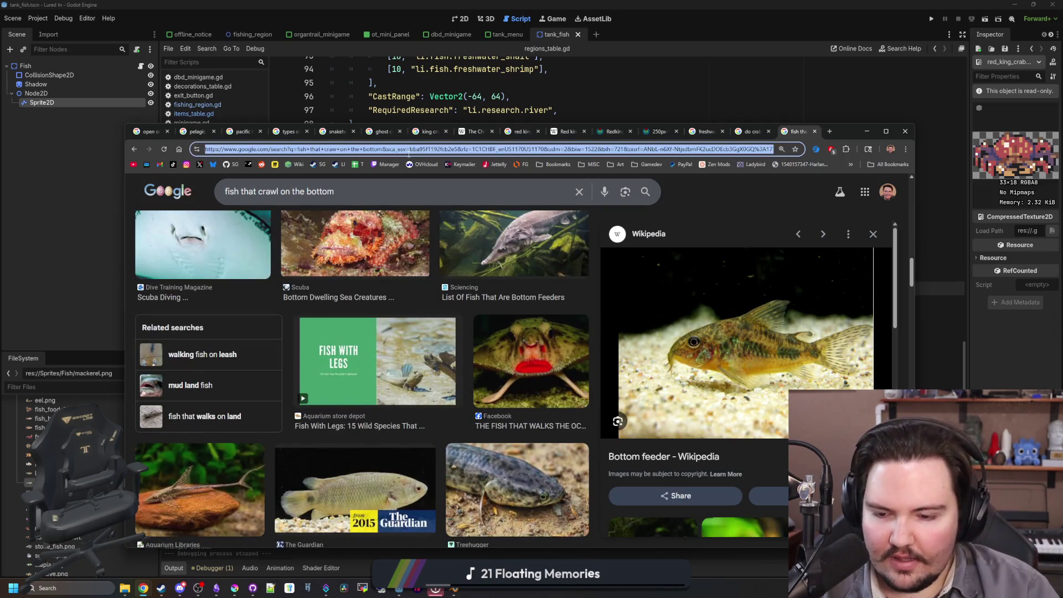
pyautogui.write('bottom feeding')
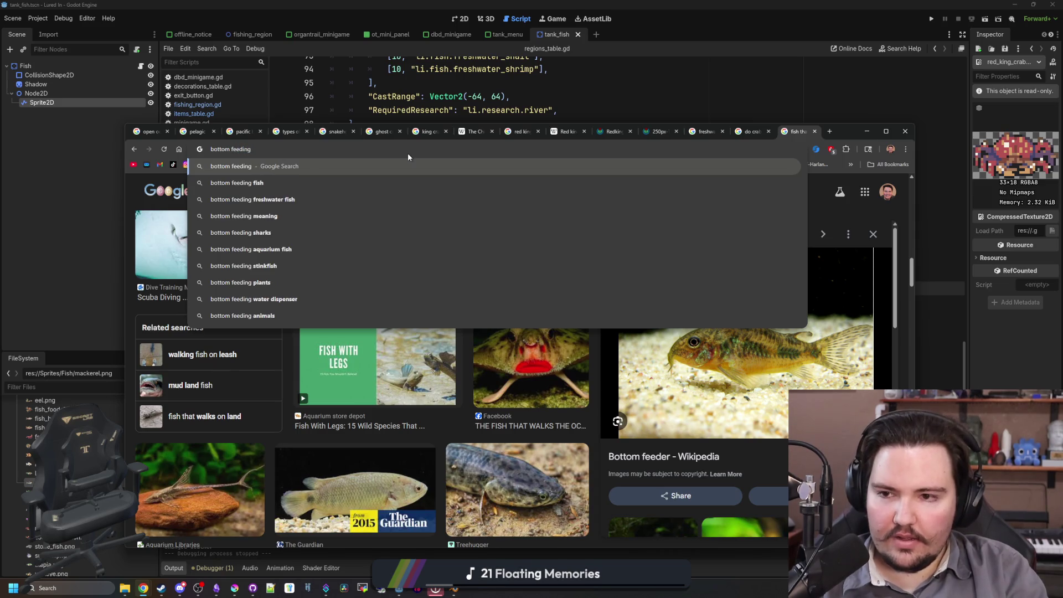
pyautogui.write(' freshwa')
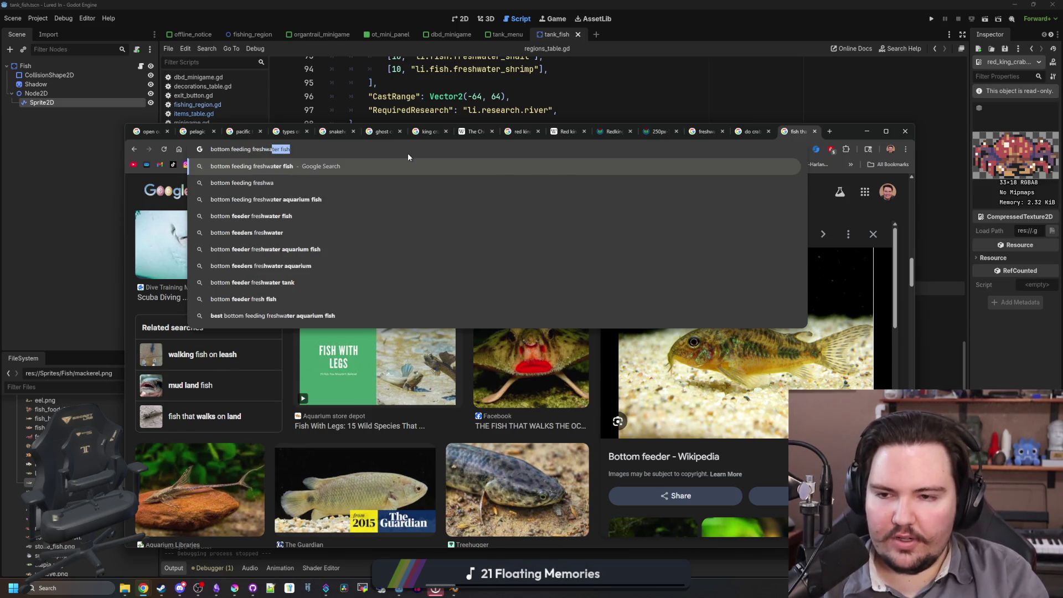
pyautogui.press('Return')
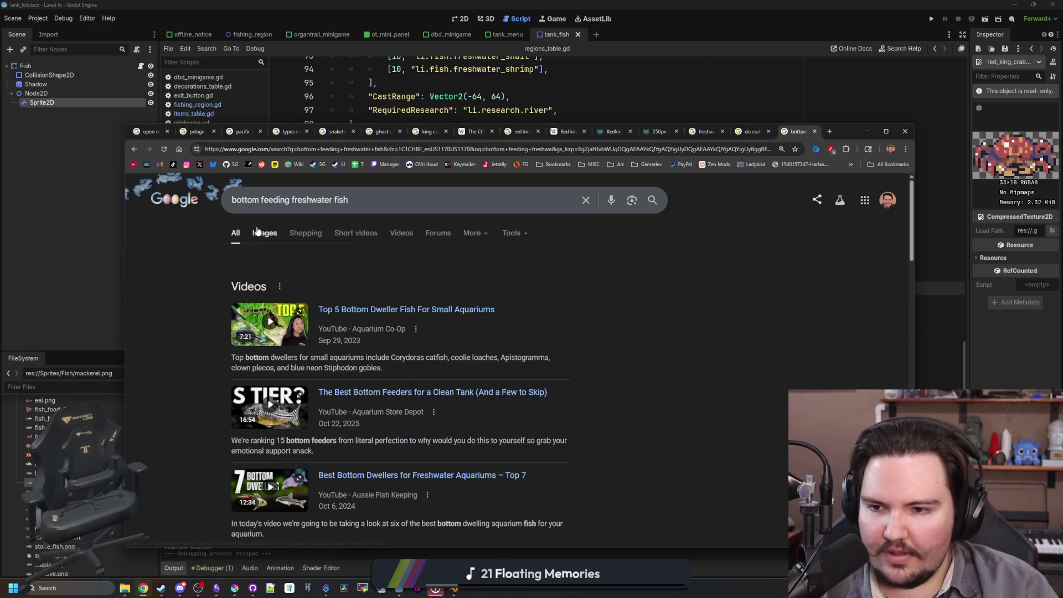
pyautogui.click(263, 232)
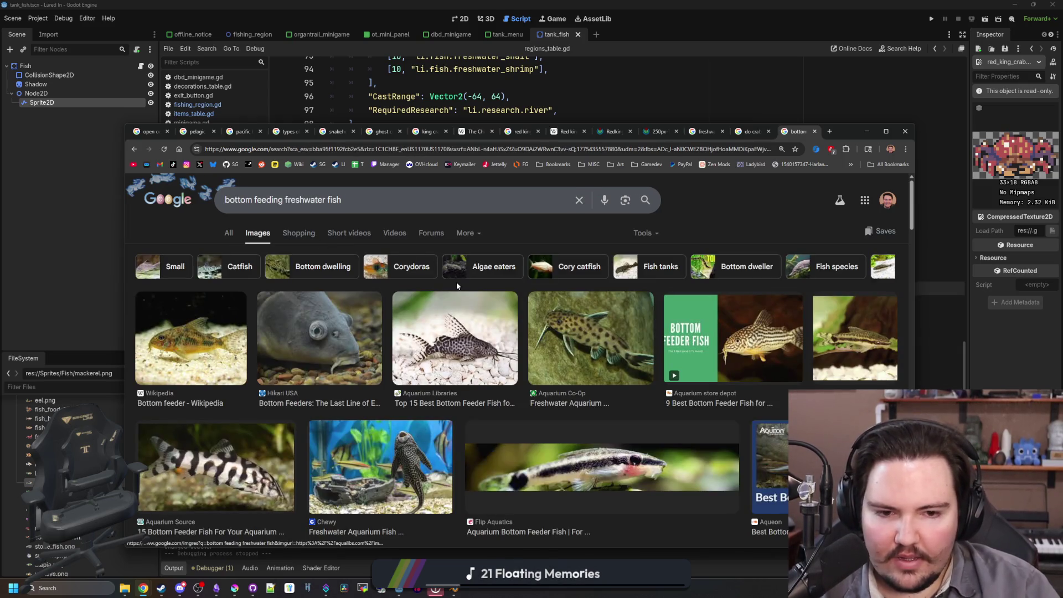
pyautogui.scroll(-3, 457, 285)
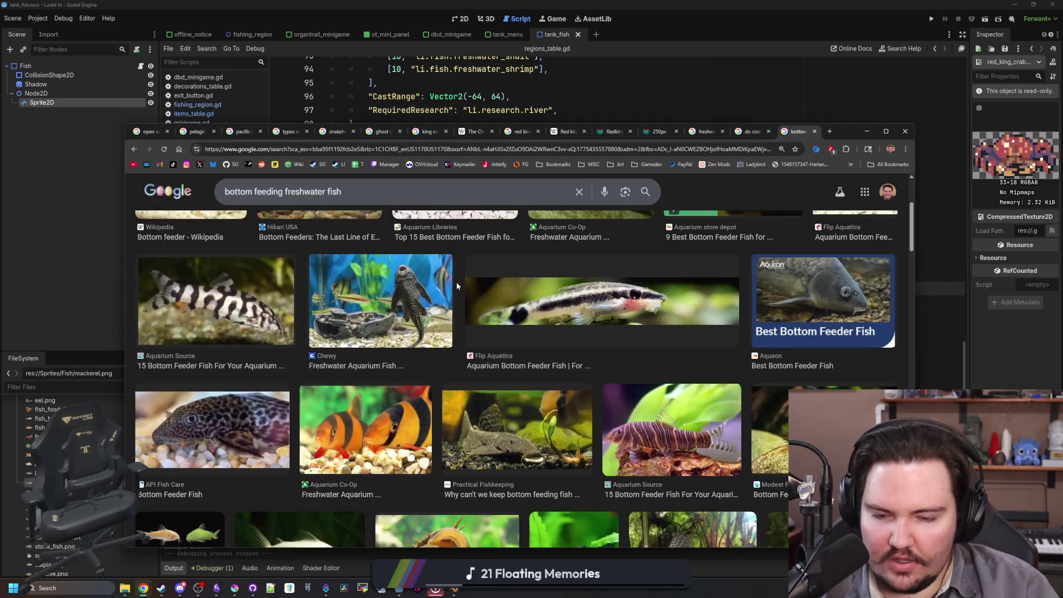
pyautogui.scroll(-3, 471, 281)
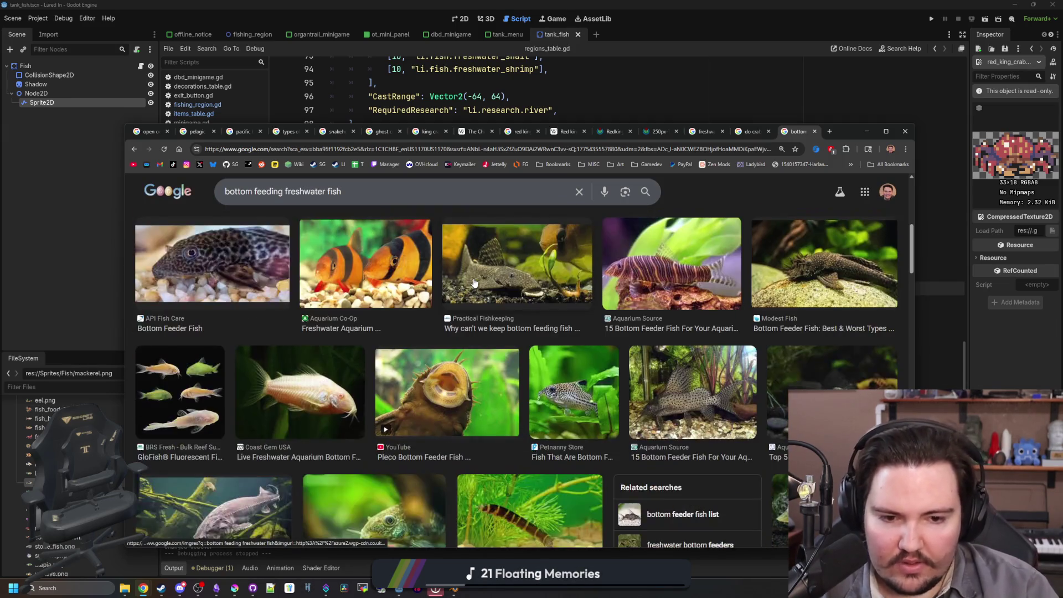
pyautogui.click(822, 274)
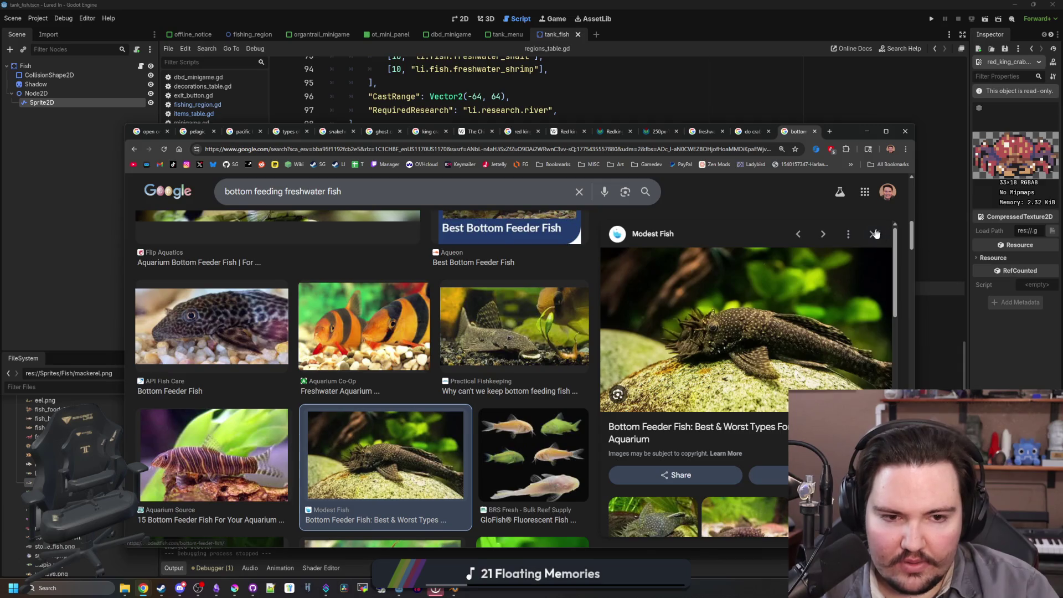
pyautogui.click(874, 234)
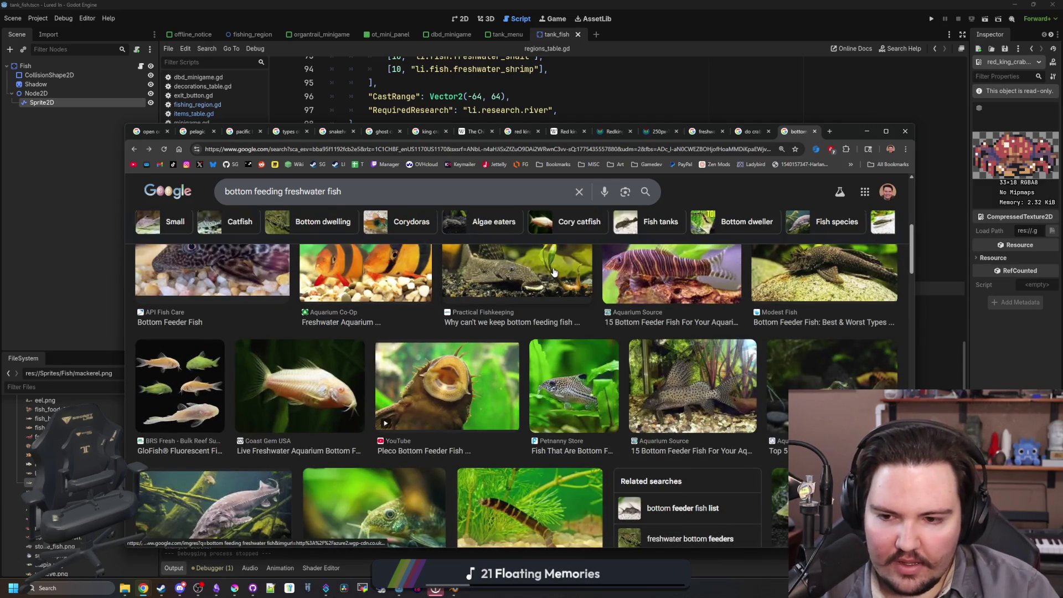
pyautogui.scroll(-3, 554, 272)
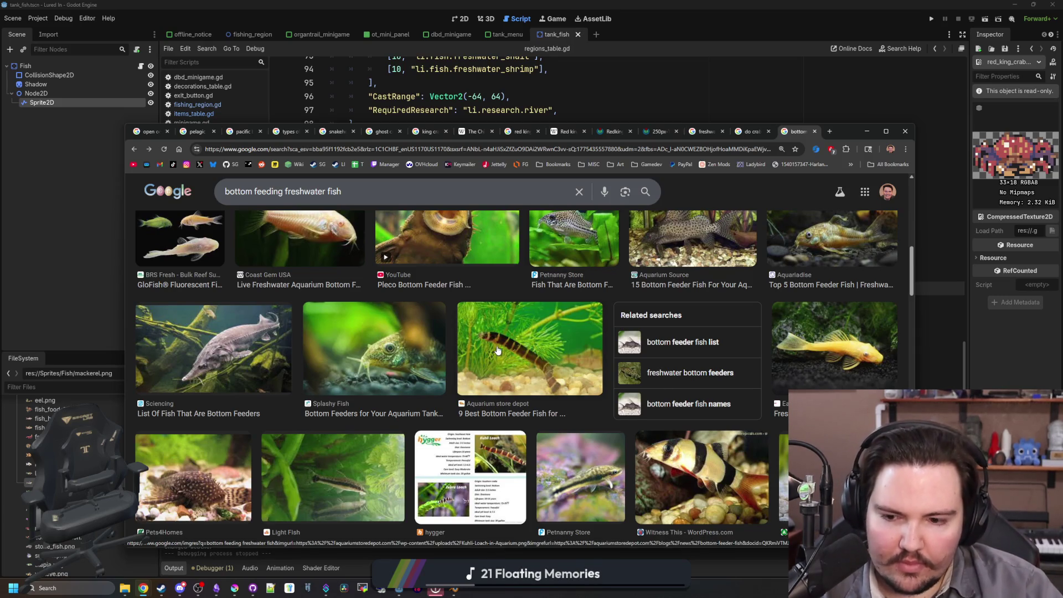
pyautogui.scroll(-3, 498, 350)
pyautogui.scroll(-3, 534, 330)
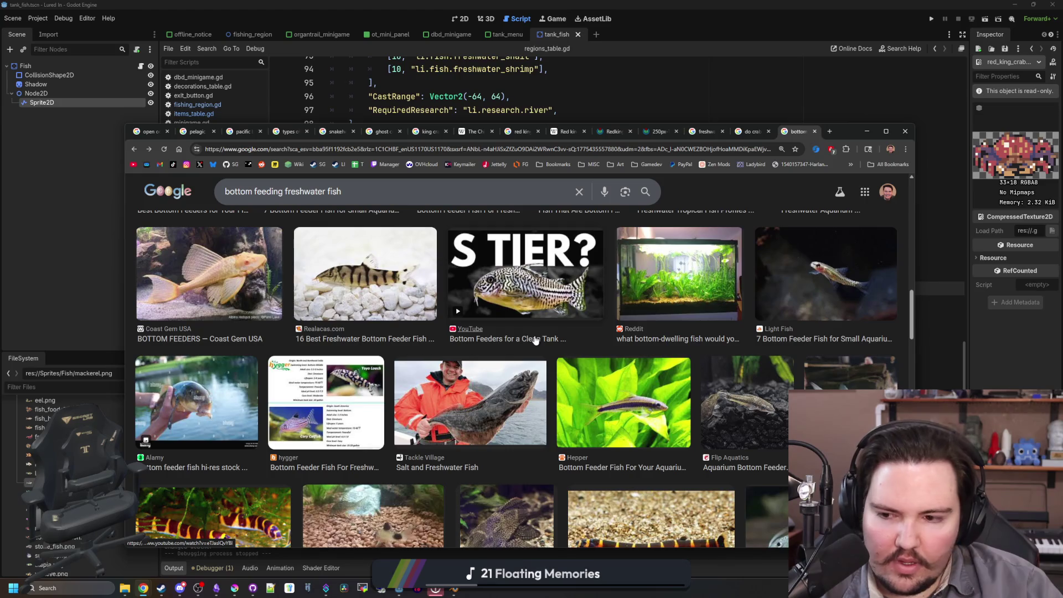
pyautogui.scroll(-3, 535, 341)
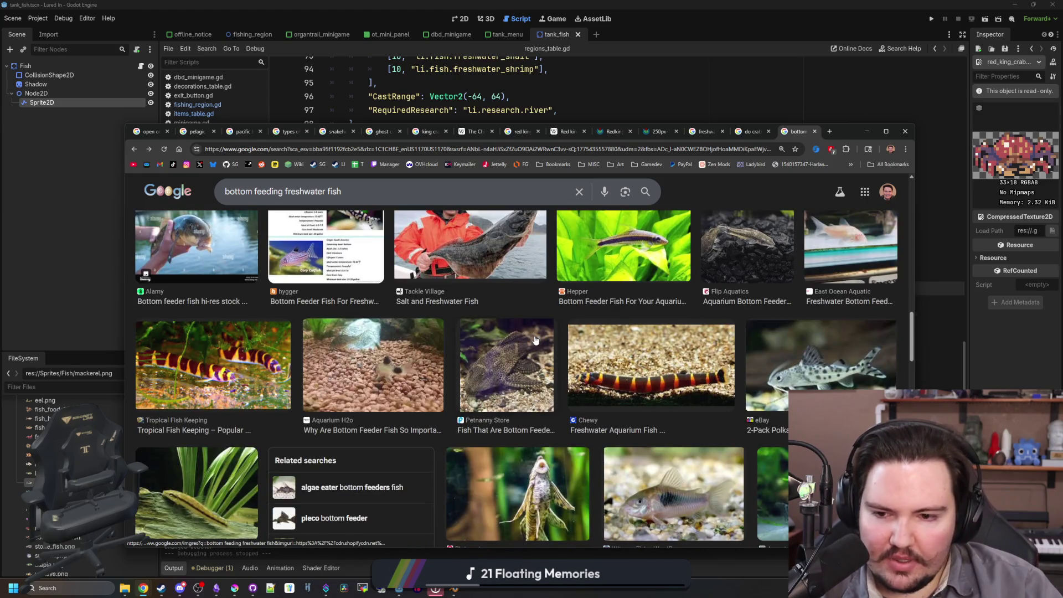
pyautogui.scroll(-3, 538, 371)
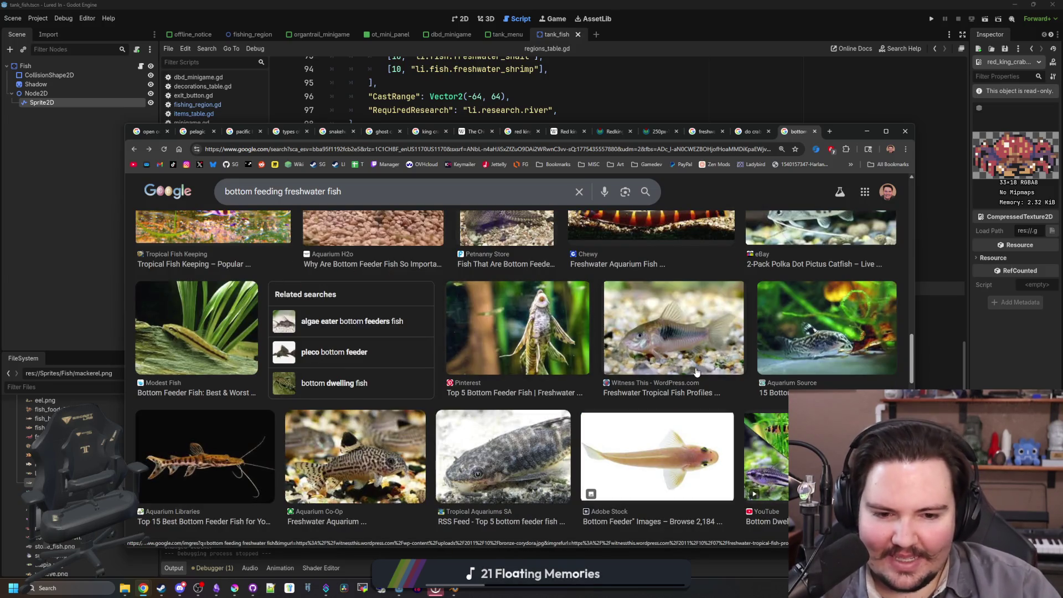
pyautogui.scroll(-4, 715, 379)
pyautogui.scroll(-3, 715, 379)
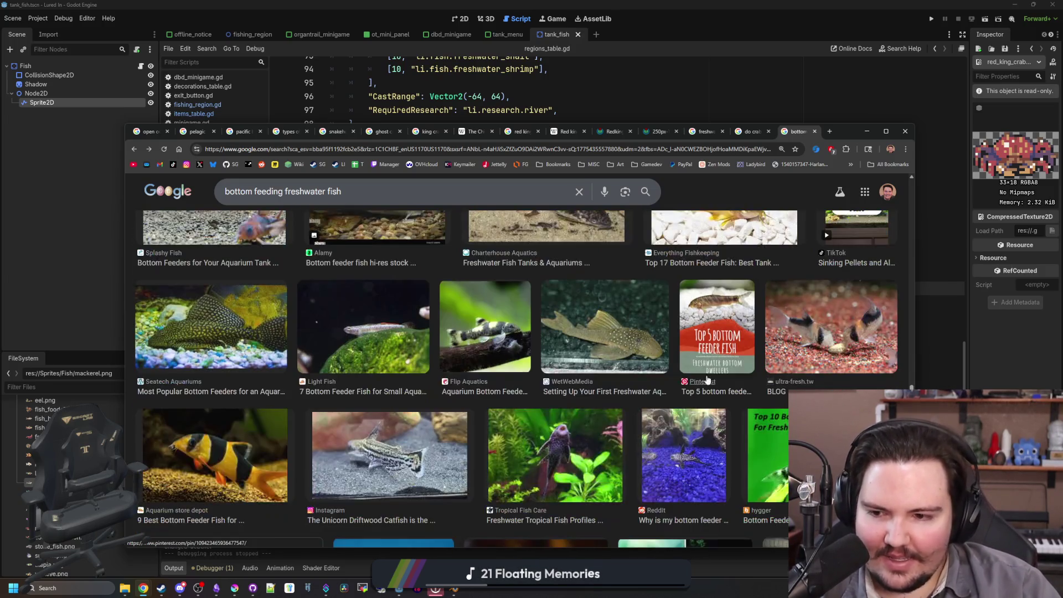
pyautogui.scroll(-3, 615, 362)
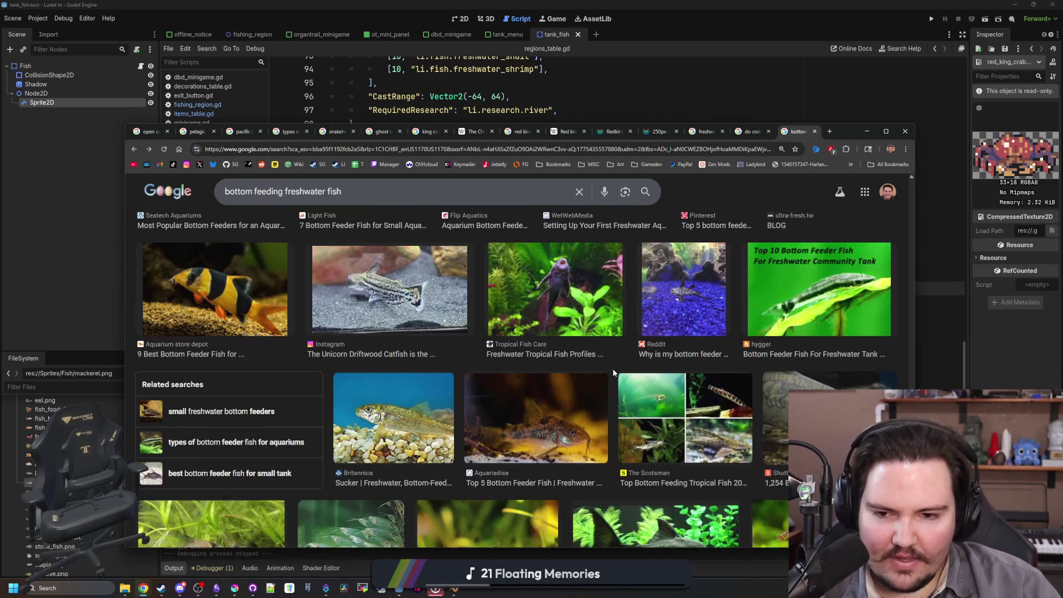
pyautogui.scroll(-3, 613, 369)
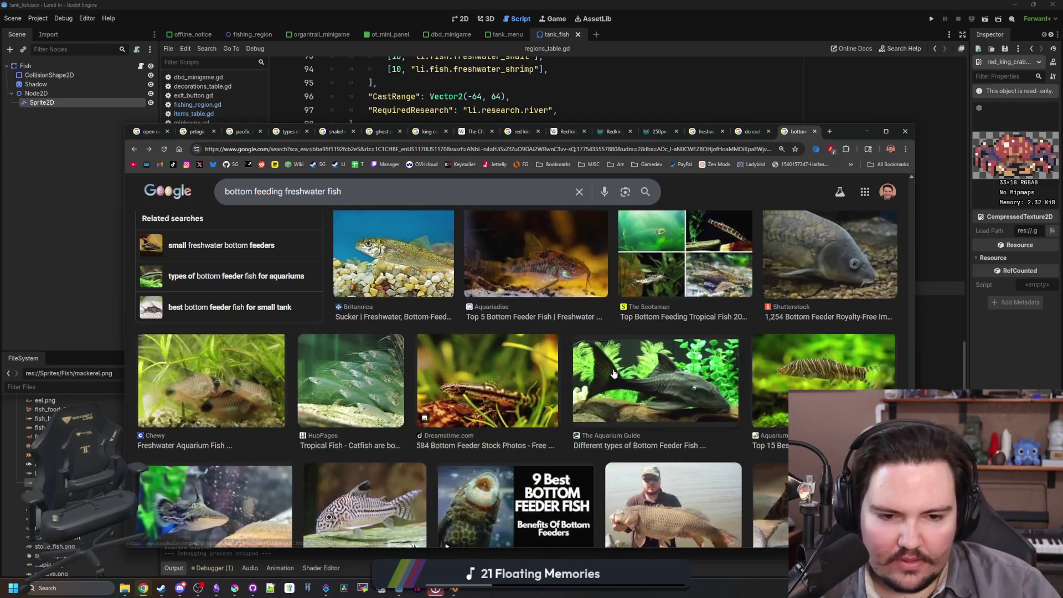
pyautogui.scroll(-2, 613, 374)
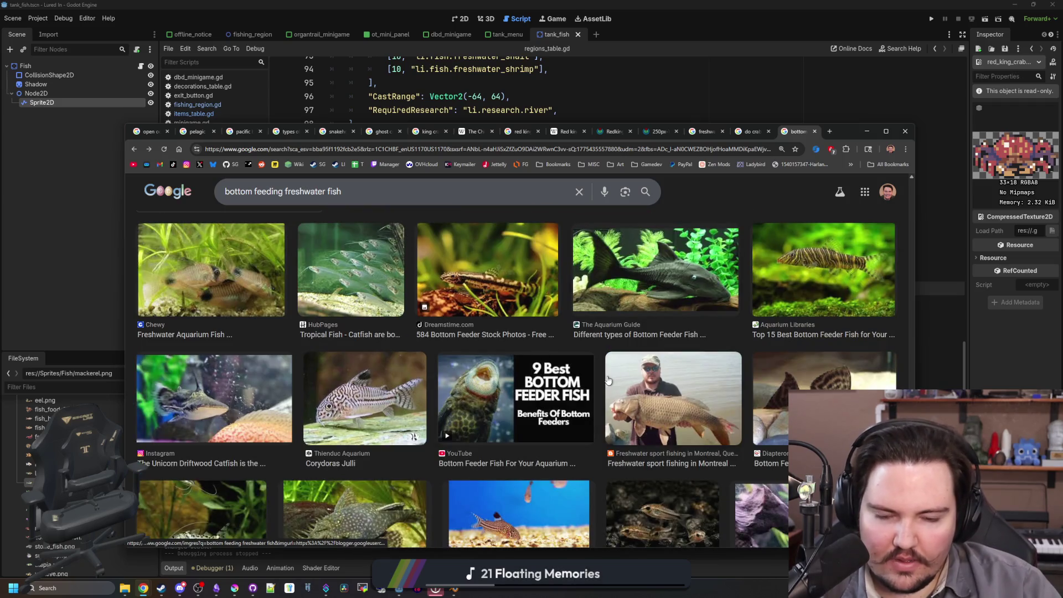
pyautogui.scroll(-4, 589, 353)
pyautogui.scroll(-2, 589, 354)
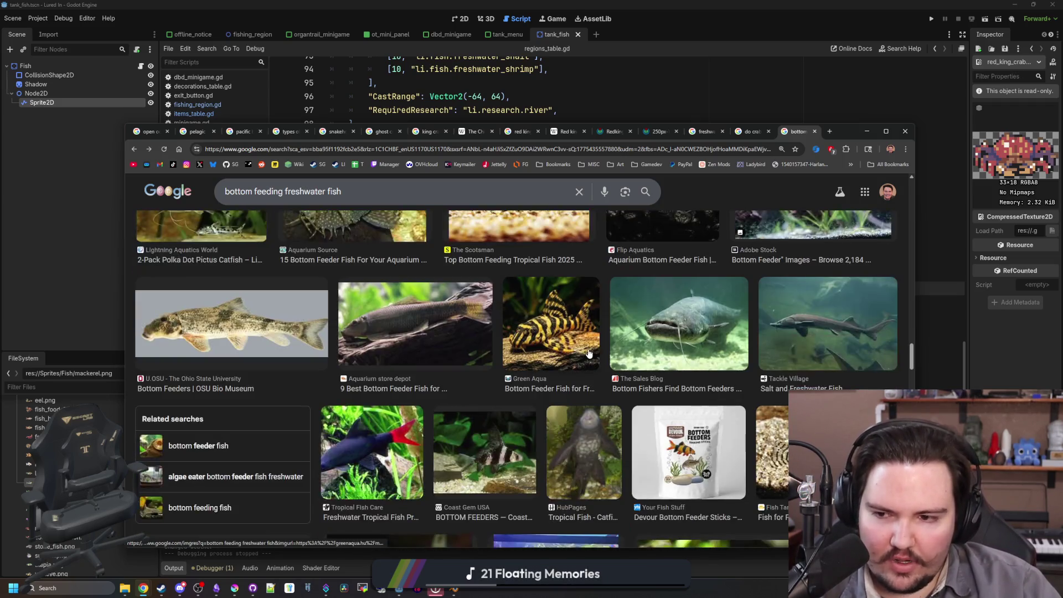
pyautogui.scroll(-2, 589, 353)
pyautogui.scroll(-3, 588, 349)
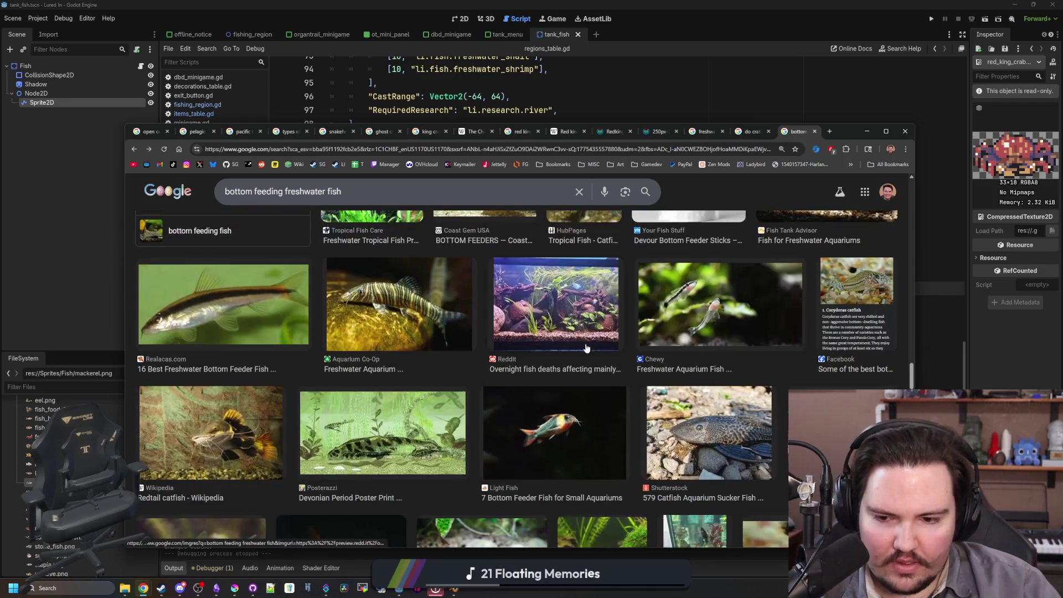
pyautogui.scroll(-4, 586, 347)
pyautogui.scroll(-3, 587, 348)
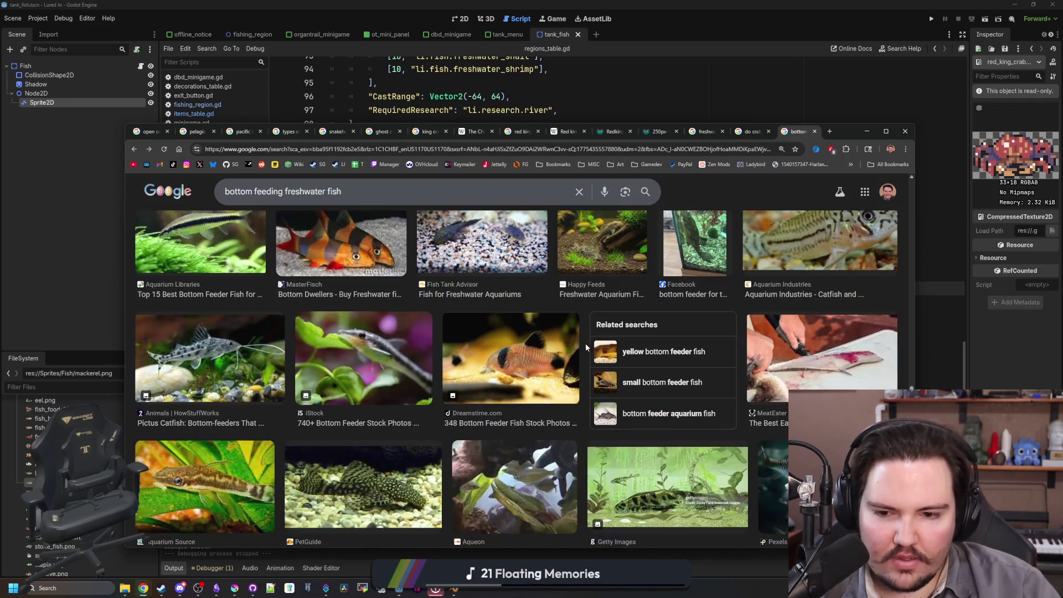
pyautogui.scroll(-4, 586, 348)
pyautogui.scroll(-3, 586, 347)
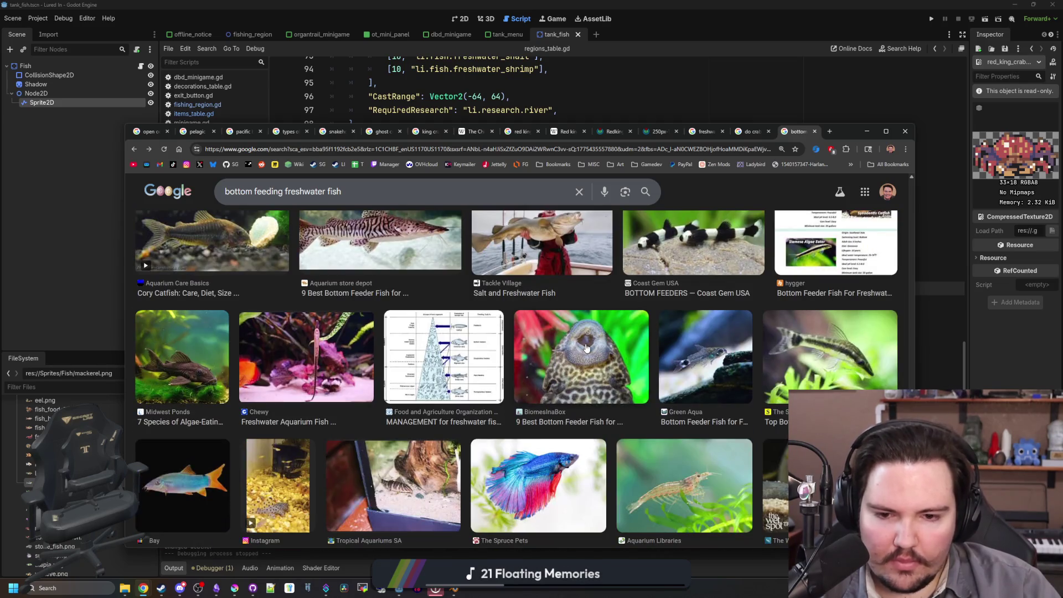
pyautogui.scroll(-6, 587, 348)
pyautogui.scroll(-3, 587, 348)
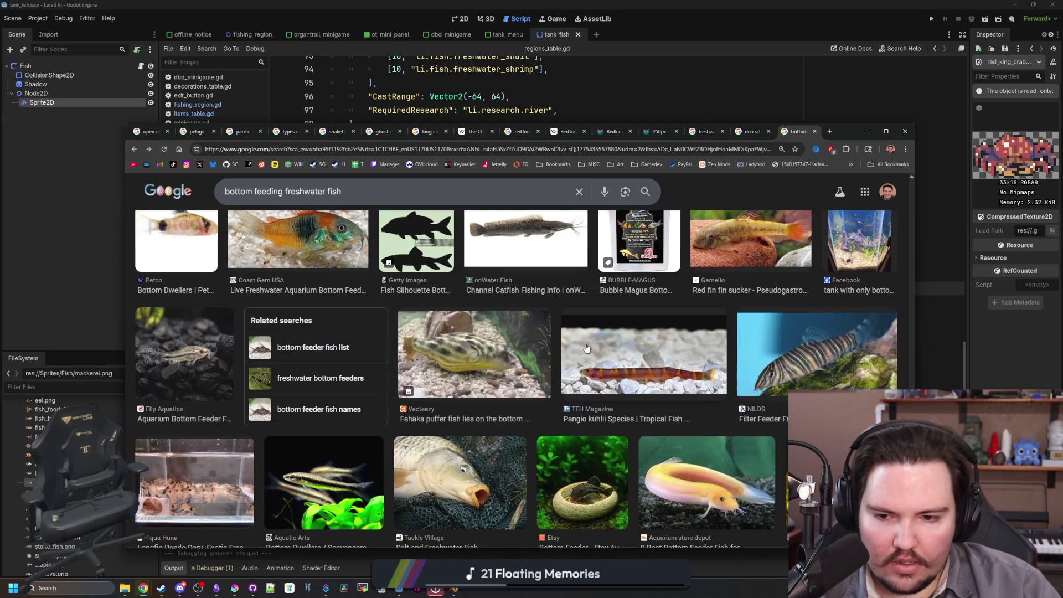
pyautogui.scroll(-10, 587, 348)
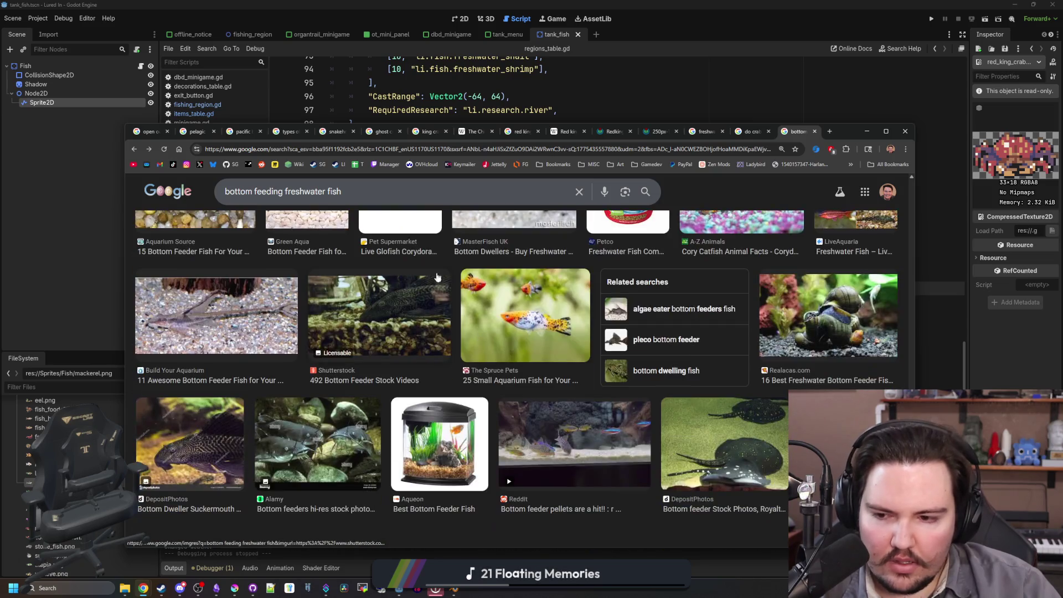
pyautogui.scroll(-4, 464, 270)
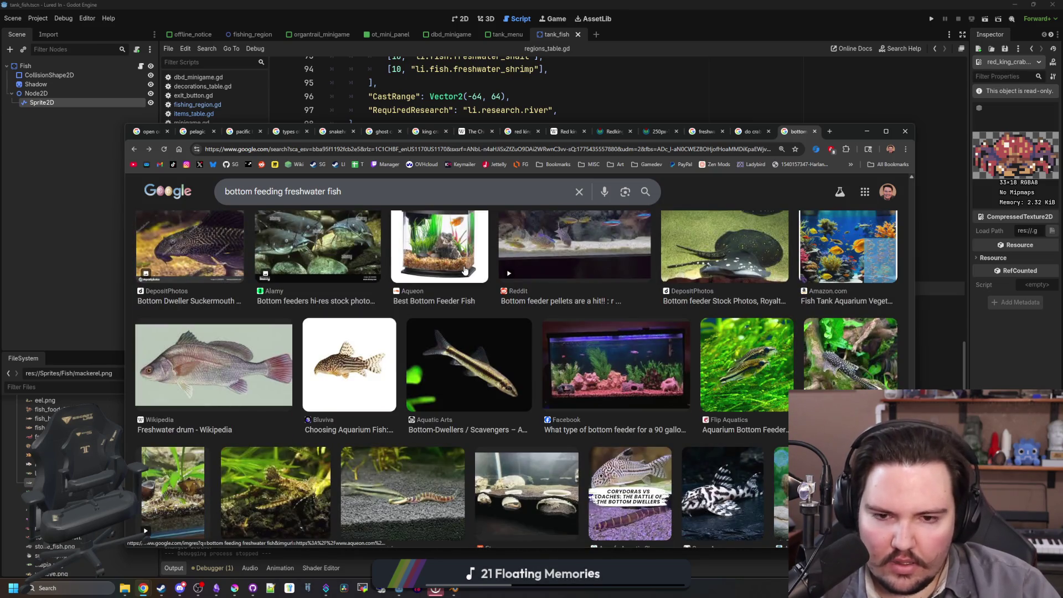
pyautogui.click(759, 245)
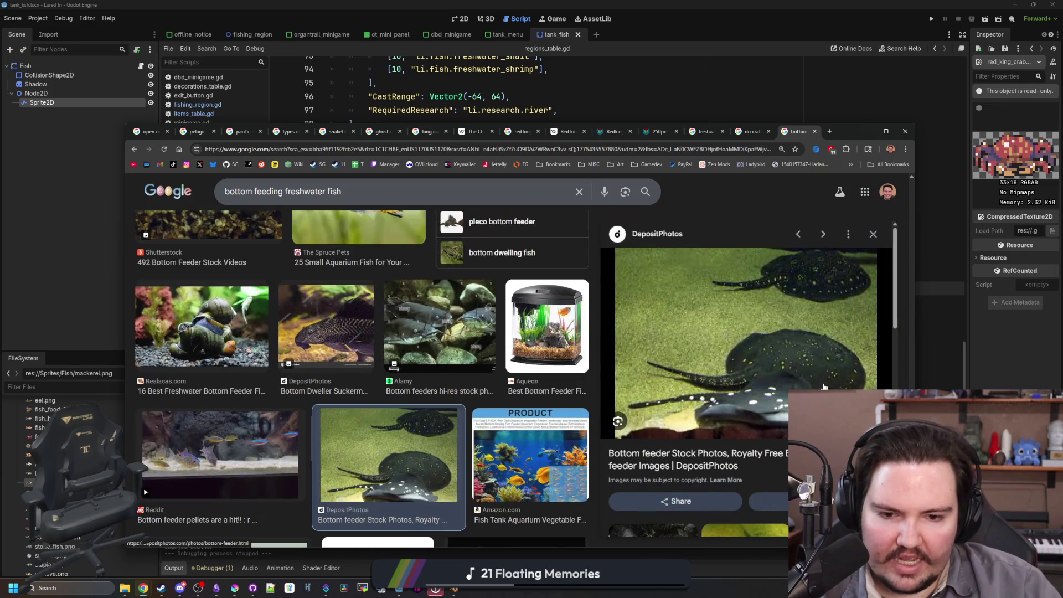
pyautogui.scroll(-5, 824, 386)
pyautogui.click(873, 233)
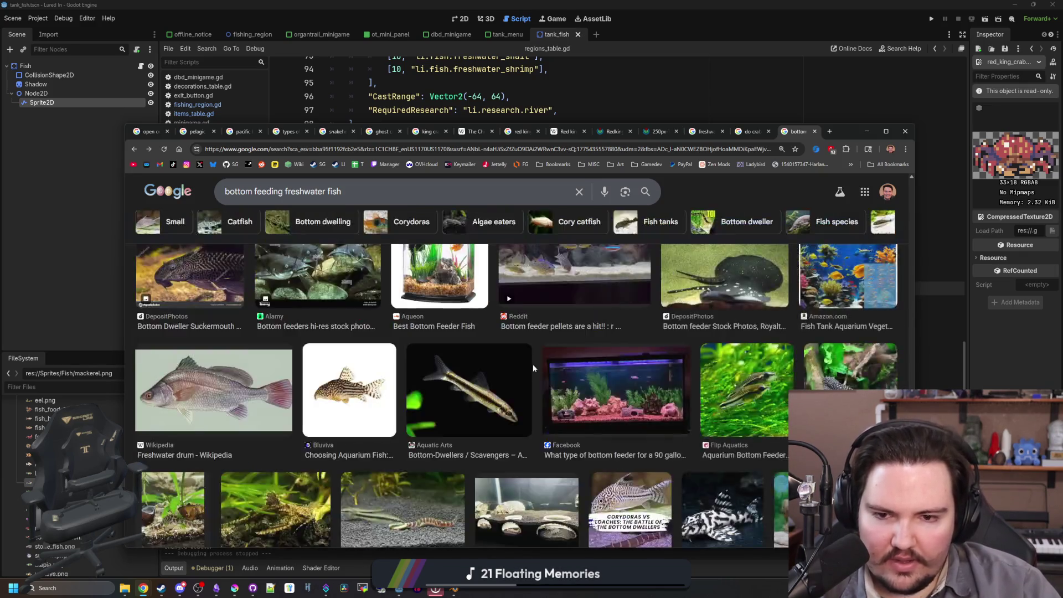
pyautogui.scroll(5, 533, 364)
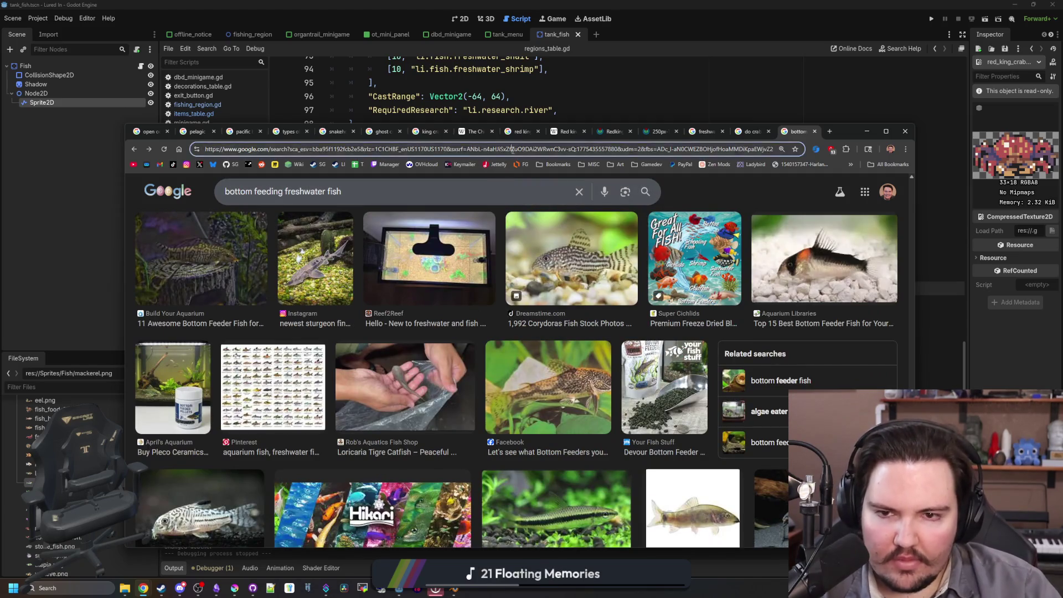
# - Search 'freshwater clams' and view its image results
pyautogui.click(512, 149)
pyautogui.write('freshwater cl')
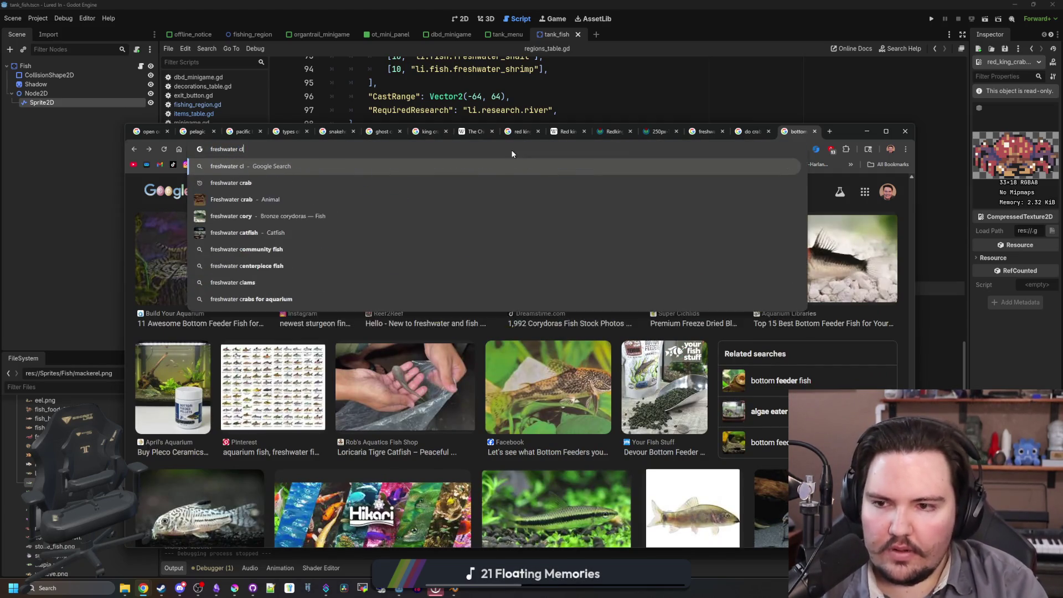
pyautogui.write('ams')
pyautogui.press('Return')
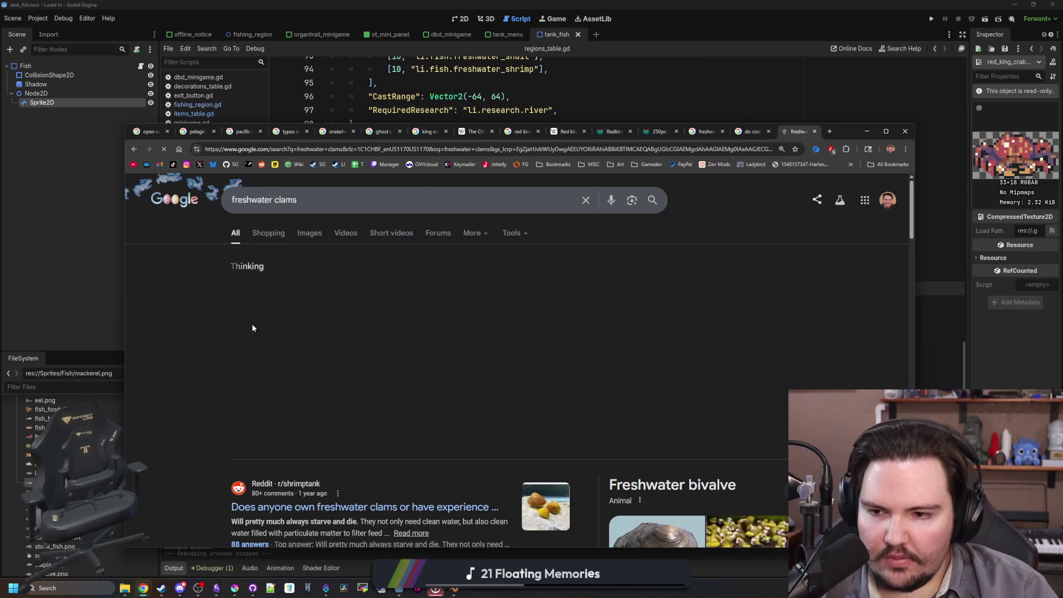
pyautogui.click(304, 235)
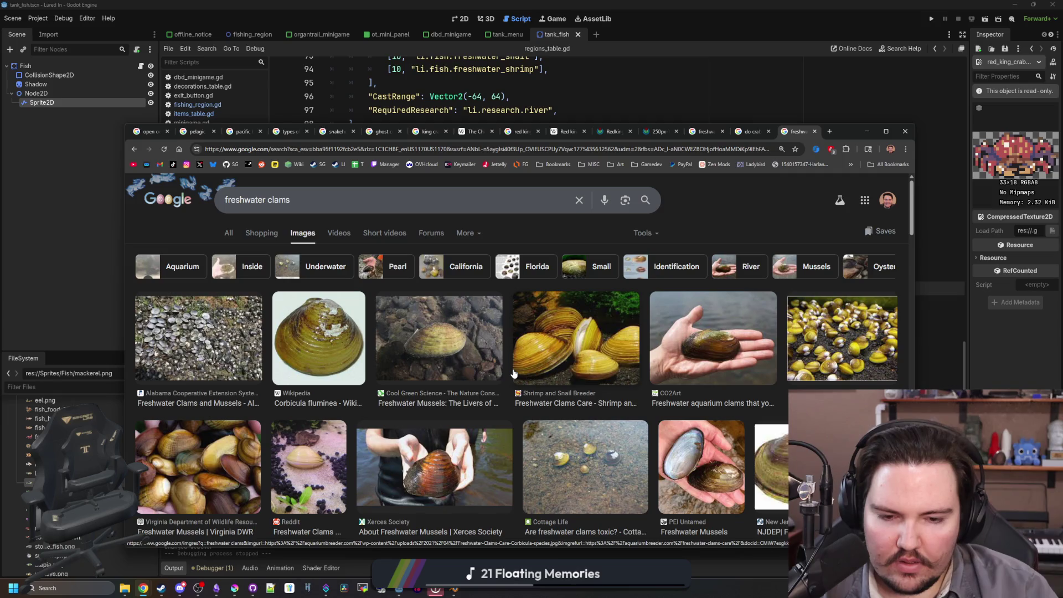
pyautogui.scroll(-2, 514, 374)
pyautogui.scroll(2, 514, 374)
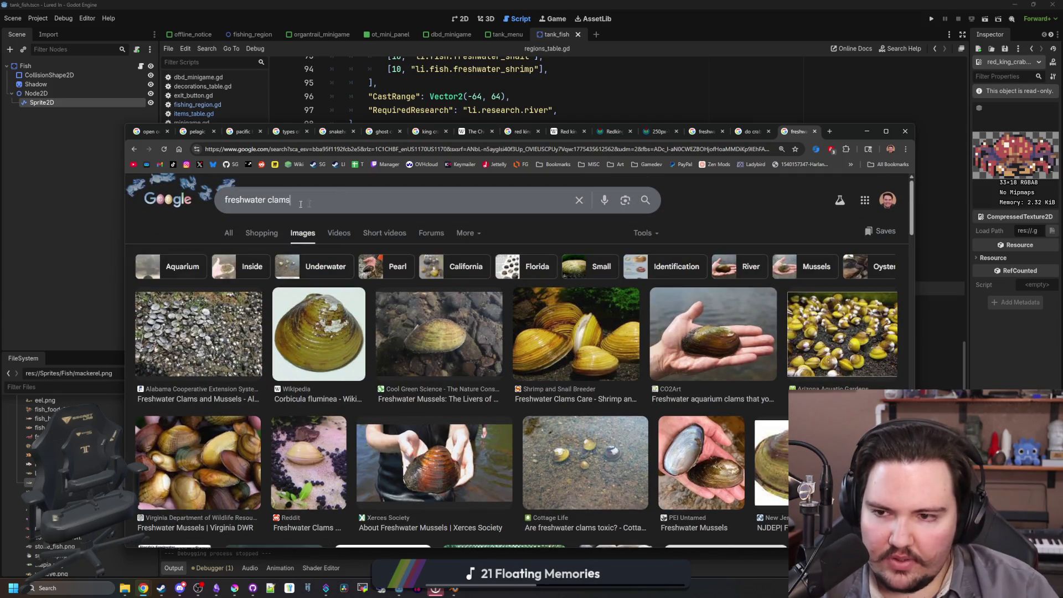
# - Search 'mussels' and read the Wikipedia mussel description in the web results
pyautogui.moveTo(291, 199); pyautogui.dragTo(211, 219)
pyautogui.write('mussels')
pyautogui.press('Return')
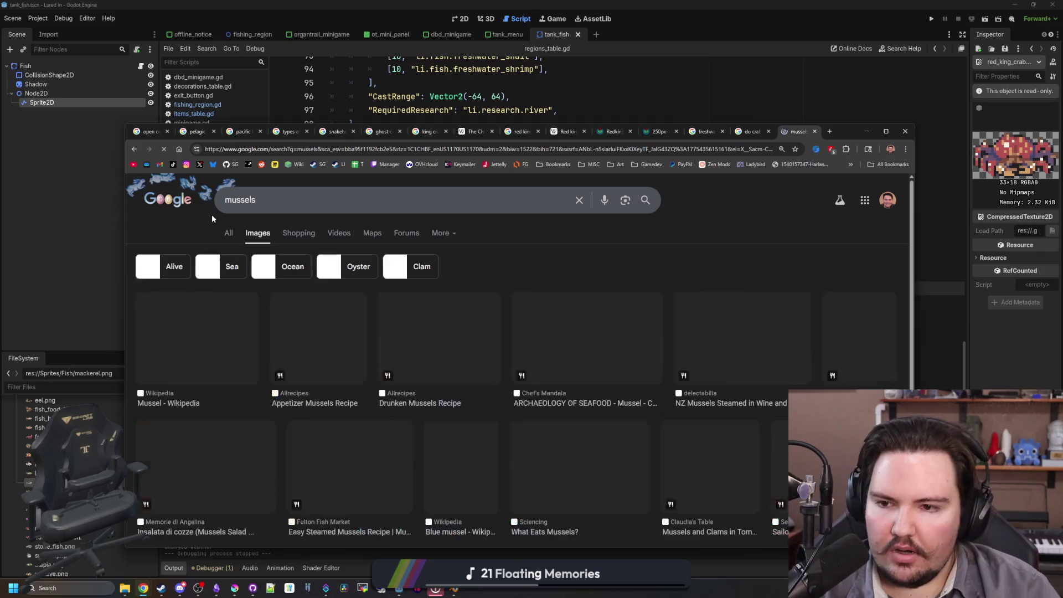
pyautogui.click(228, 232)
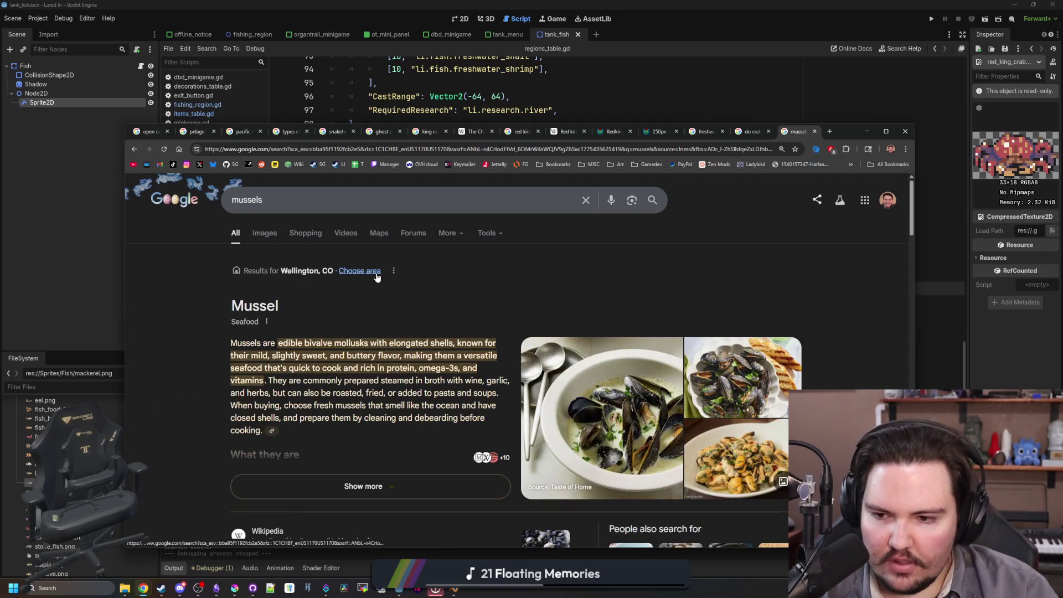
pyautogui.scroll(-4, 425, 302)
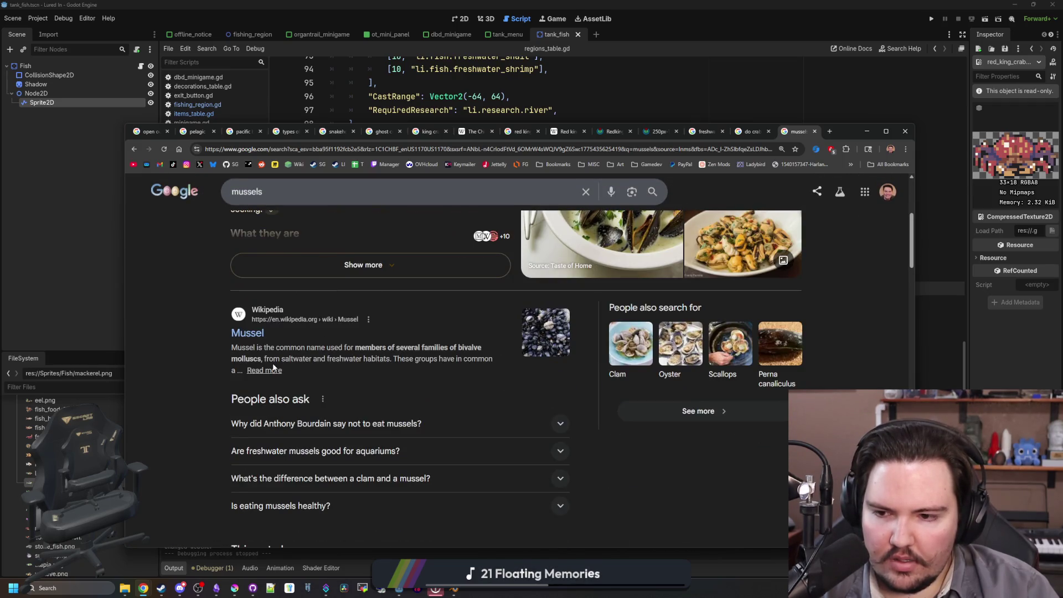
pyautogui.moveTo(281, 360); pyautogui.dragTo(357, 360)
pyautogui.click(410, 359)
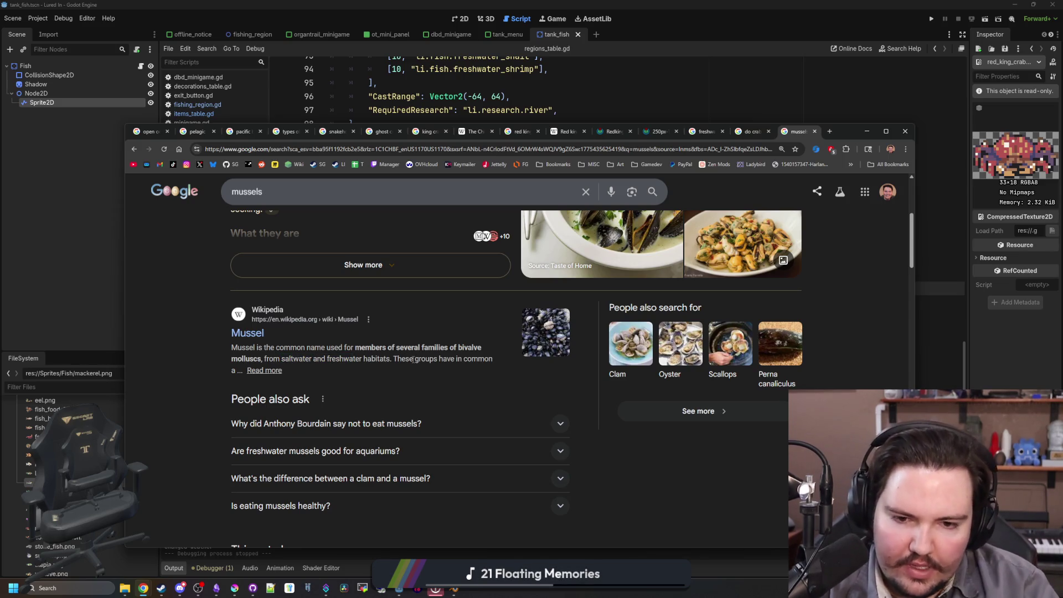
pyautogui.scroll(5, 393, 302)
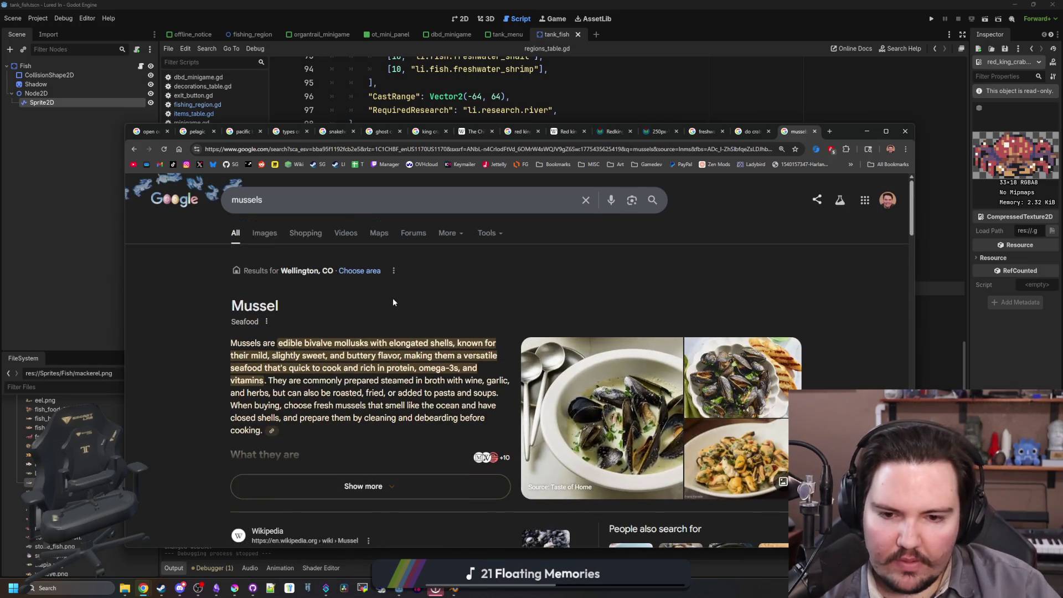
# - Browse the mussel image results, then return to Godot's regions_table.gd
pyautogui.click(265, 232)
pyautogui.scroll(-4, 326, 332)
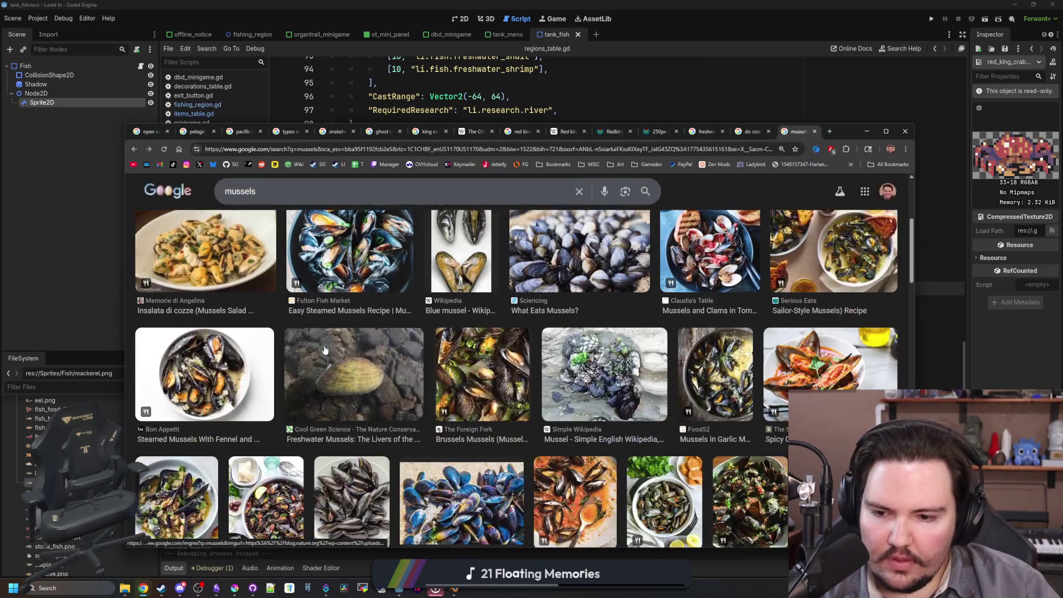
pyautogui.scroll(-8, 325, 350)
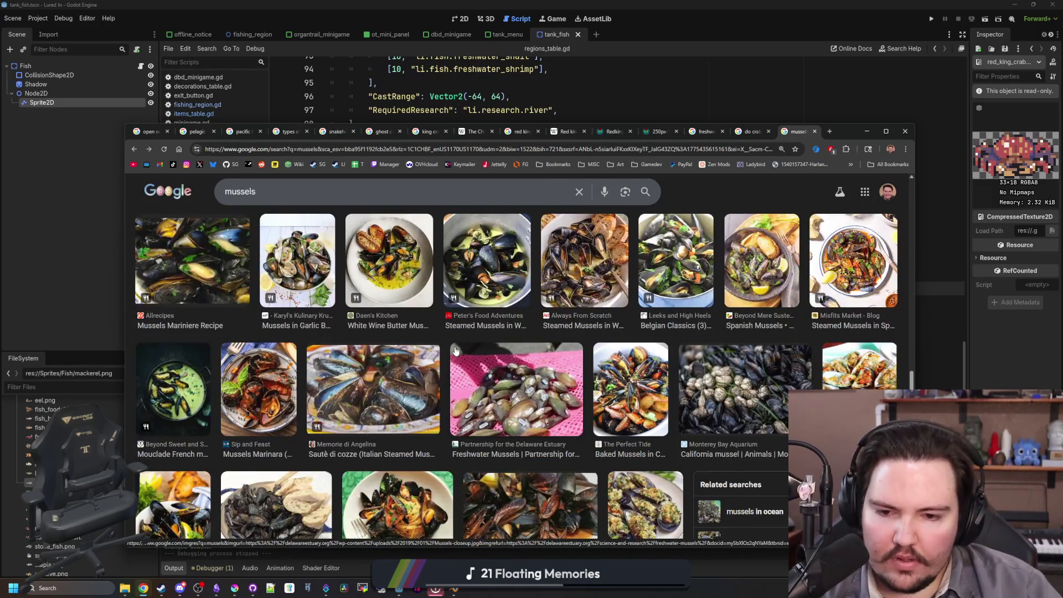
pyautogui.scroll(-5, 566, 333)
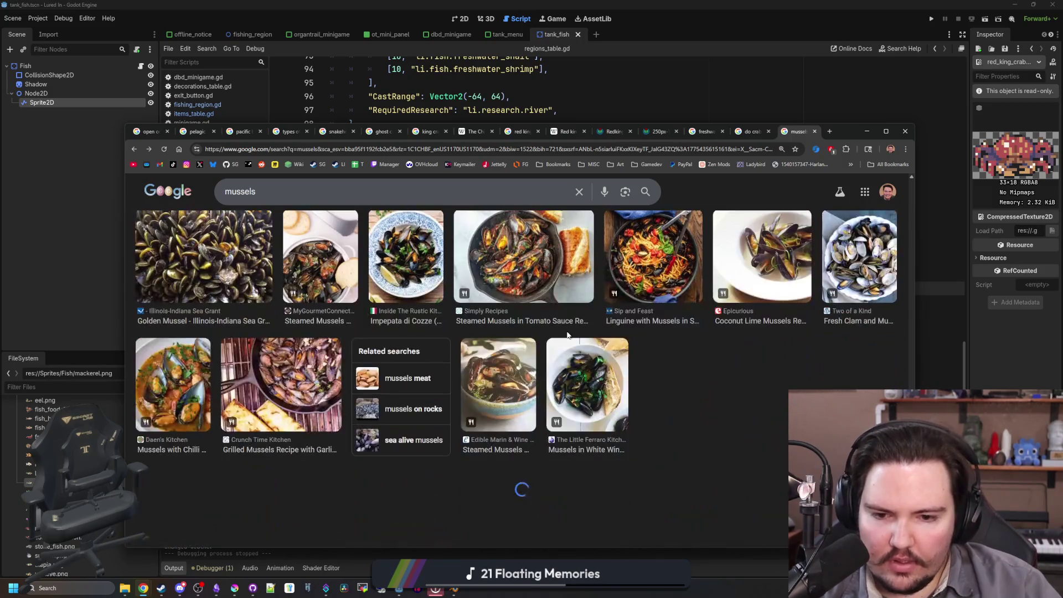
pyautogui.scroll(15, 567, 335)
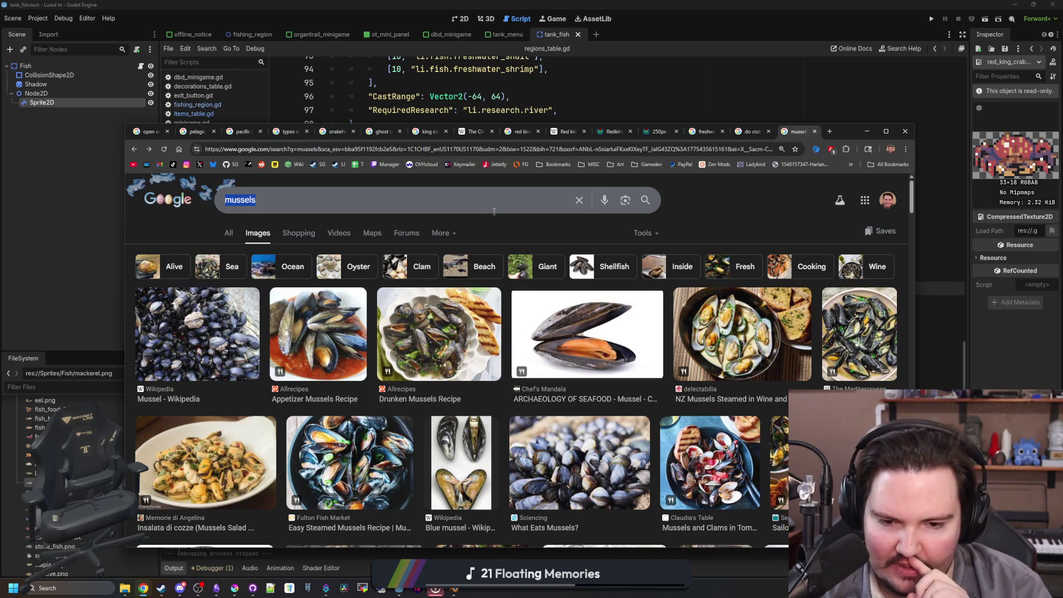
pyautogui.hotkey('alt', 'Tab')
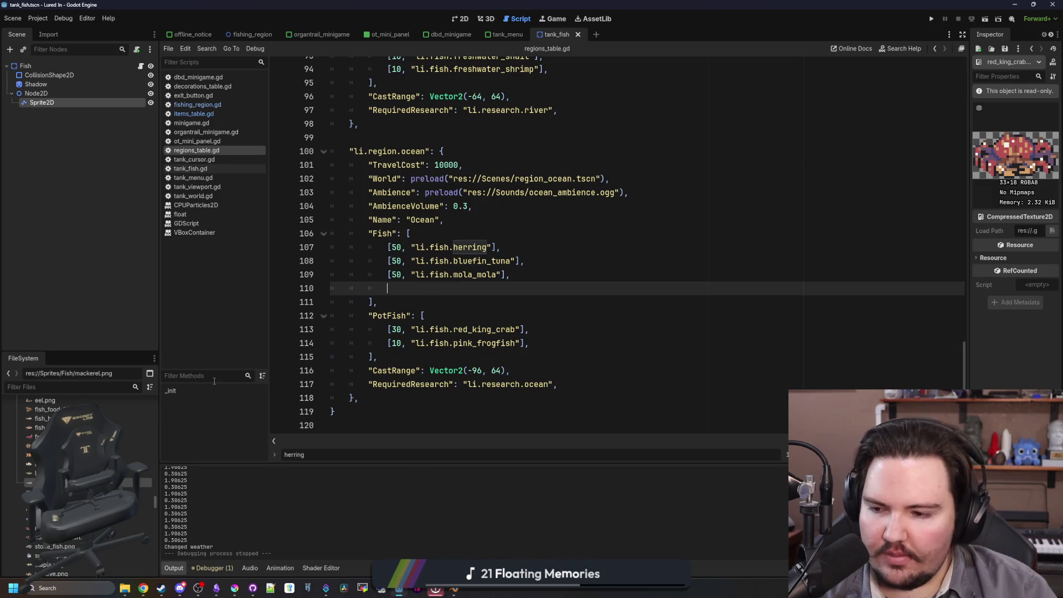
# - Duplicate the herring line in the ocean Fish list and rename it mackerel at 50
pyautogui.doubleClick(437, 283)
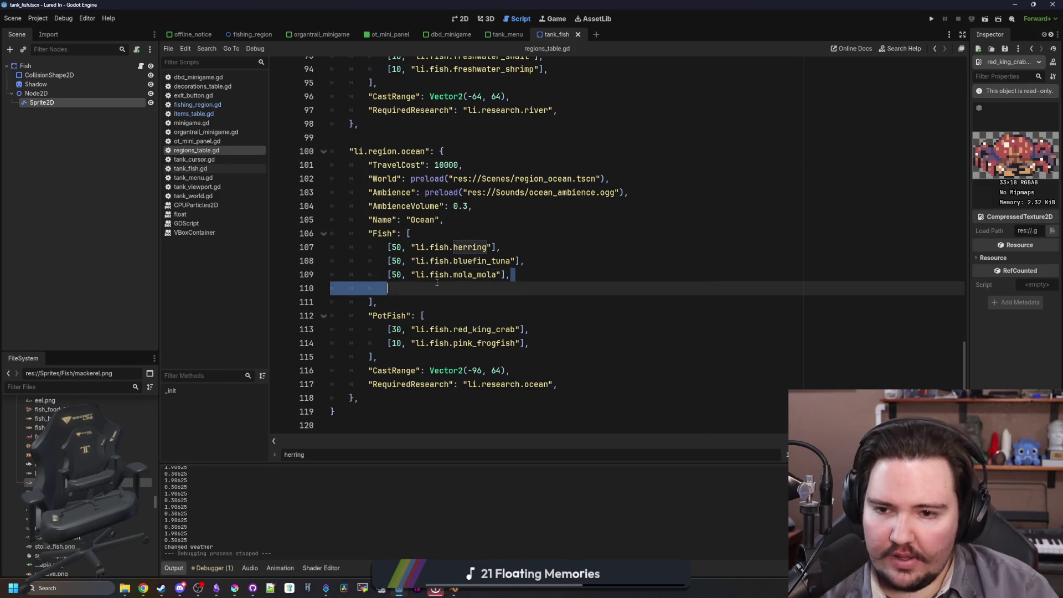
pyautogui.moveTo(501, 247); pyautogui.dragTo(388, 247)
pyautogui.click(515, 247)
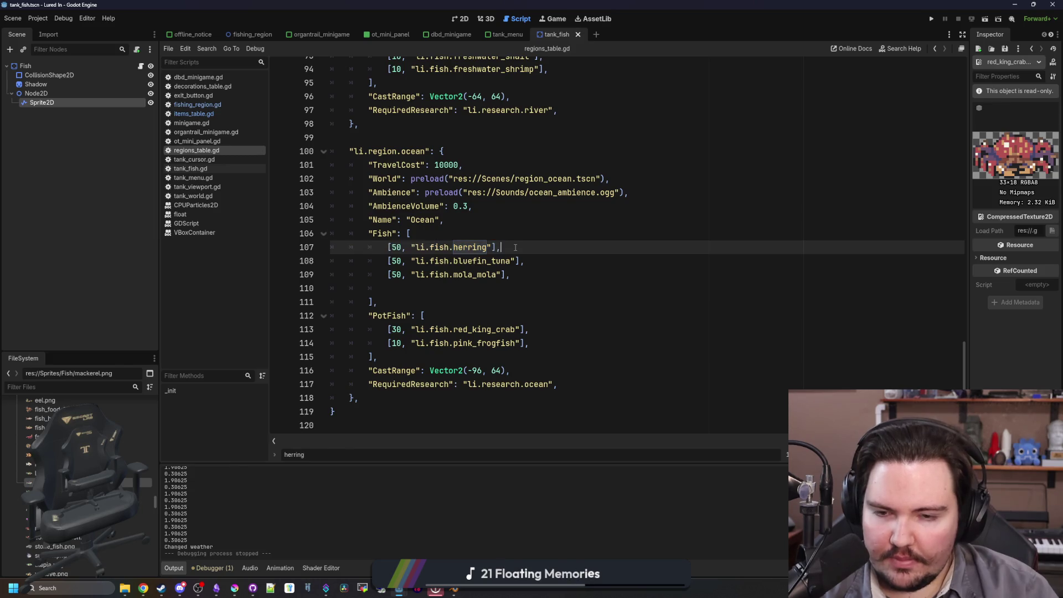
pyautogui.press('Return')
pyautogui.write('[50, "li.fish.herring"],')
pyautogui.press('Left')
pyautogui.press('Left')
pyautogui.press('Left')
pyautogui.press('BackSpace')
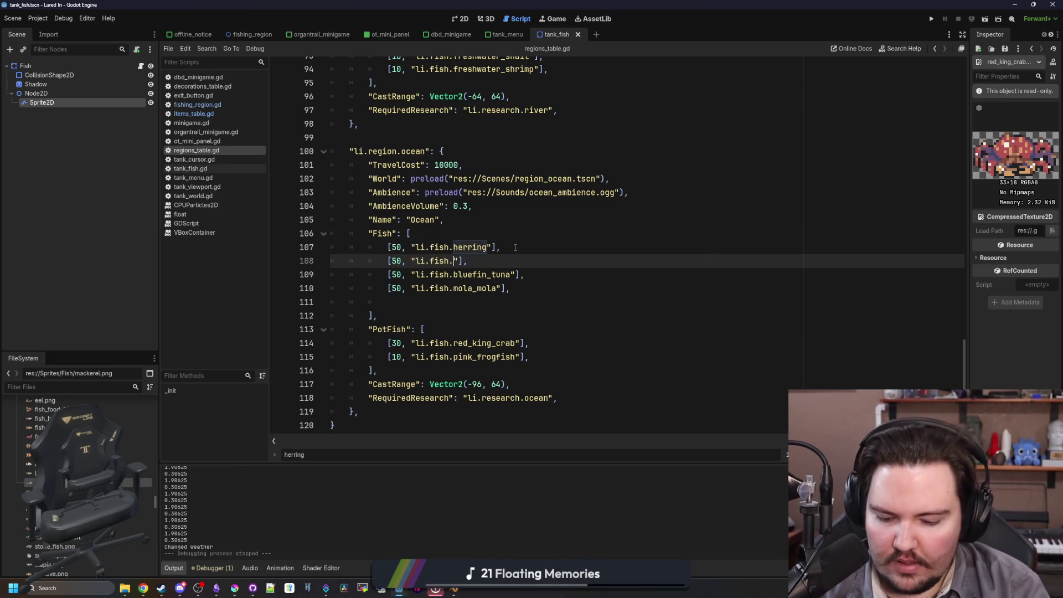
# - Lower bluefin_tuna to 40 and mola_mola to 30, then save regions_table.gd
pyautogui.click(401, 278)
pyautogui.press('BackSpace')
pyautogui.press('BackSpace')
pyautogui.write('40')
pyautogui.press('Down')
pyautogui.press('BackSpace')
pyautogui.press('BackSpace')
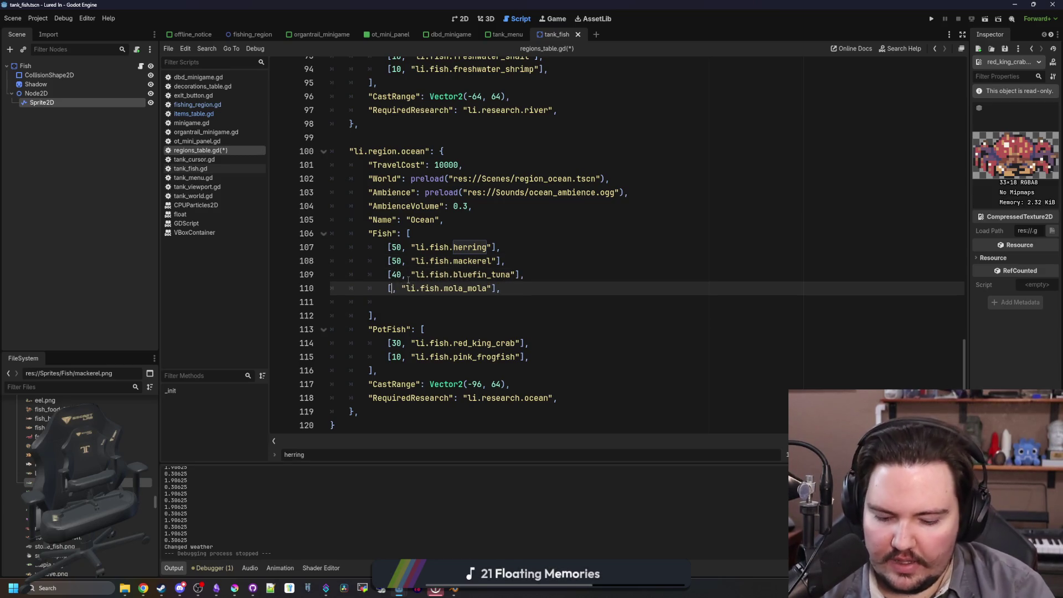
pyautogui.write('30')
pyautogui.click(433, 299)
pyautogui.hotkey('ctrl', 's')
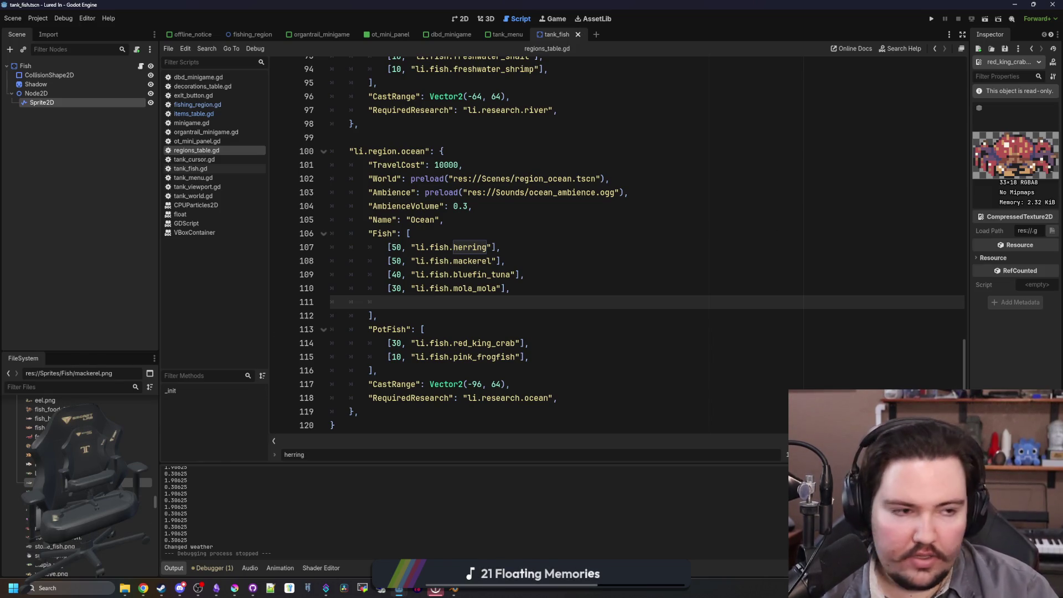
pyautogui.hotkey('alt', 'Tab')
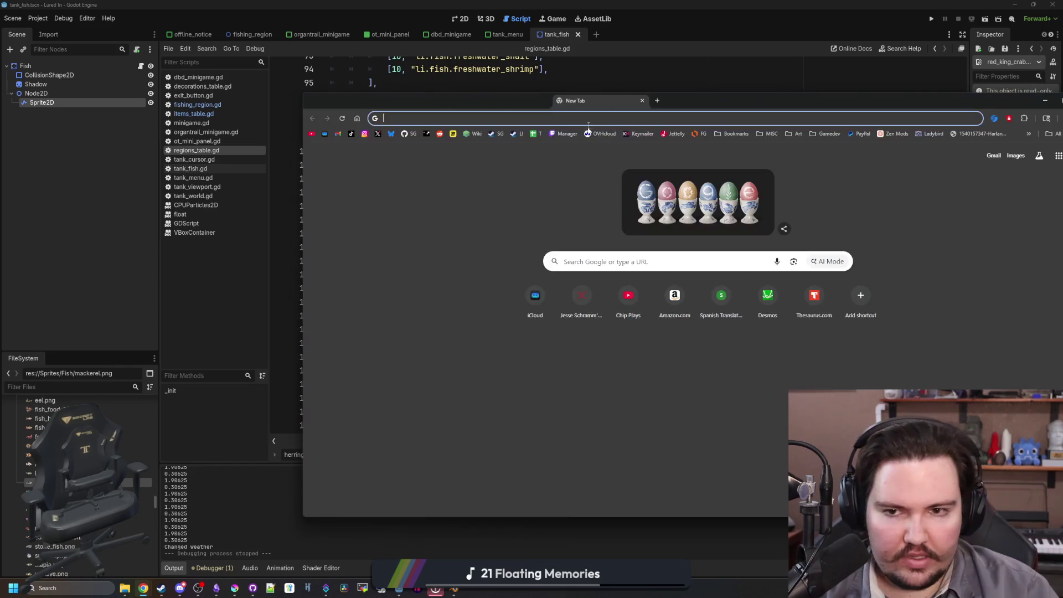
# - Search Google for 'stonefish' and scroll the results
pyautogui.write('stonefish')
pyautogui.press('Return')
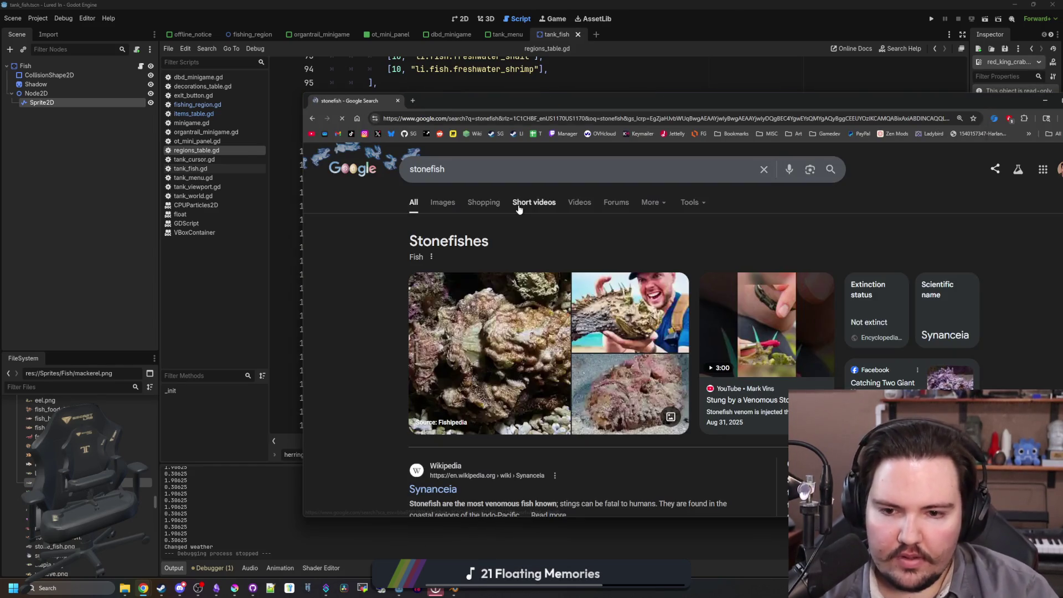
pyautogui.scroll(-1, 484, 264)
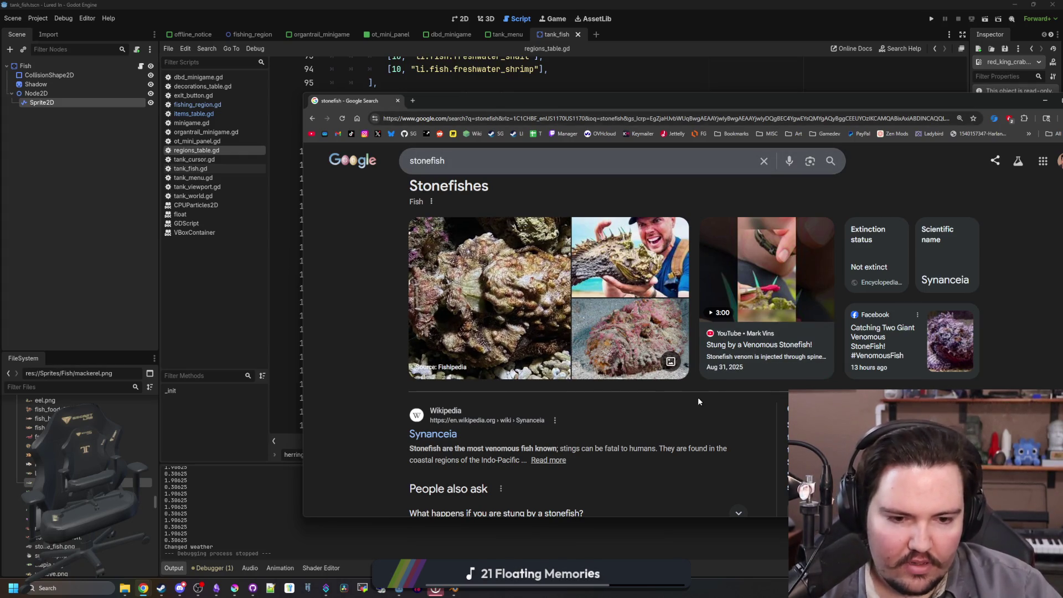
pyautogui.scroll(-3, 698, 398)
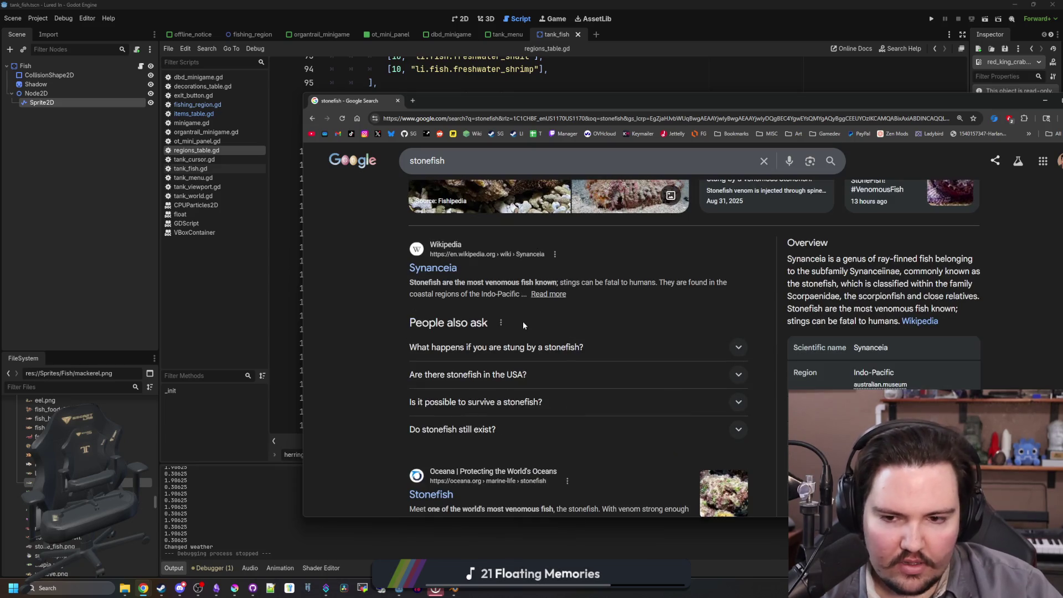
# - Read the Synanceia Wikipedia article's species table and Habitat section, then return to results
pyautogui.click(456, 271)
pyautogui.scroll(-2, 481, 252)
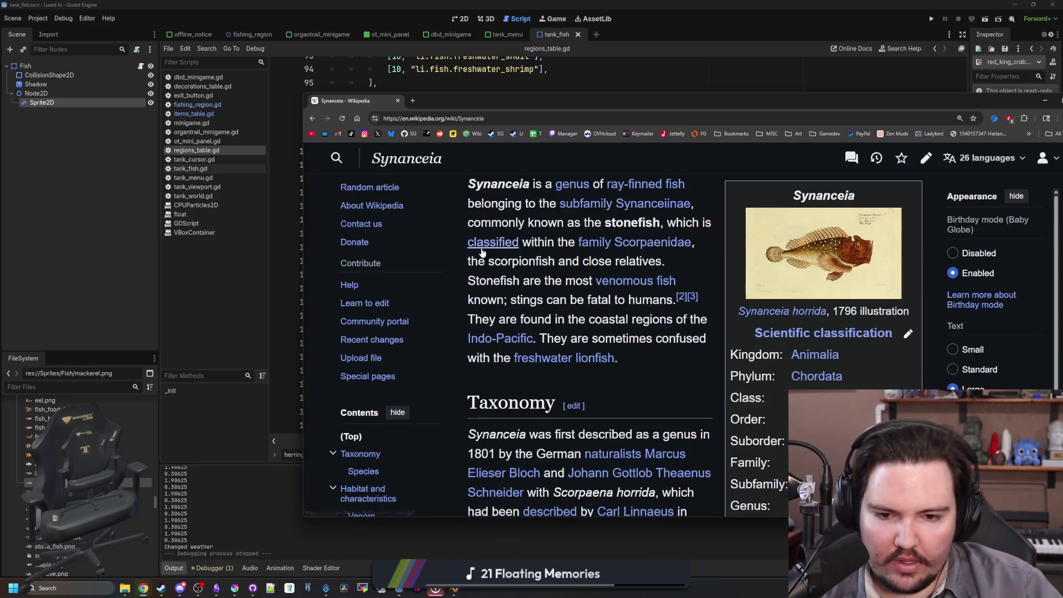
pyautogui.scroll(-3, 482, 252)
pyautogui.scroll(2, 554, 321)
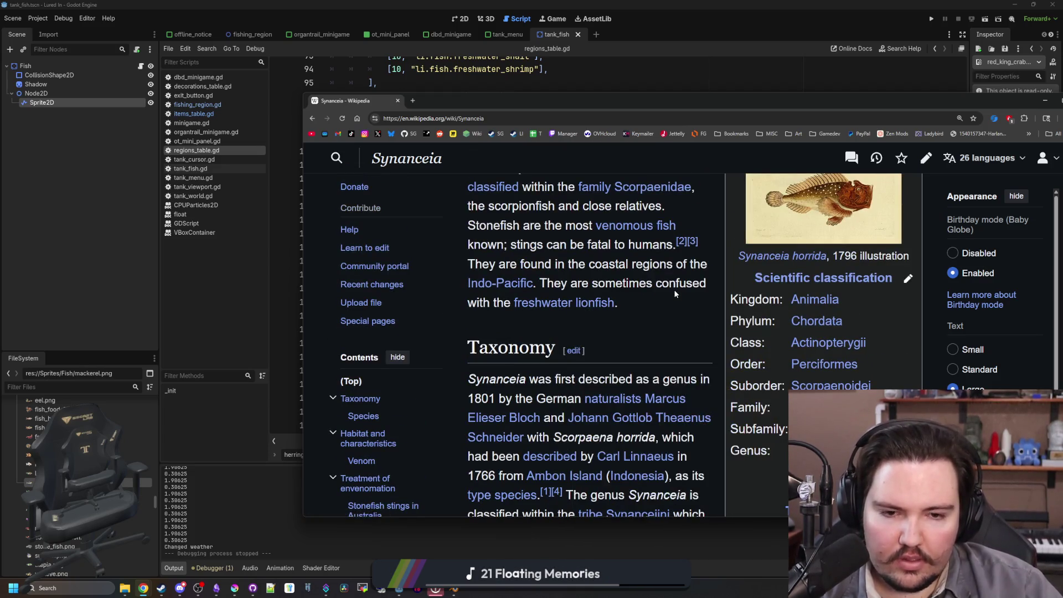
pyautogui.scroll(1, 739, 293)
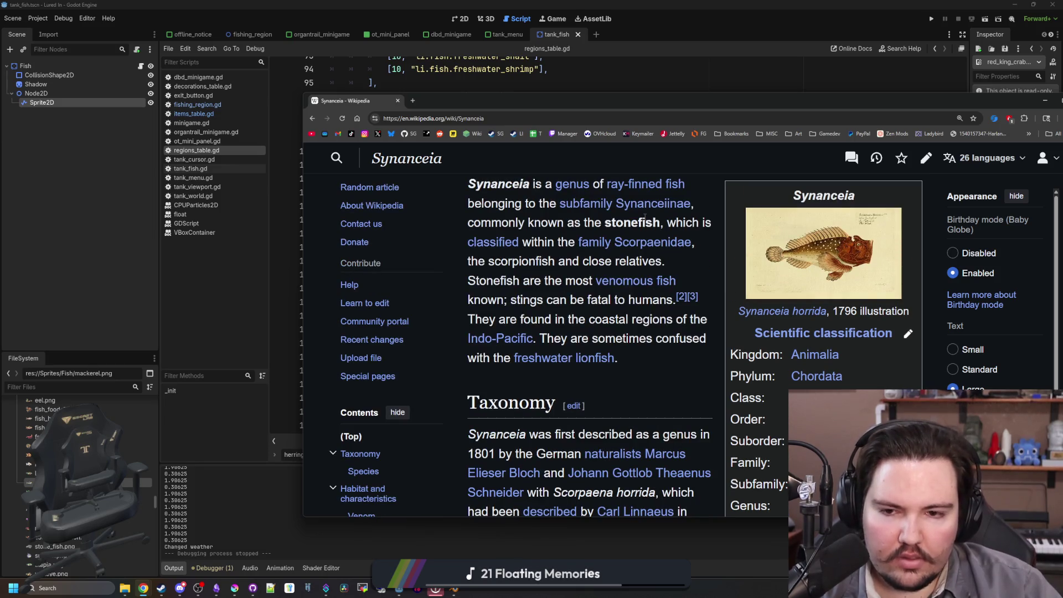
pyautogui.scroll(-2, 645, 218)
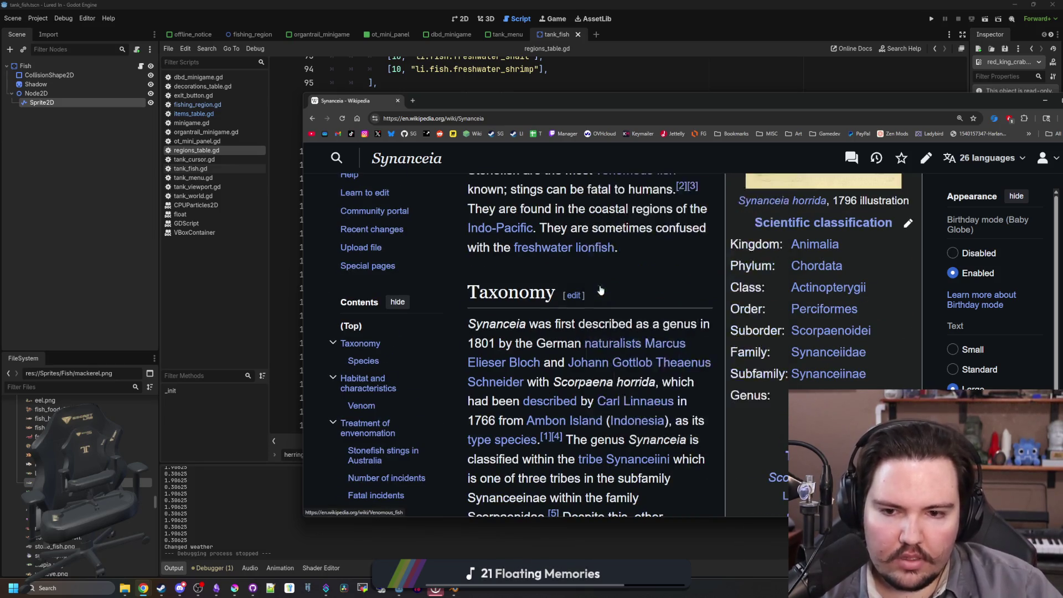
pyautogui.scroll(-3, 650, 372)
pyautogui.scroll(-10, 666, 380)
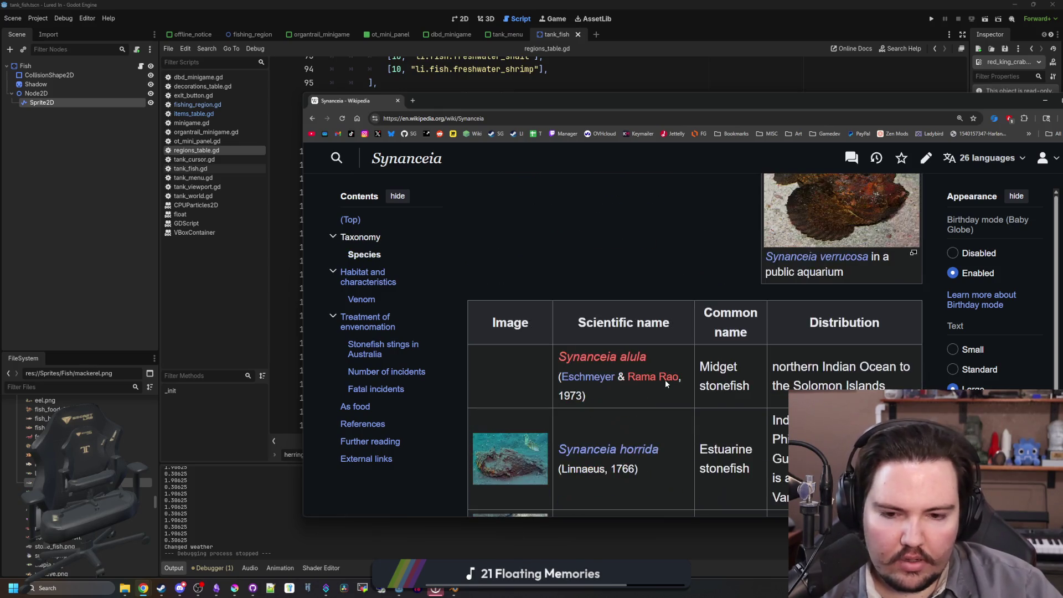
pyautogui.scroll(-1, 666, 382)
pyautogui.scroll(2, 703, 336)
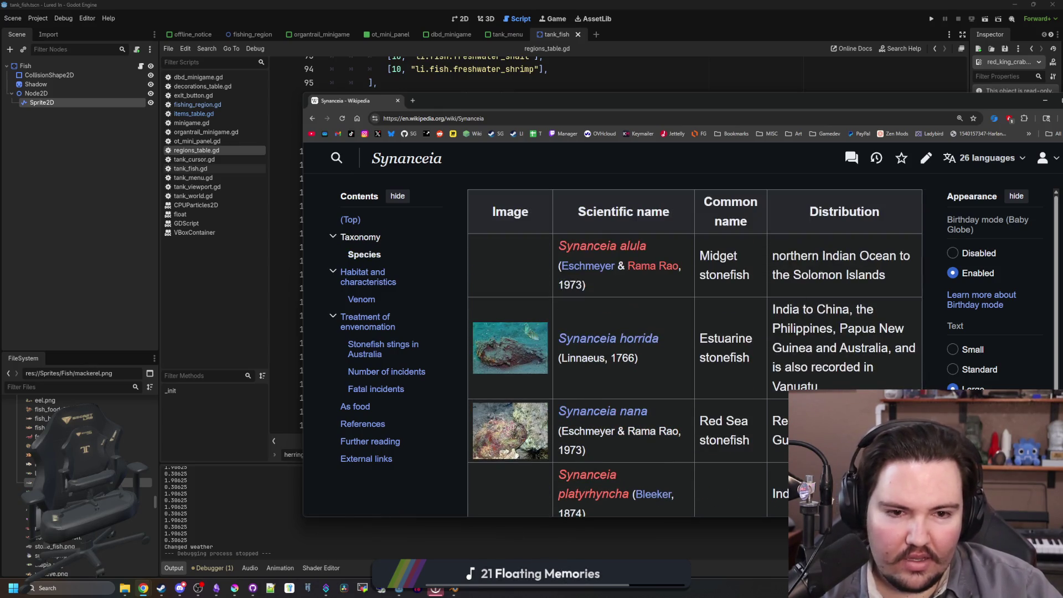
pyautogui.scroll(-10, 663, 337)
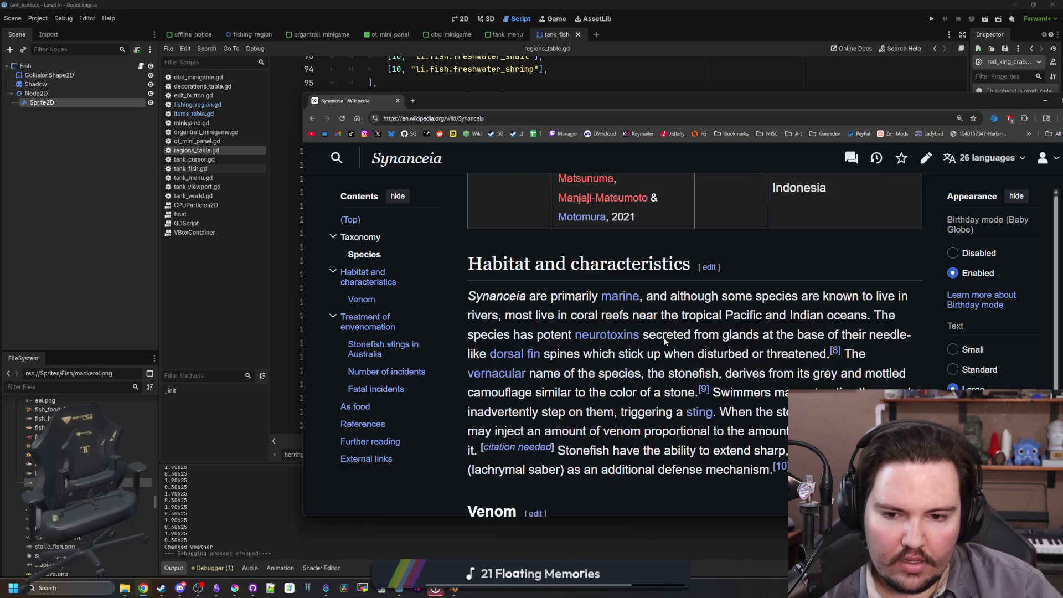
pyautogui.hotkey('alt', 'Left')
pyautogui.doubleClick(698, 105)
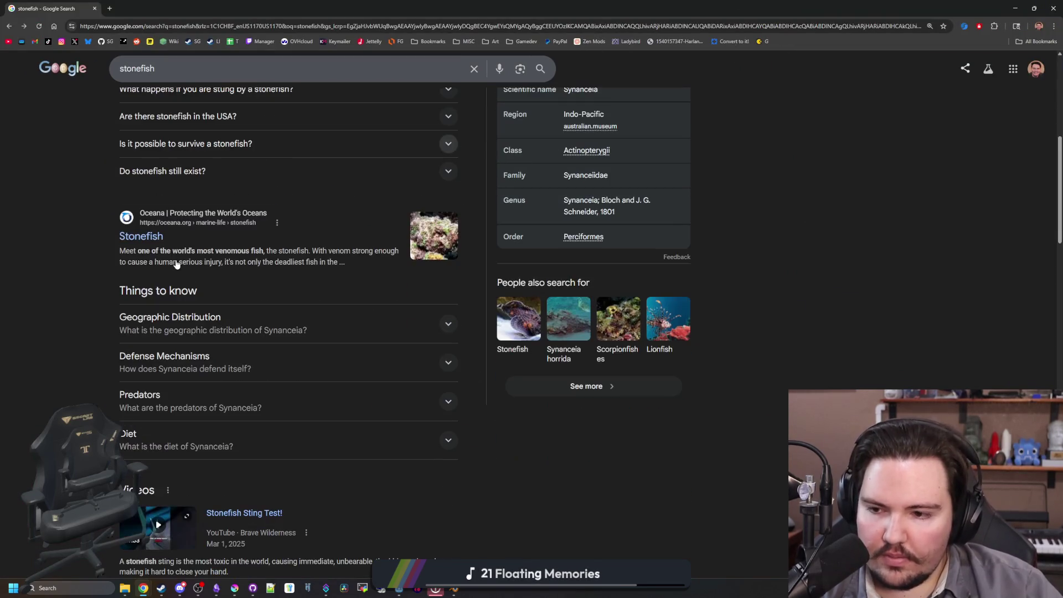
# - Replace the query with 'where do stonefish live' and search
pyautogui.scroll(-3, 166, 255)
pyautogui.scroll(-4, 175, 268)
pyautogui.scroll(-10, 177, 271)
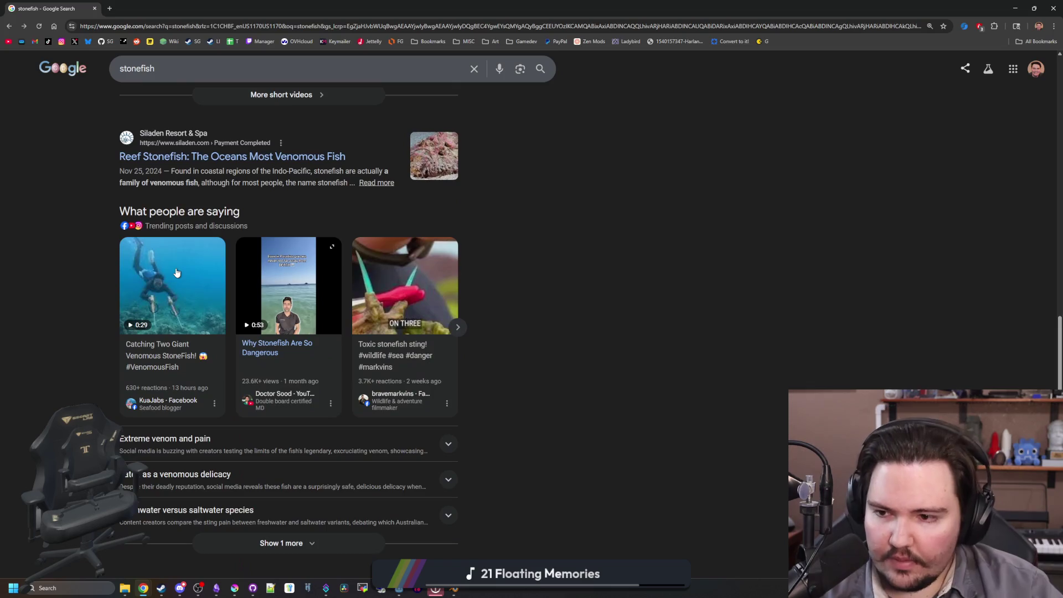
pyautogui.scroll(20, 181, 201)
pyautogui.doubleClick(120, 79)
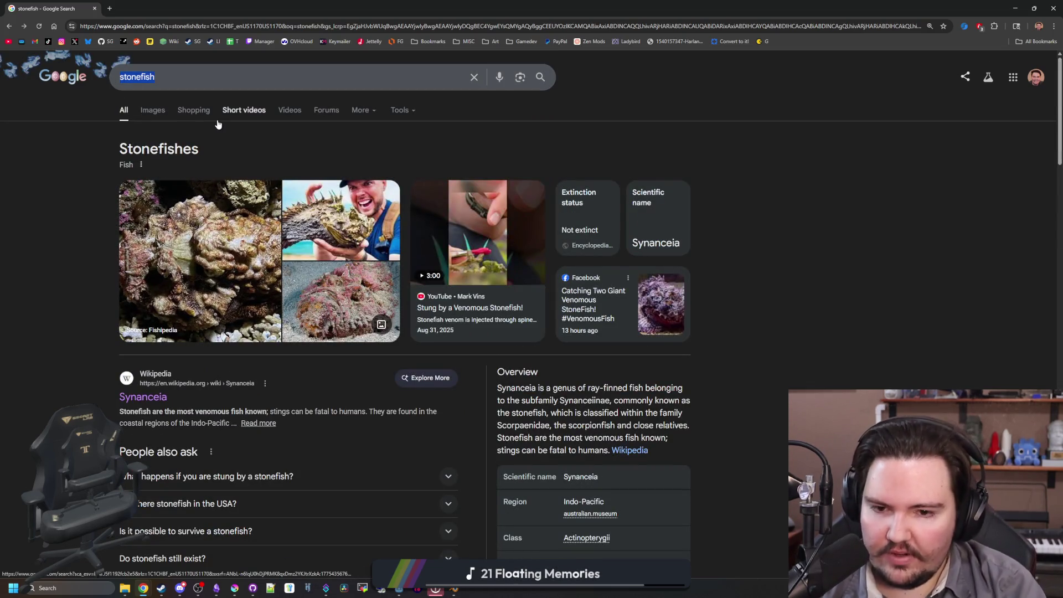
pyautogui.write('where do stonefish')
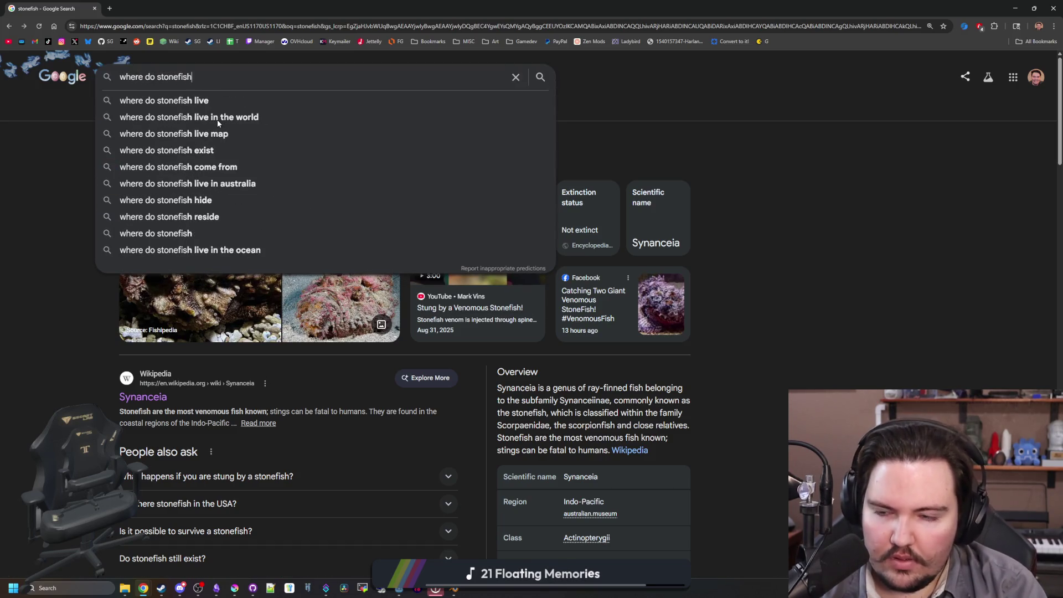
pyautogui.write(' live')
pyautogui.press('Return')
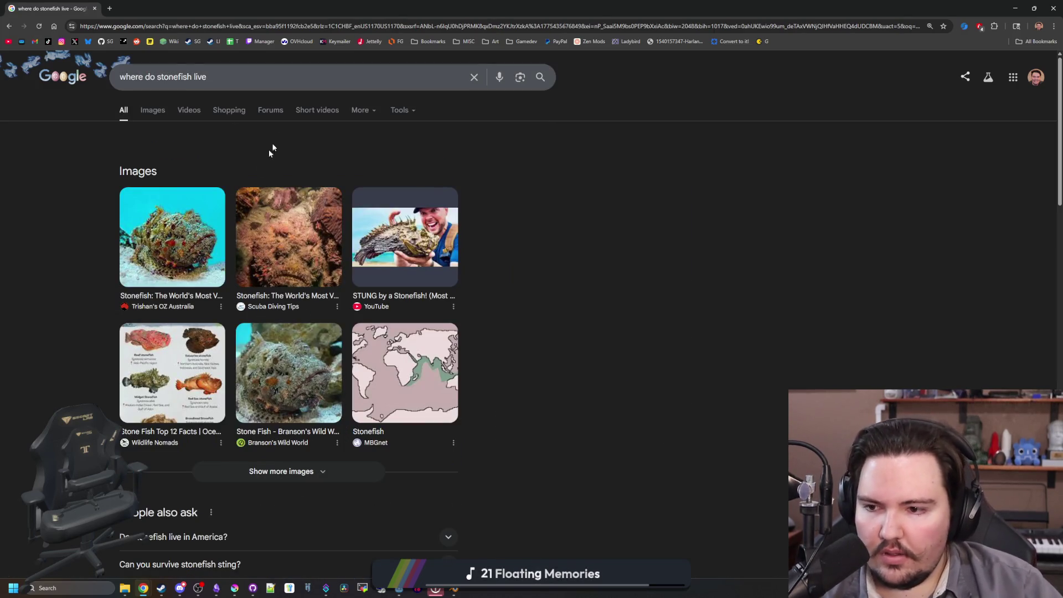
# - Preview the Wildlife Nomads stonefish species image, then close it
pyautogui.scroll(-5, 201, 214)
pyautogui.click(179, 133)
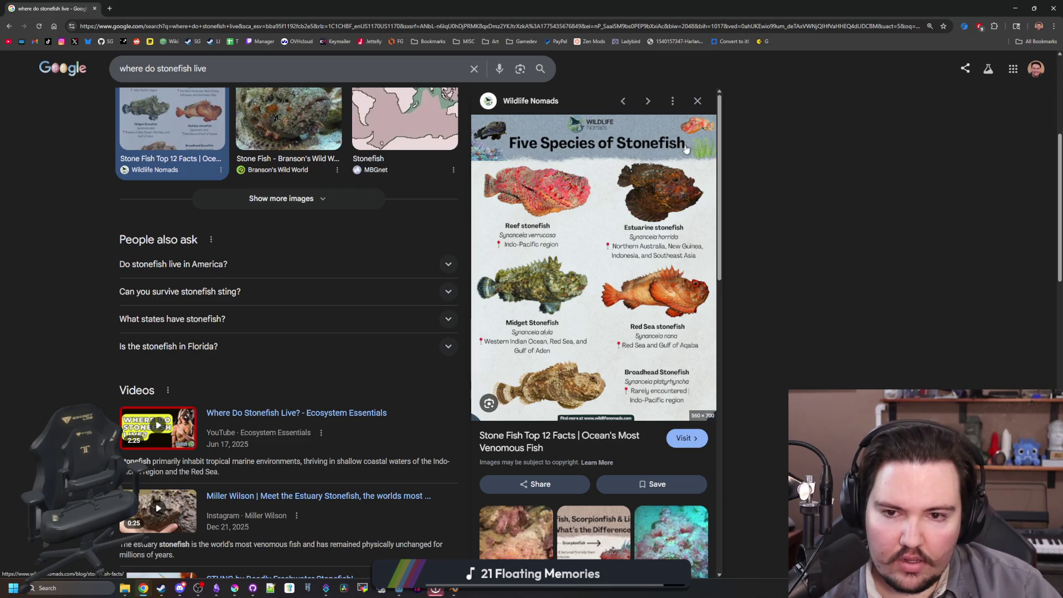
pyautogui.click(699, 104)
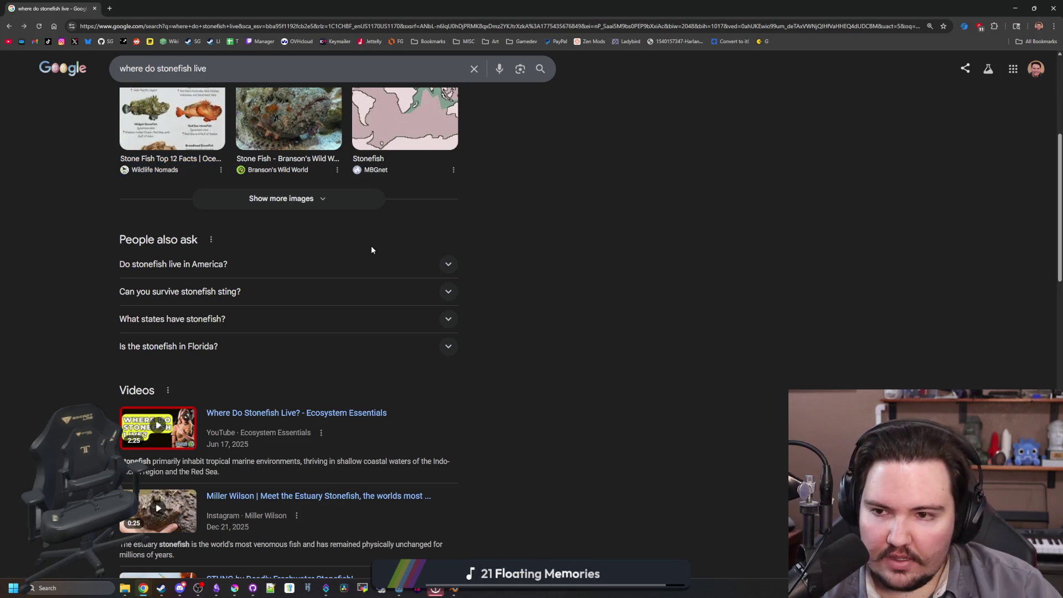
pyautogui.scroll(2, 371, 250)
pyautogui.scroll(3, 324, 379)
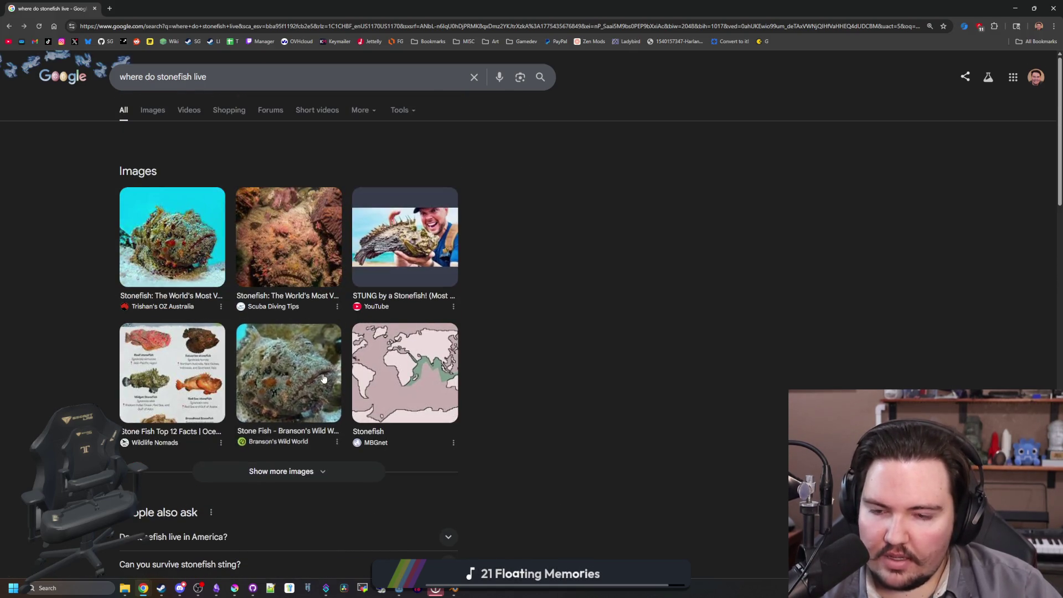
# - Preview the Branson's Wild World stonefish image and read the Pacific and Indian oceans habitat text
pyautogui.click(324, 379)
pyautogui.scroll(-12, 306, 295)
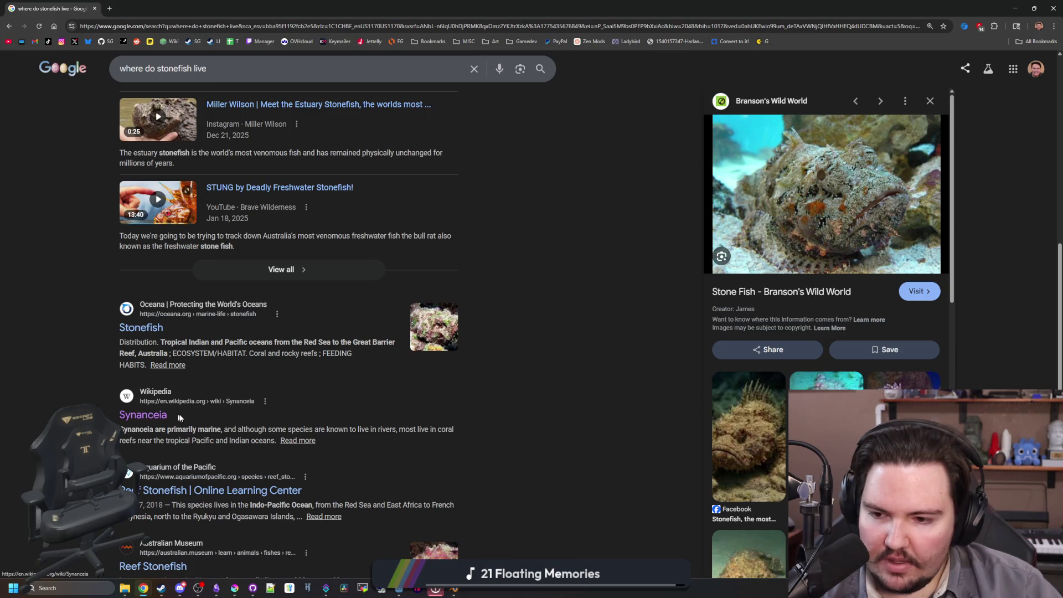
pyautogui.moveTo(192, 440); pyautogui.dragTo(237, 430)
pyautogui.click(234, 437)
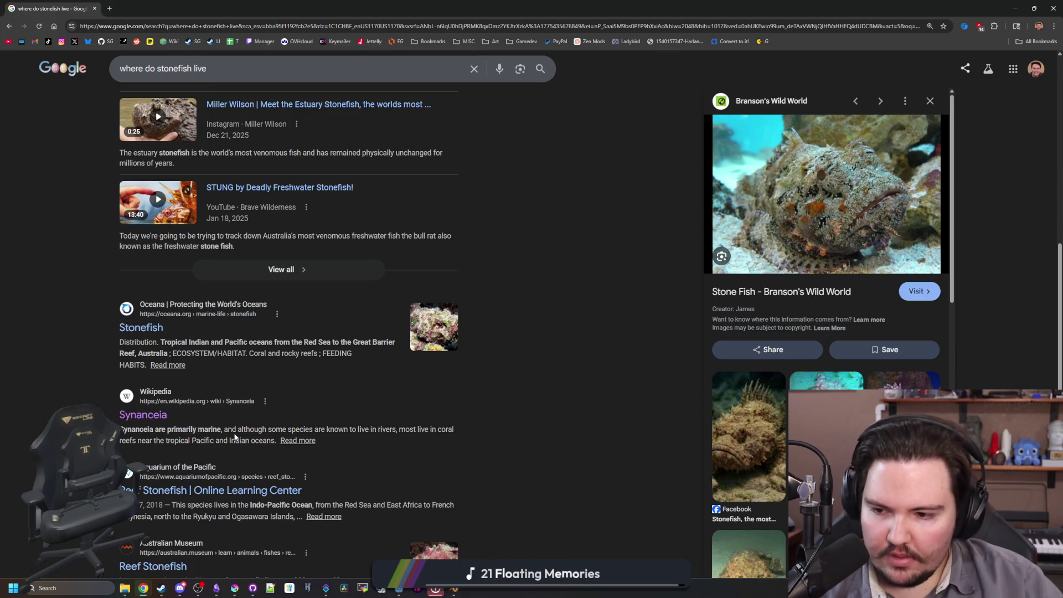
pyautogui.hotkey('alt', 'Tab')
# - Duplicate the pink_frogfish PotFish line as [10, "li.fish.stonefish"] and save regions_table.gd
pyautogui.click(561, 290)
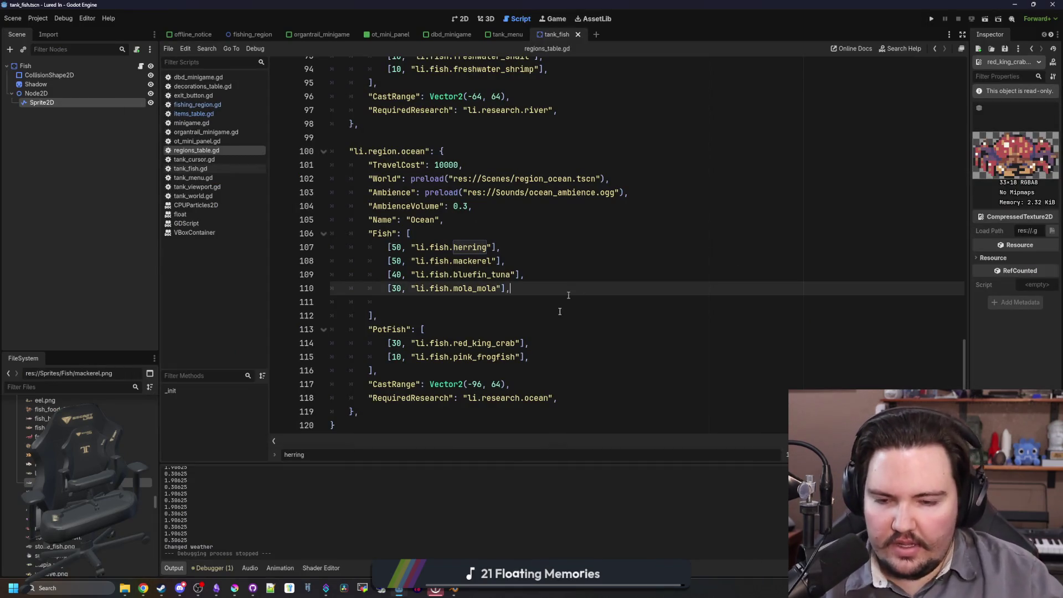
pyautogui.click(547, 362)
pyautogui.hotkey('shift', 'Home')
pyautogui.hotkey('ctrl', 'c')
pyautogui.click(581, 356)
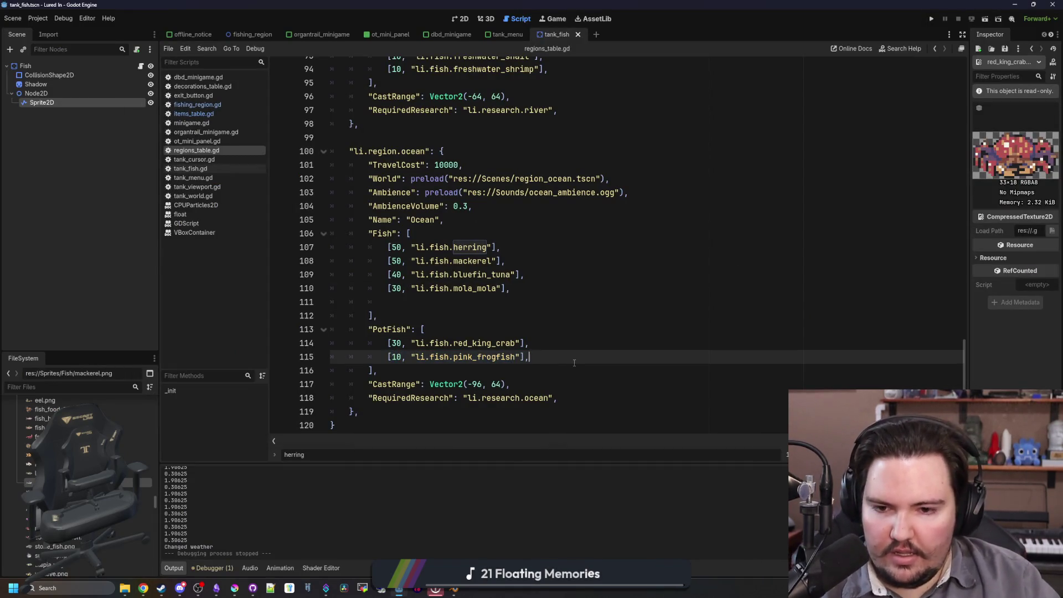
pyautogui.press('Return')
pyautogui.hotkey('ctrl', 'v')
pyautogui.doubleClick(508, 369)
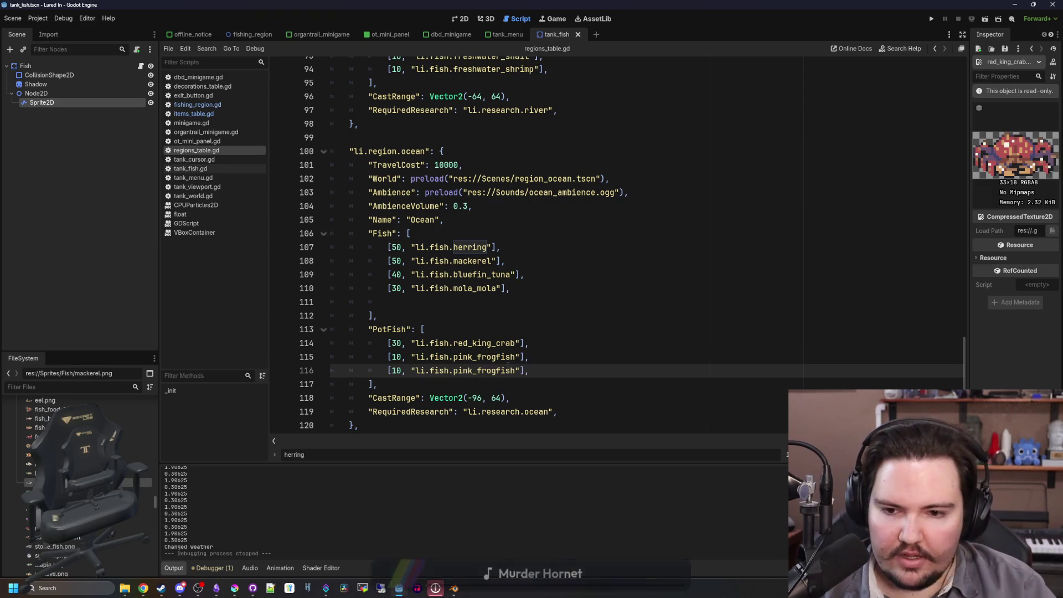
pyautogui.write('stonefis')
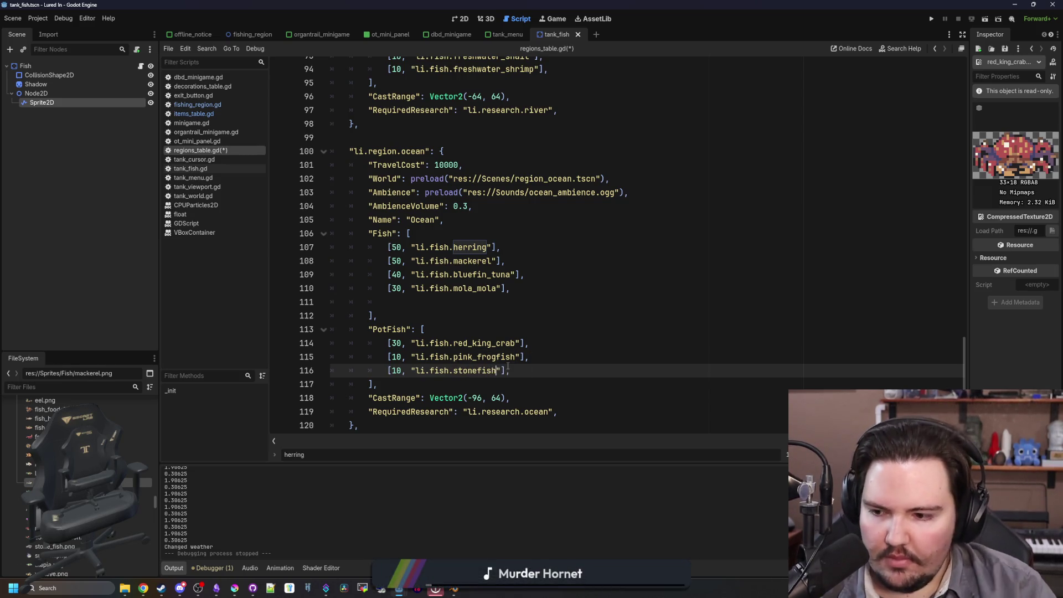
pyautogui.press('Up')
pyautogui.press('Up')
pyautogui.press('Up')
pyautogui.press('Up')
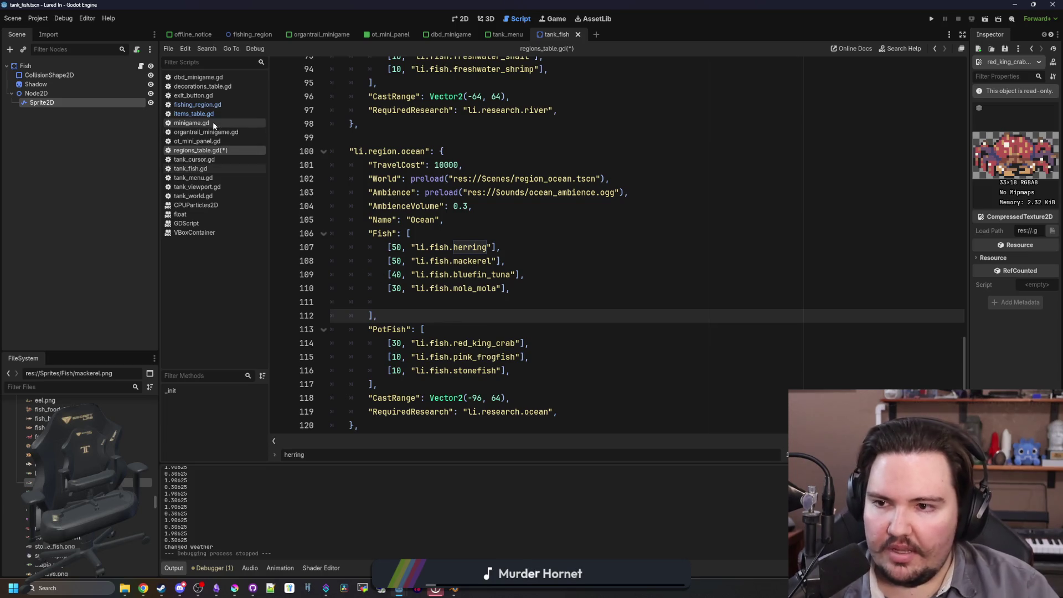
pyautogui.press('Up')
pyautogui.hotkey('ctrl', 's')
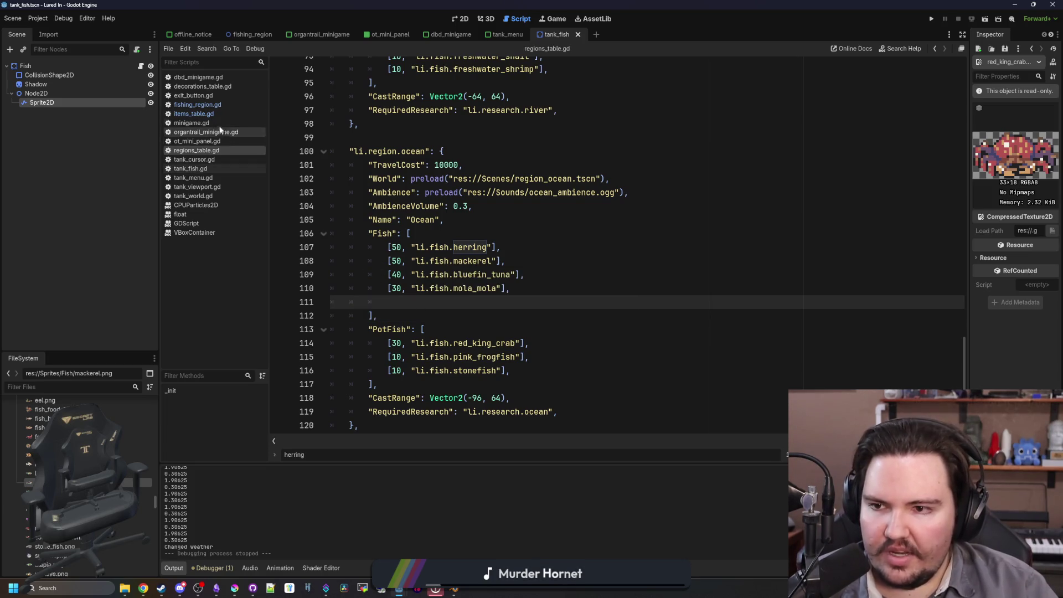
pyautogui.click(194, 114)
pyautogui.click(635, 264)
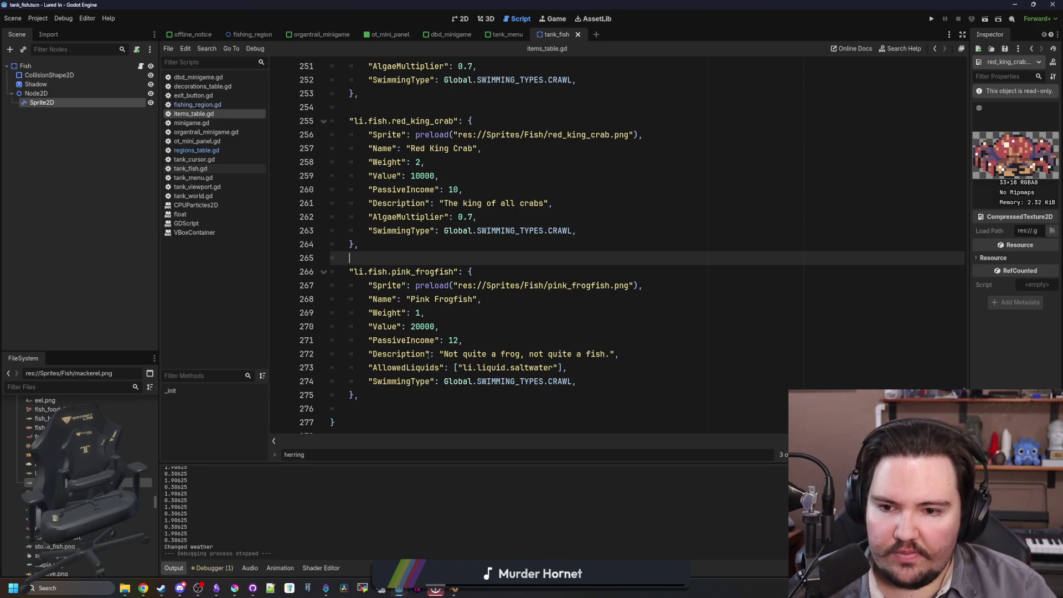
# - Move the stonefish entry in items_table.gd to sit below the pink_frogfish entry
pyautogui.hotkey('ctrl', 'f')
pyautogui.write('stonefish')
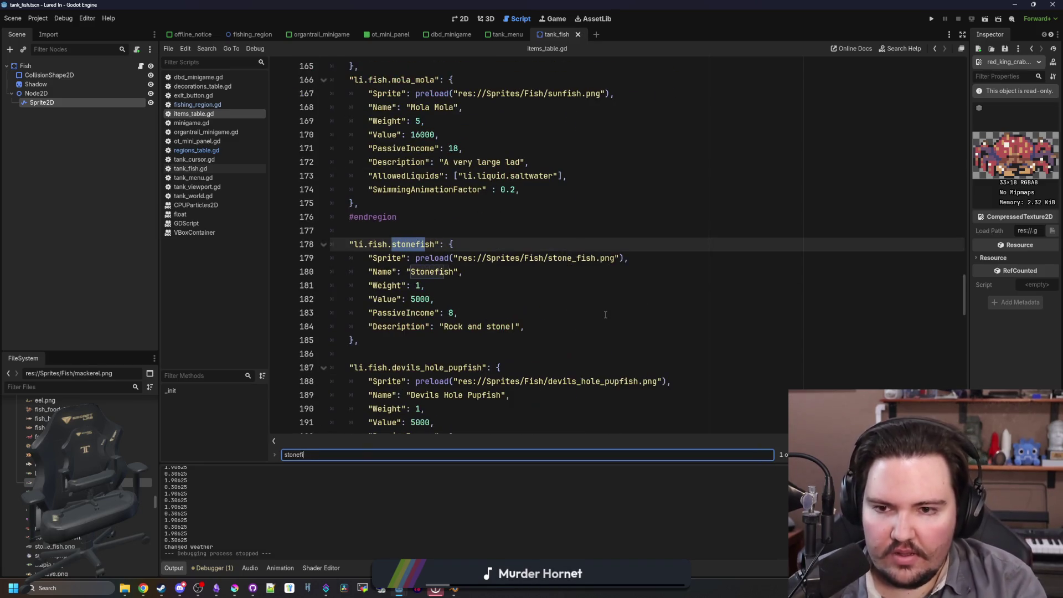
pyautogui.moveTo(319, 348); pyautogui.dragTo(373, 238)
pyautogui.hotkey('ctrl', 'c')
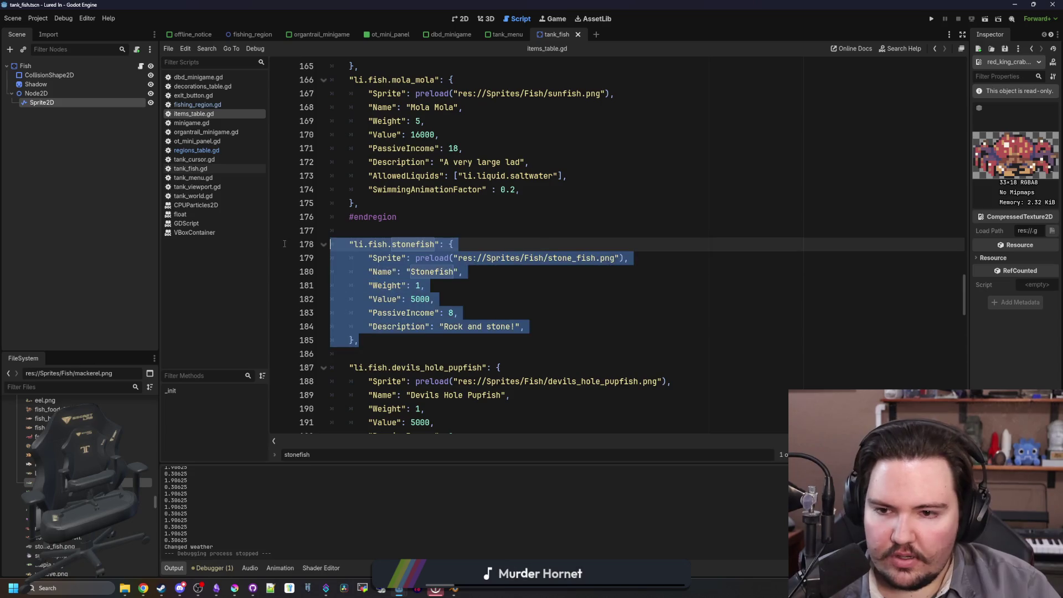
pyautogui.press('BackSpace')
pyautogui.press('BackSpace')
pyautogui.scroll(-15, 373, 238)
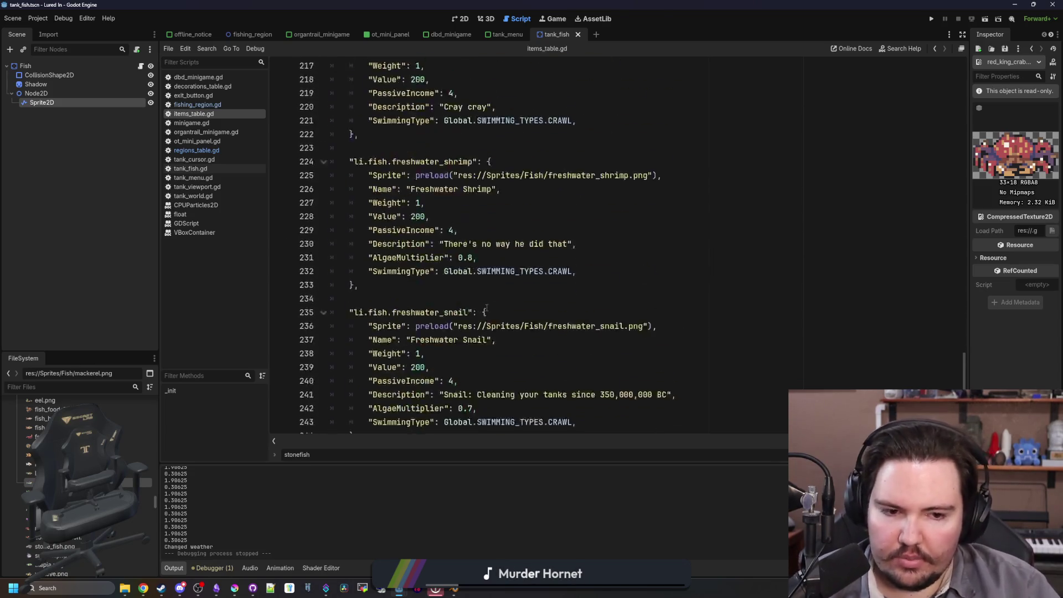
pyautogui.click(413, 388)
pyautogui.press('Return')
pyautogui.hotkey('ctrl', 'v')
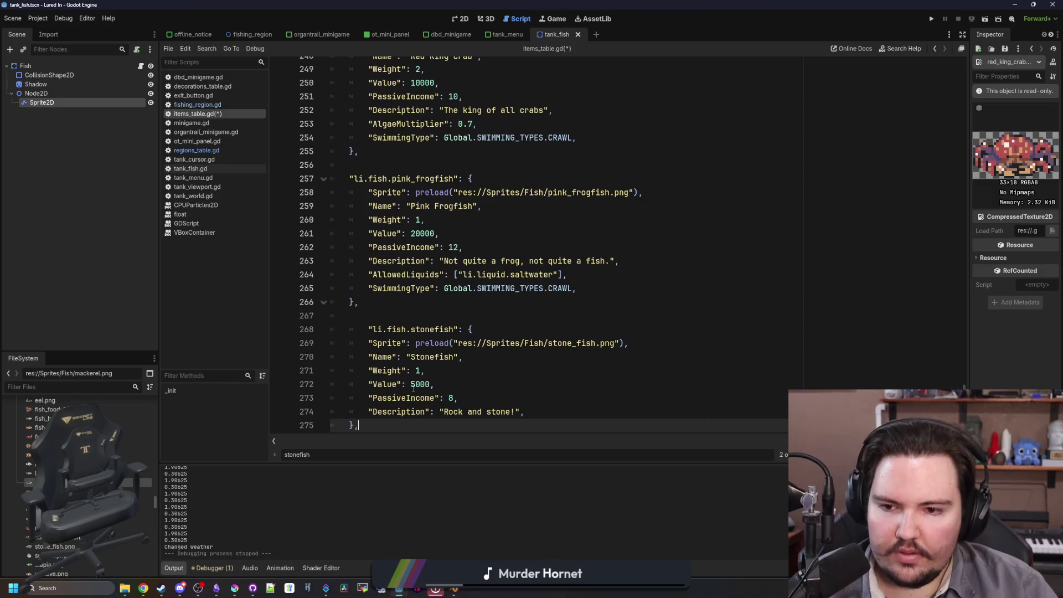
# - Change the stonefish Value from 5000 to 20000
pyautogui.click(433, 329)
pyautogui.scroll(-1, 432, 329)
pyautogui.press('Down')
pyautogui.press('Down')
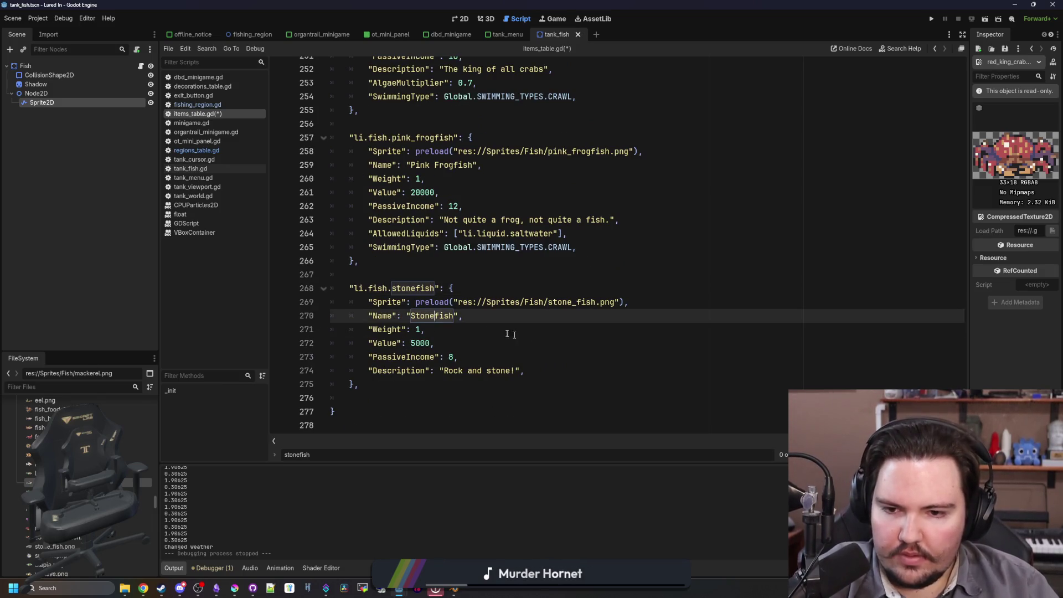
pyautogui.click(533, 337)
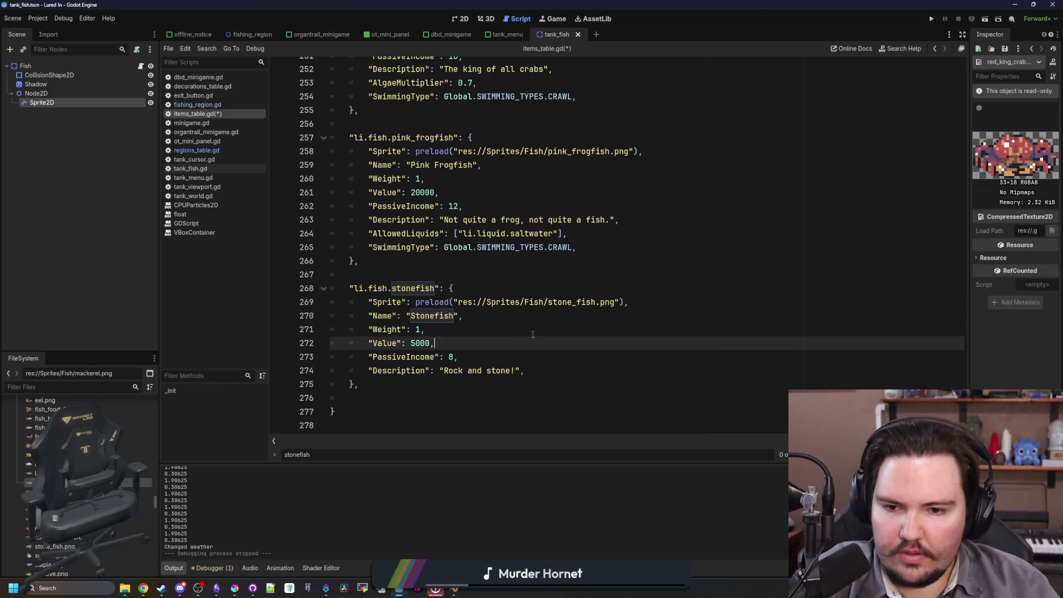
pyautogui.doubleClick(419, 343)
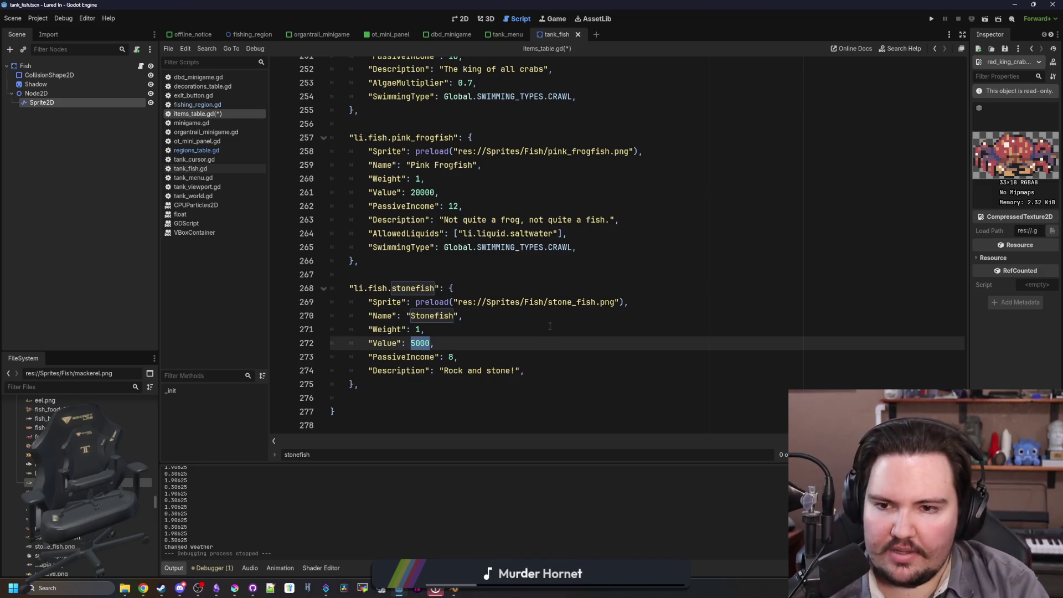
pyautogui.write('20000')
pyautogui.press('Down')
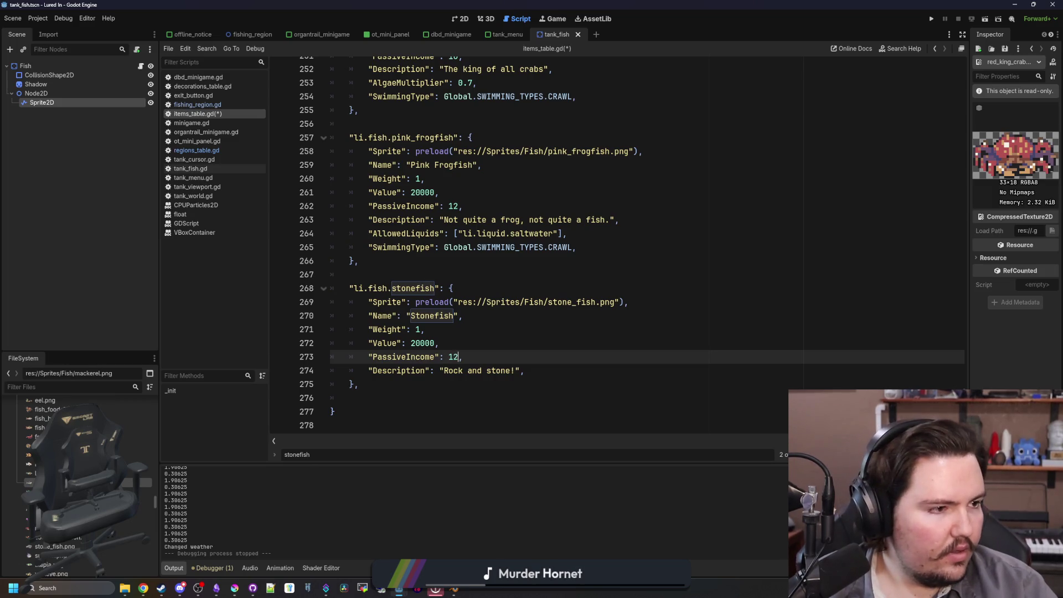
# - Search the web for 'what do stonefish eat', then return to Godot
pyautogui.hotkey('alt', 'Tab')
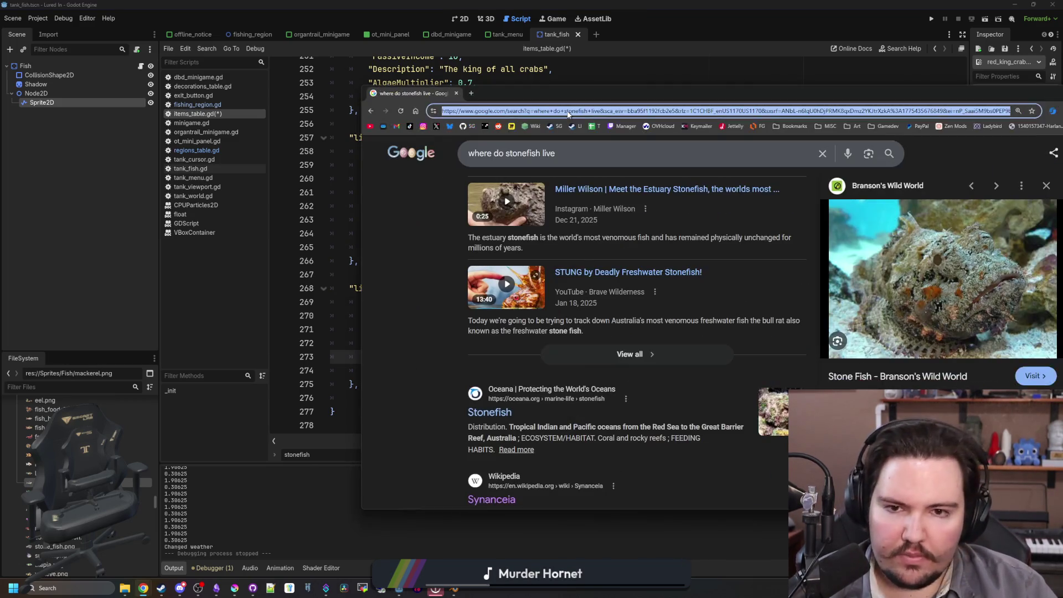
pyautogui.click(568, 111)
pyautogui.write('what do stonefish eat')
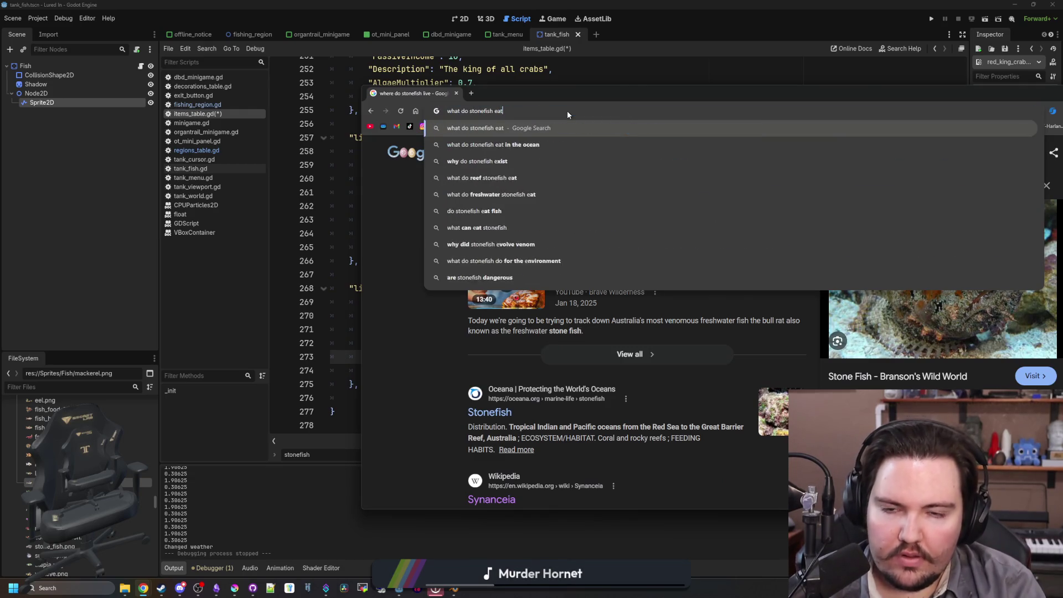
pyautogui.press('Return')
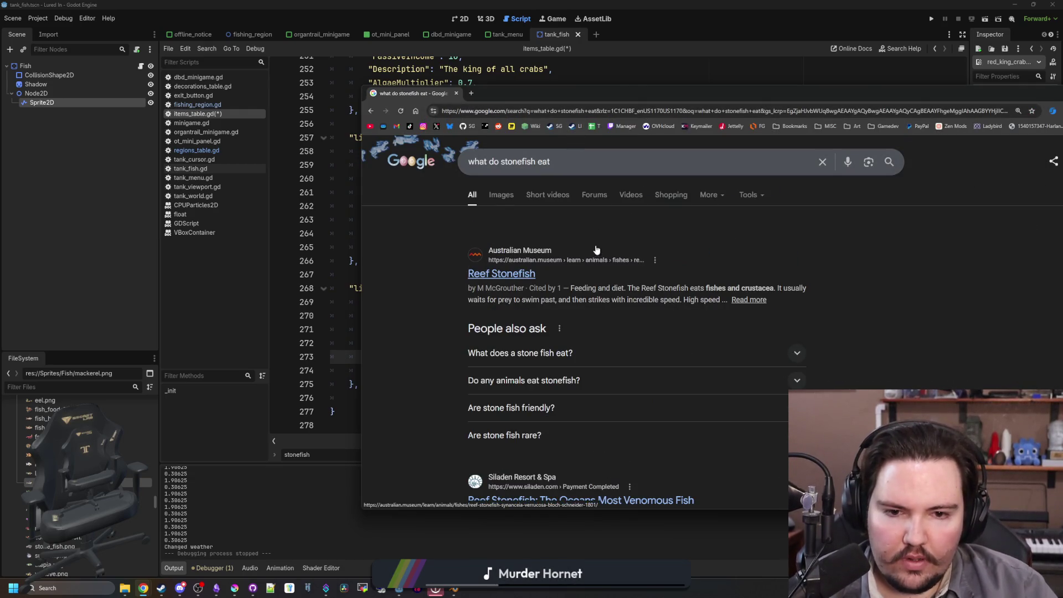
pyautogui.hotkey('alt', 'Tab')
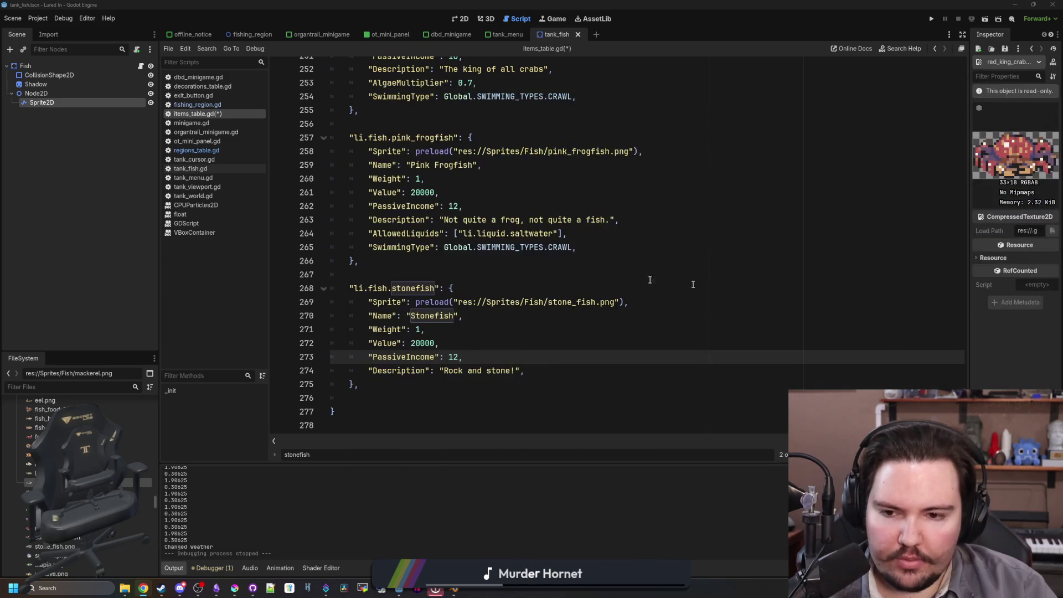
# - Review the stonefish entry and save items_table.gd
pyautogui.click(481, 336)
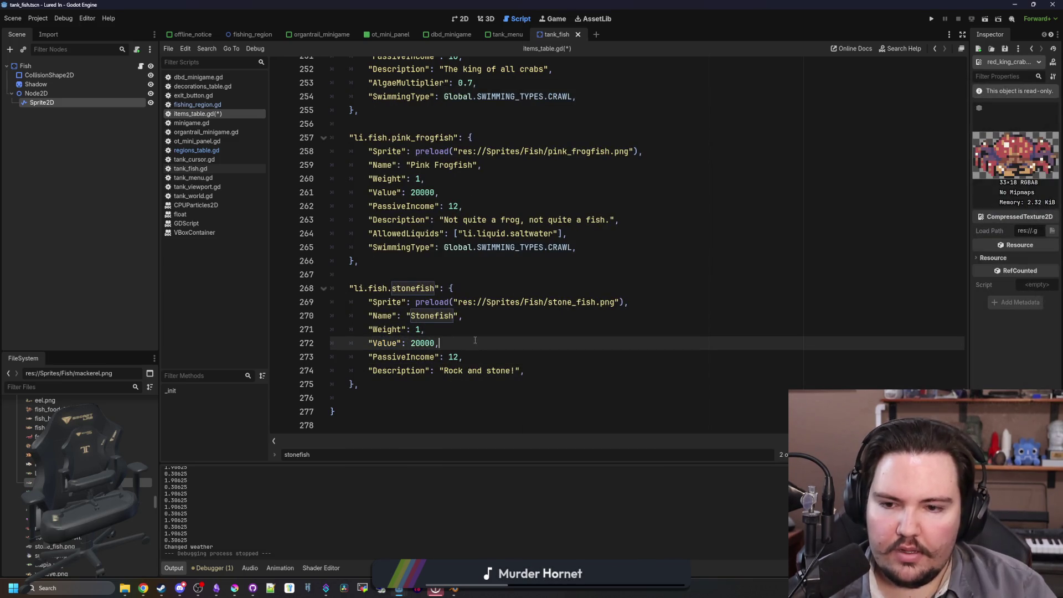
pyautogui.click(497, 330)
pyautogui.click(538, 291)
pyautogui.click(449, 276)
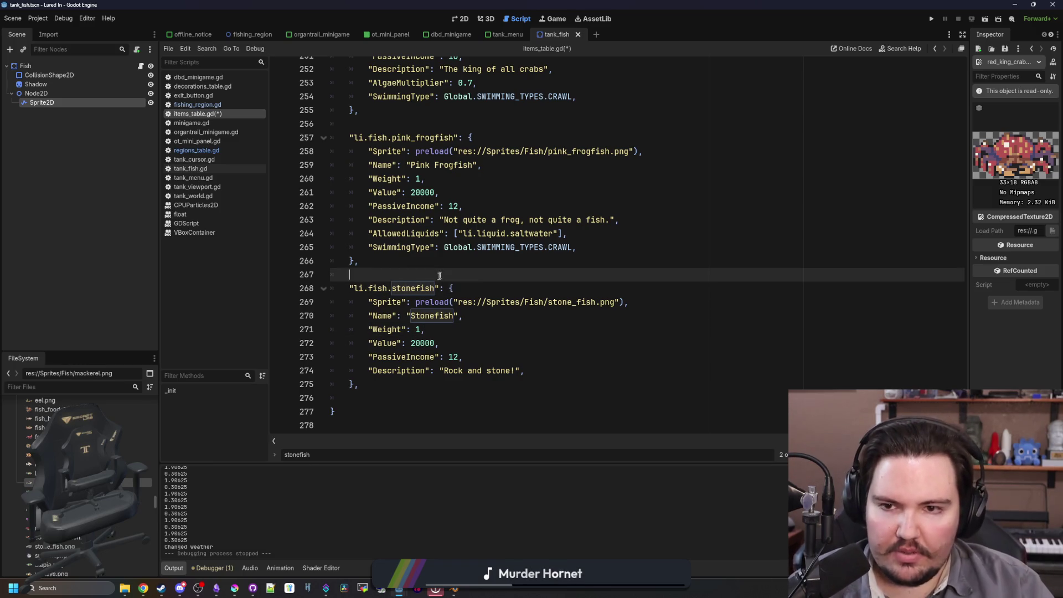
pyautogui.hotkey('ctrl', 's')
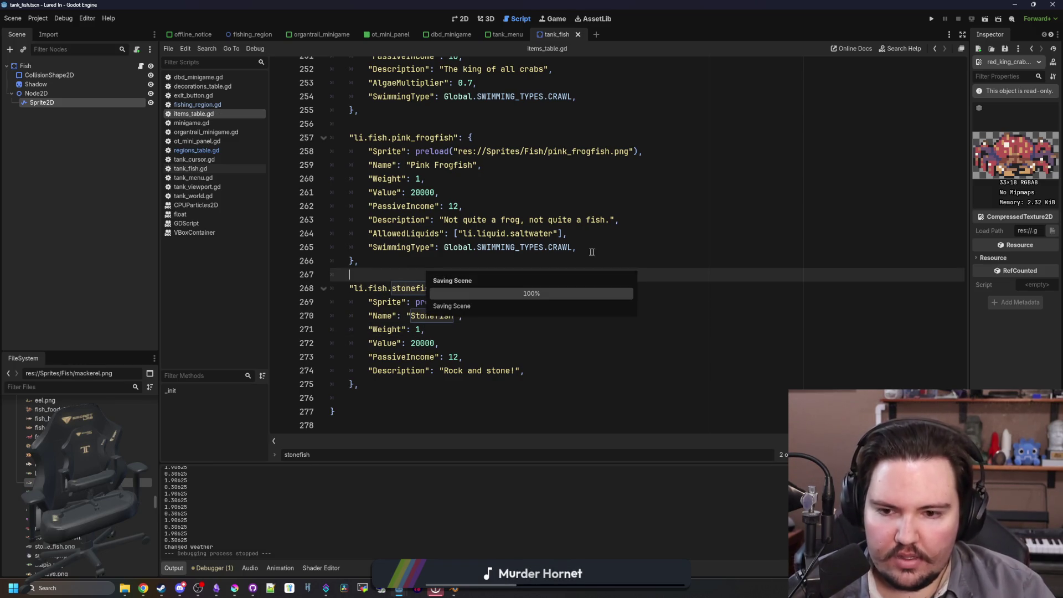
# - Copy pink_frogfish's SwimmingType CRAWL and saltwater AllowedLiquids lines into the stonefish entry and save
pyautogui.moveTo(576, 247); pyautogui.dragTo(369, 247)
pyautogui.click(556, 370)
pyautogui.press('Return')
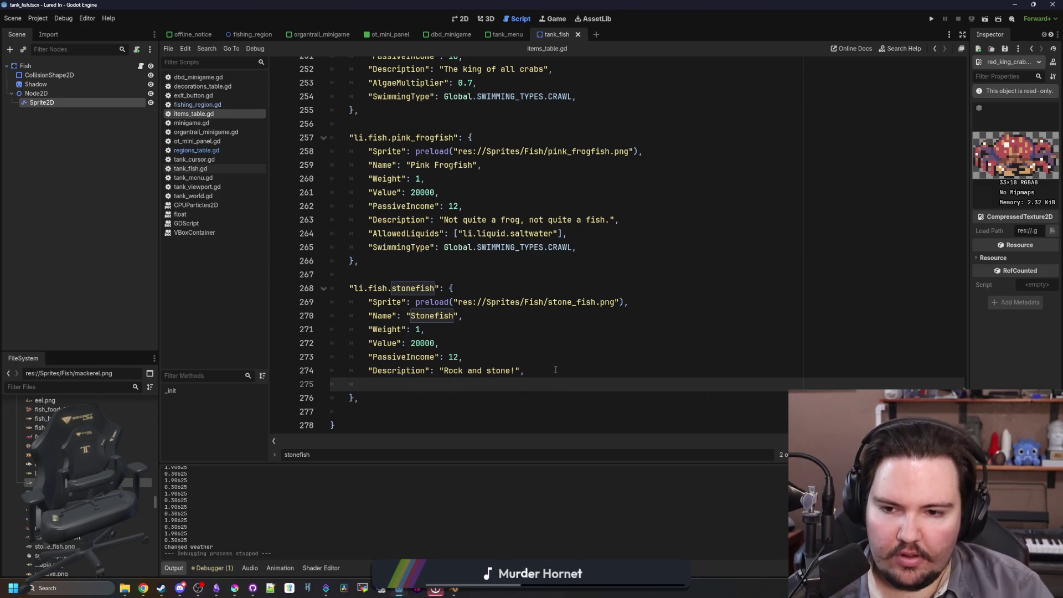
pyautogui.write('"SwimmingType": Global.SWIMMING_TYPES.CRAWL,')
pyautogui.moveTo(567, 233); pyautogui.dragTo(357, 233)
pyautogui.hotkey('ctrl', 'c')
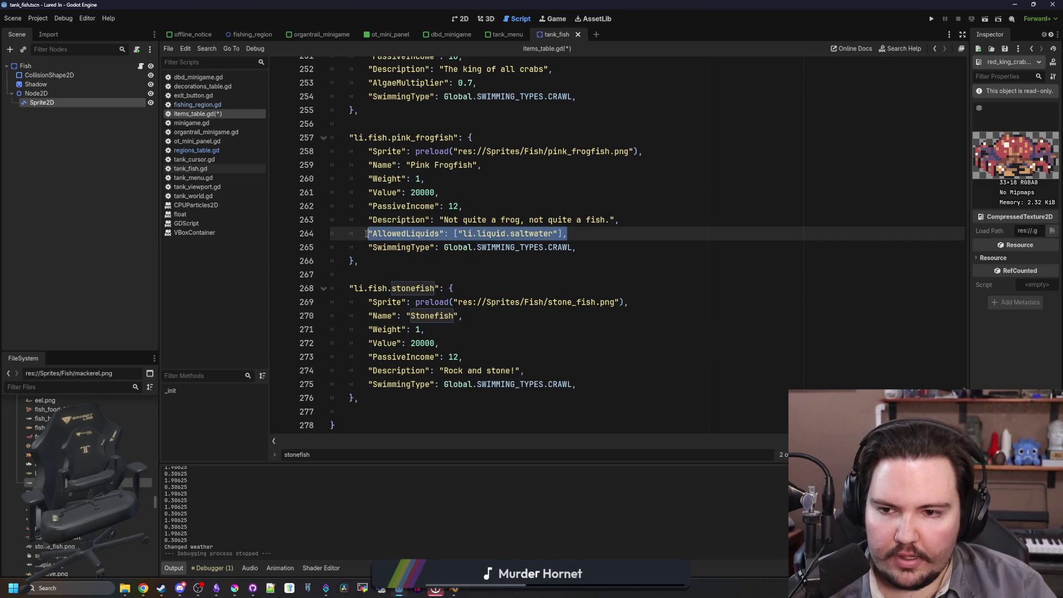
pyautogui.click(564, 370)
pyautogui.press('Return')
pyautogui.hotkey('ctrl', 'v')
pyautogui.click(570, 349)
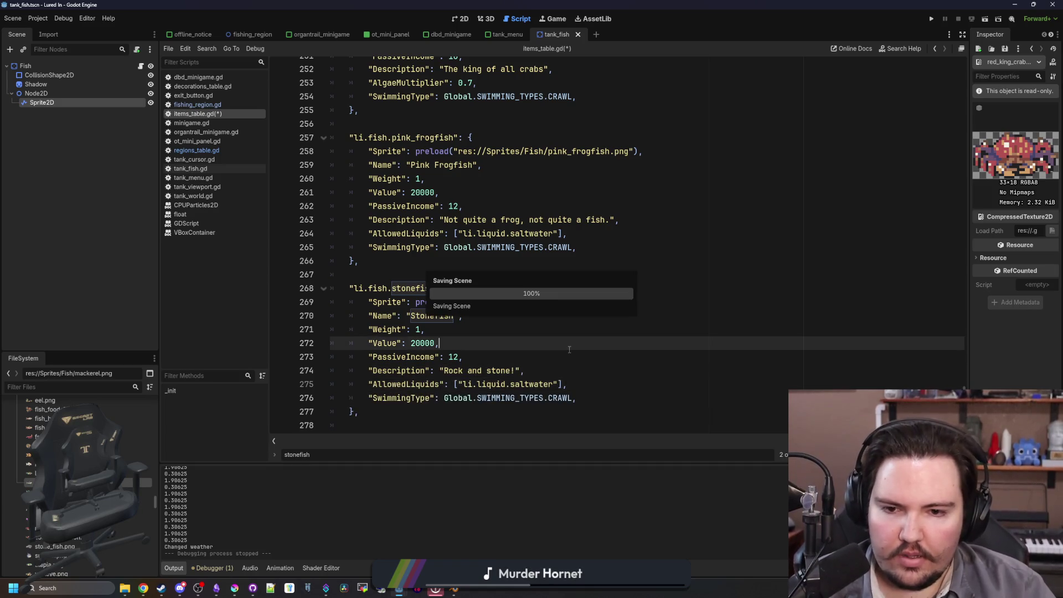
pyautogui.hotkey('ctrl', 's')
# - Open regions_table.gd at the end of the ocean pot-fish list
pyautogui.click(446, 284)
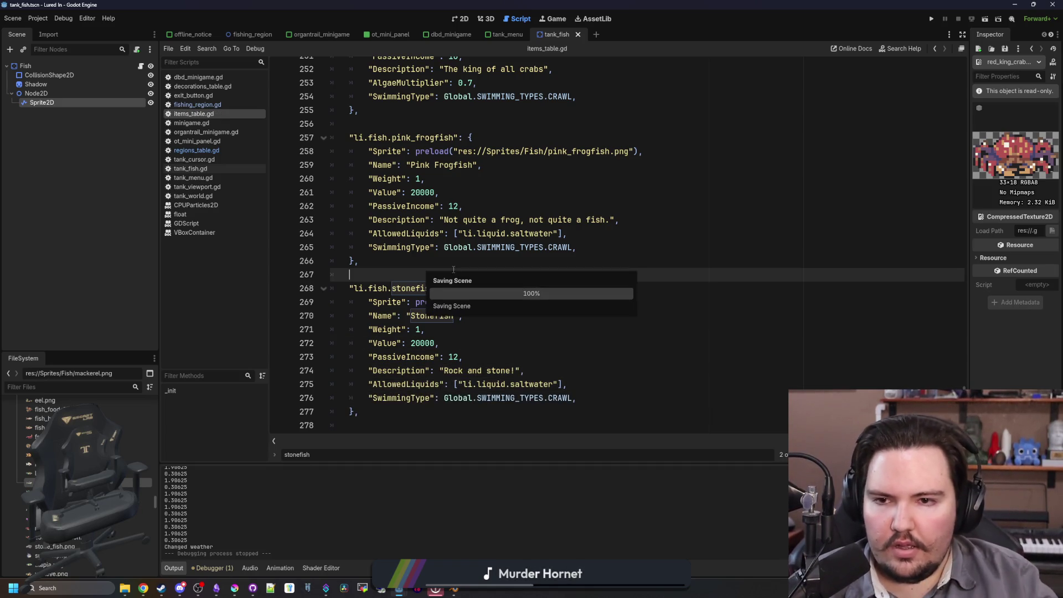
pyautogui.click(220, 150)
pyautogui.scroll(-1, 490, 334)
pyautogui.click(518, 343)
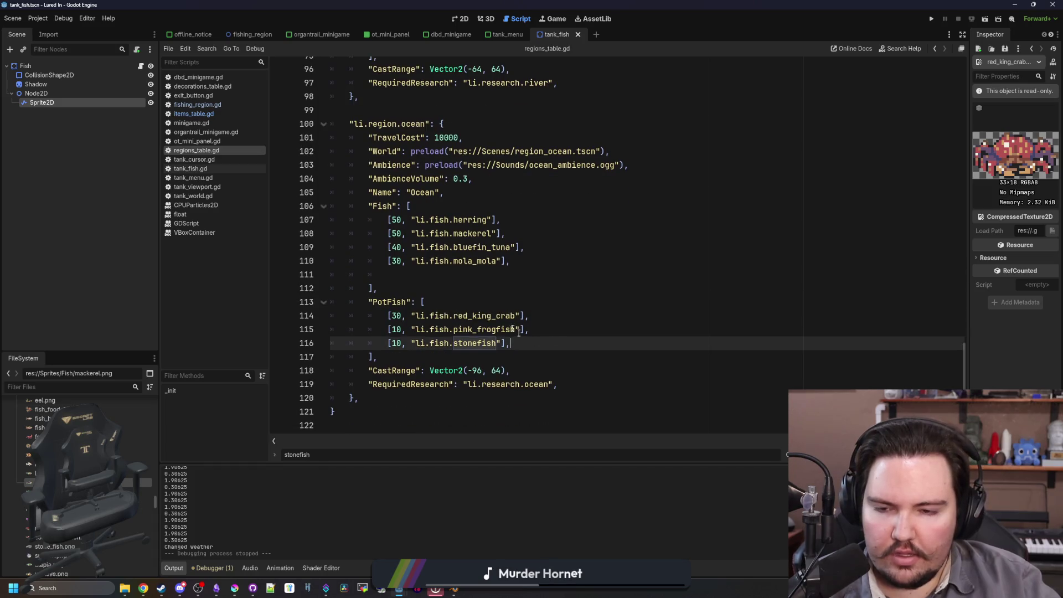
# - Change the ocean region's red_king_crab pot-fish weight from 30 to 40 in regions_table.gd
pyautogui.click(438, 288)
pyautogui.press('Down')
pyautogui.press('Down')
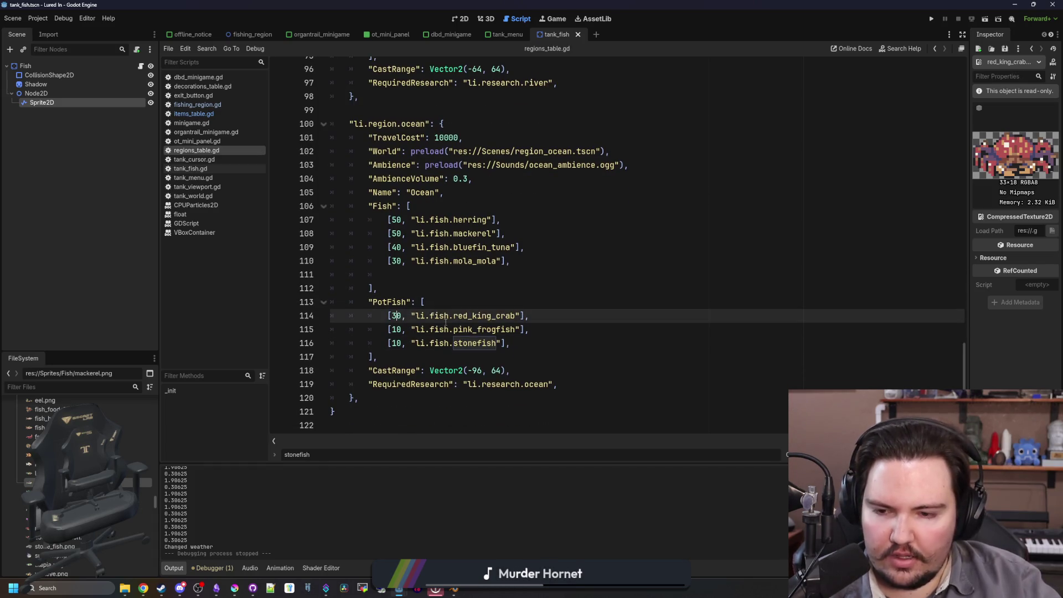
pyautogui.write('4')
pyautogui.click(471, 280)
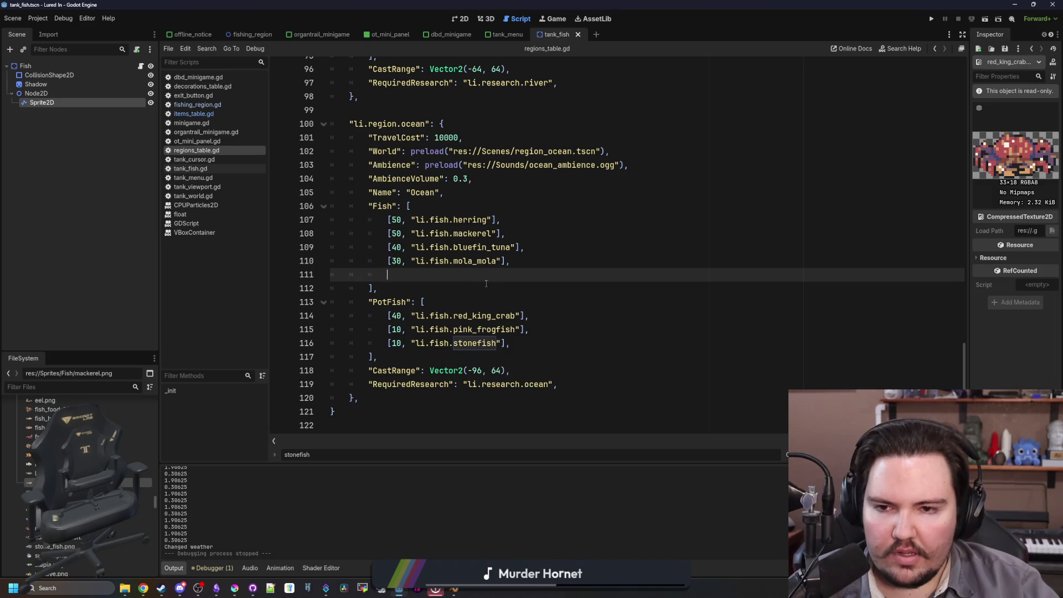
# - Scroll up to the lake region and return to the stonefish search in Chrome
pyautogui.scroll(7, 486, 283)
pyautogui.moveTo(548, 329)
pyautogui.mouseDown()
pyautogui.moveTo(352, 314)
pyautogui.moveTo(354, 302)
pyautogui.mouseUp()
pyautogui.scroll(7, 559, 291)
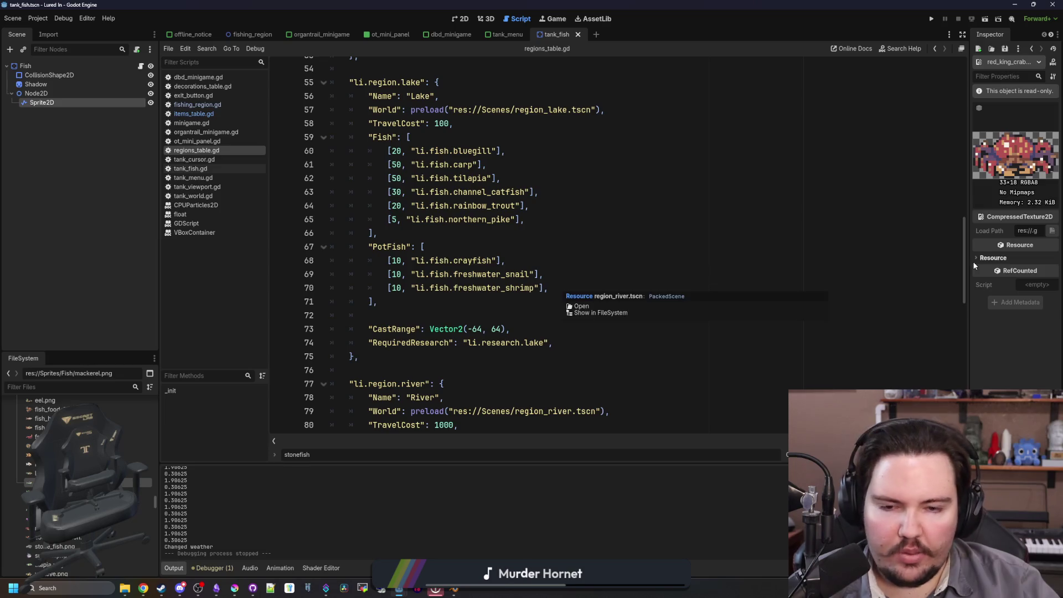
pyautogui.hotkey('alt', 'Tab')
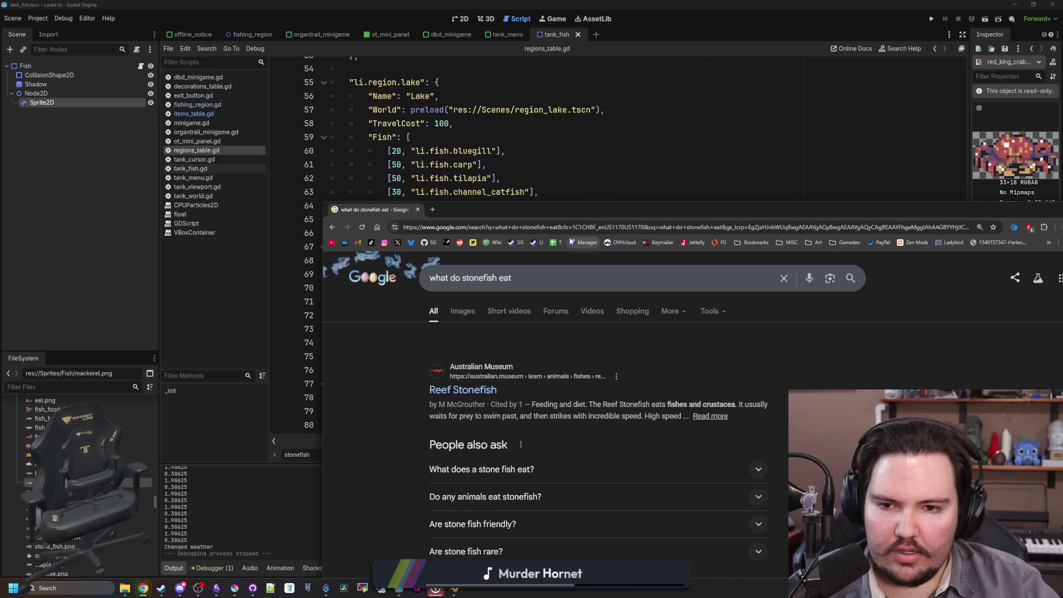
# - Search Google for 'freshwater crab', skim the Wikipedia article, then go back to the results
pyautogui.click(588, 232)
pyautogui.write('freshwater crab')
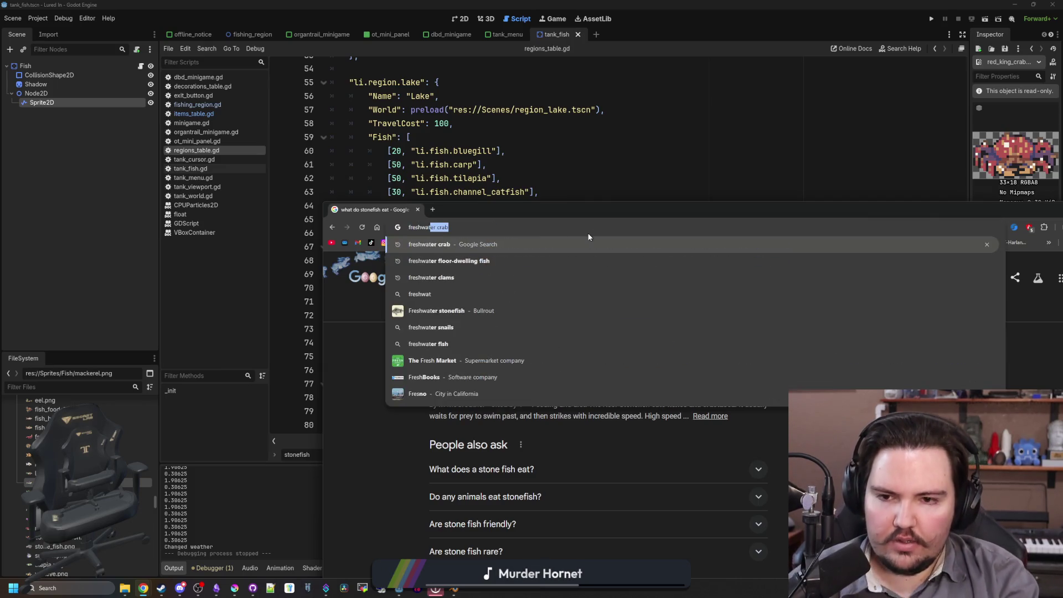
pyautogui.press('Return')
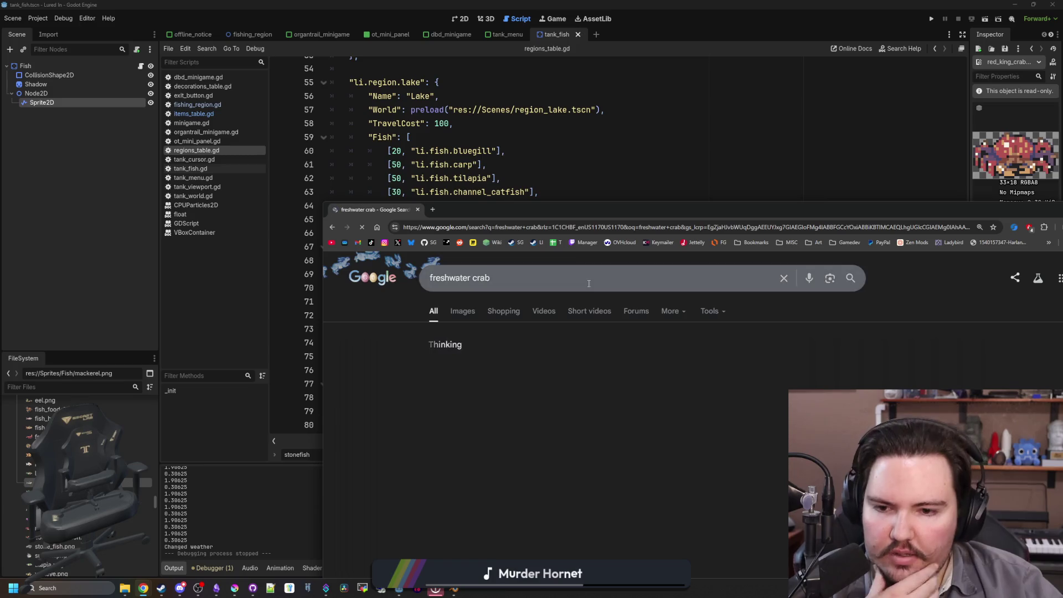
pyautogui.doubleClick(601, 208)
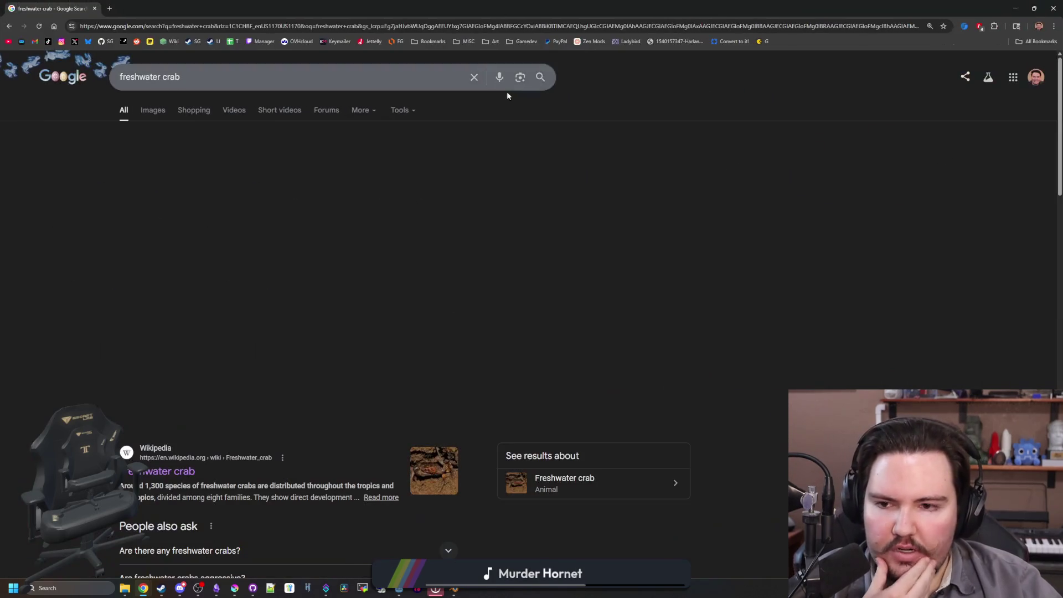
pyautogui.click(182, 463)
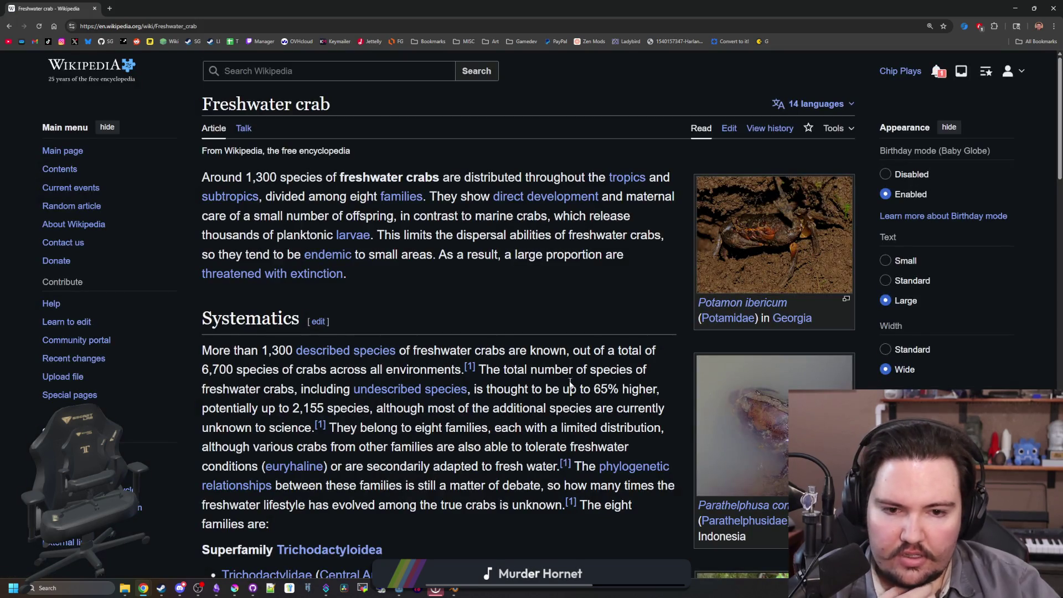
pyautogui.scroll(-15, 573, 347)
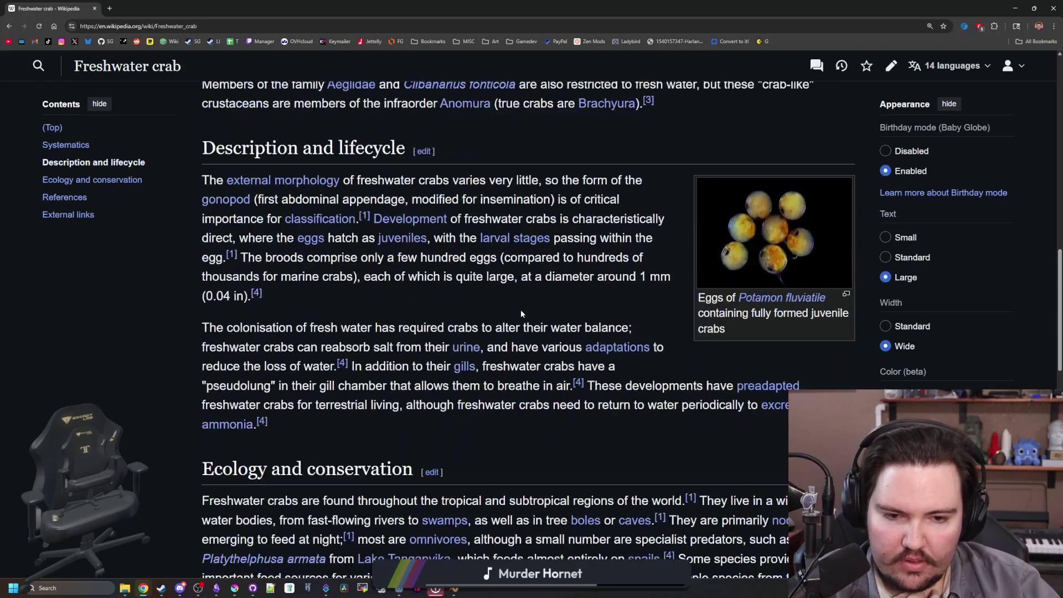
pyautogui.hotkey('alt', 'Left')
# - Replace the query with 'common freshwater creatures' and run the search
pyautogui.scroll(-5, 325, 252)
pyautogui.scroll(5, 250, 227)
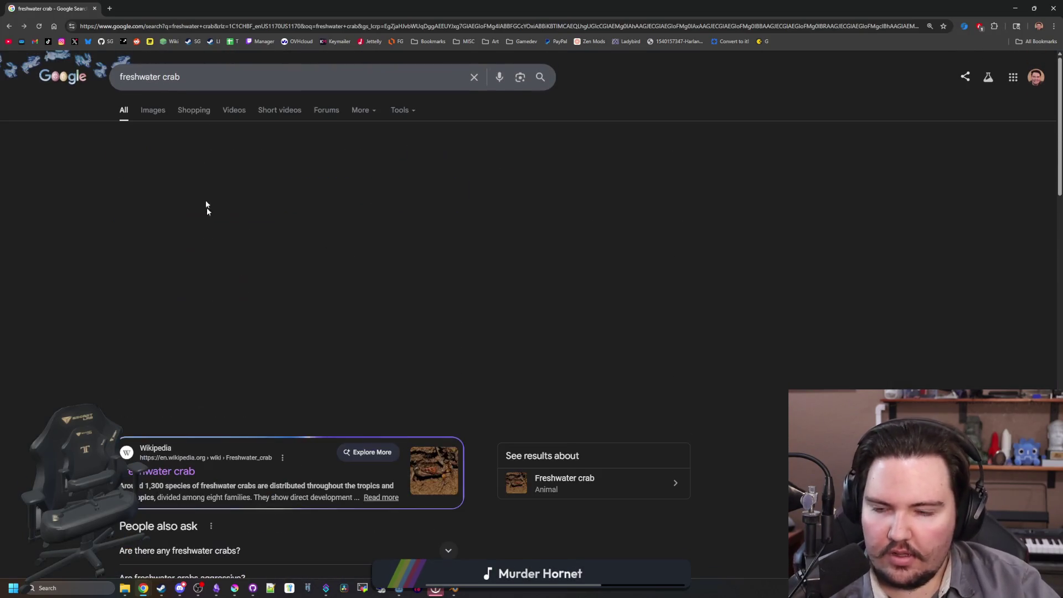
pyautogui.tripleClick(120, 78)
pyautogui.press('BackSpace')
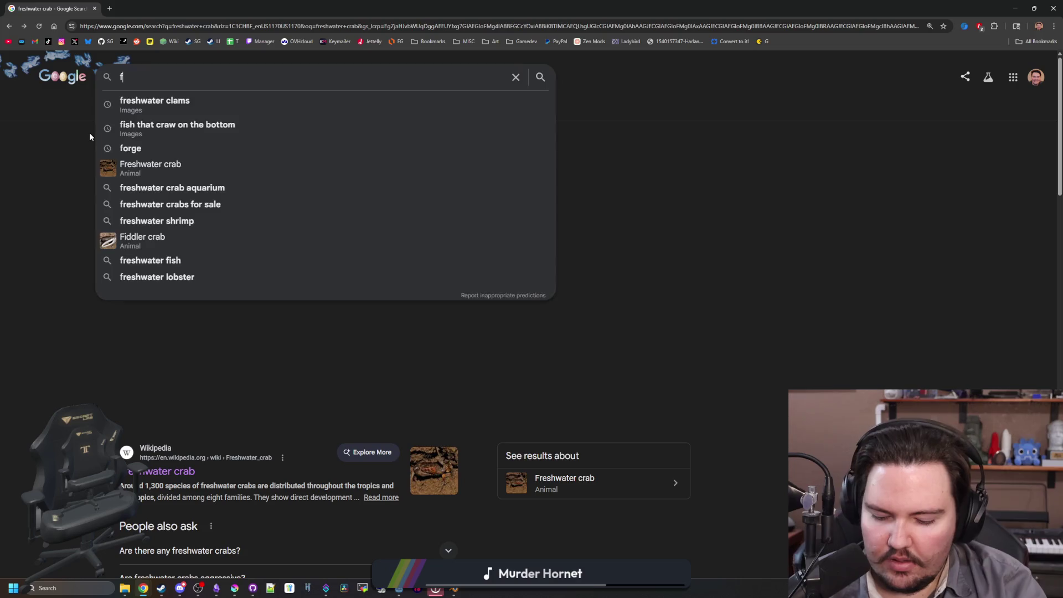
pyautogui.write('comming f')
pyautogui.press('BackSpace')
pyautogui.press('BackSpace')
pyautogui.press('BackSpace')
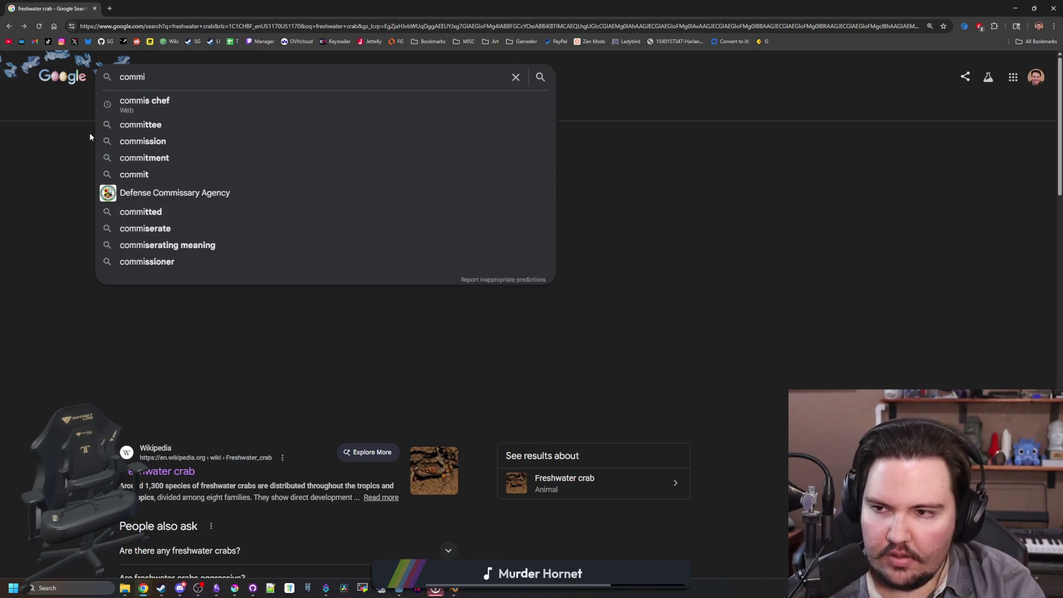
pyautogui.press('BackSpace')
pyautogui.write('on freshwater ')
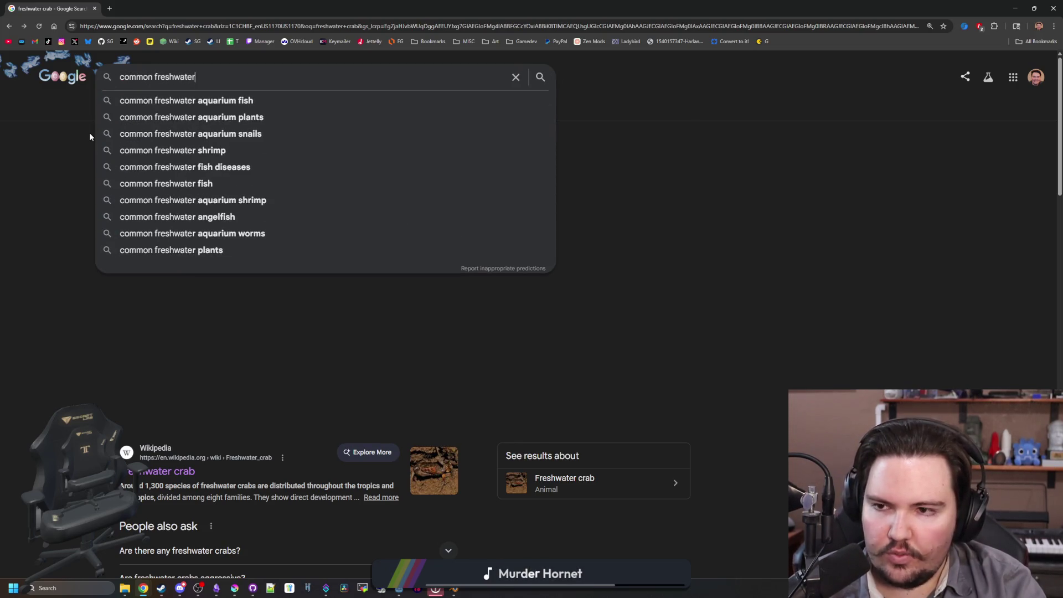
pyautogui.write('creatures')
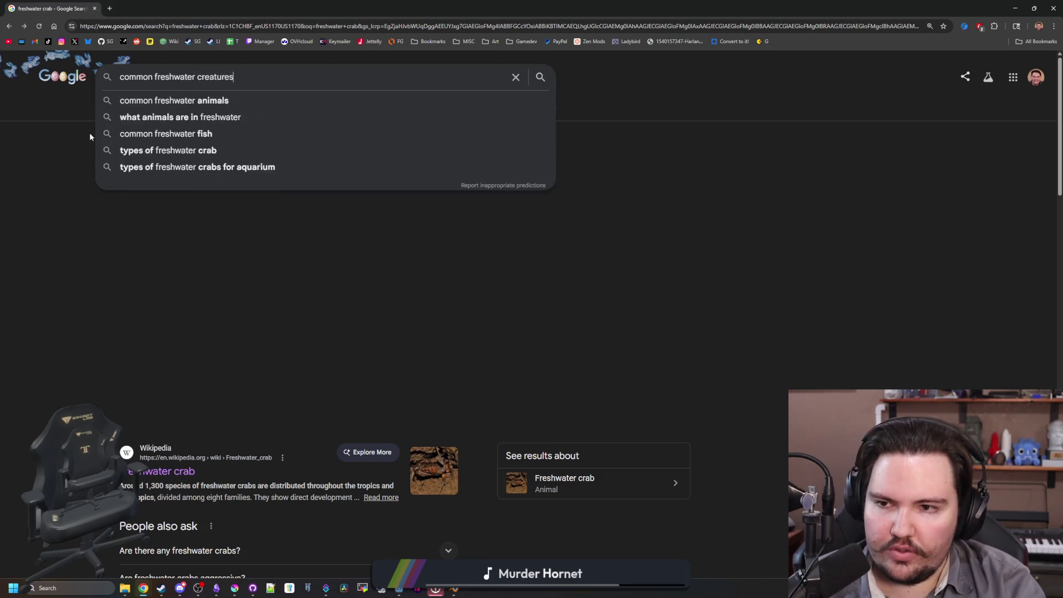
pyautogui.press('Return')
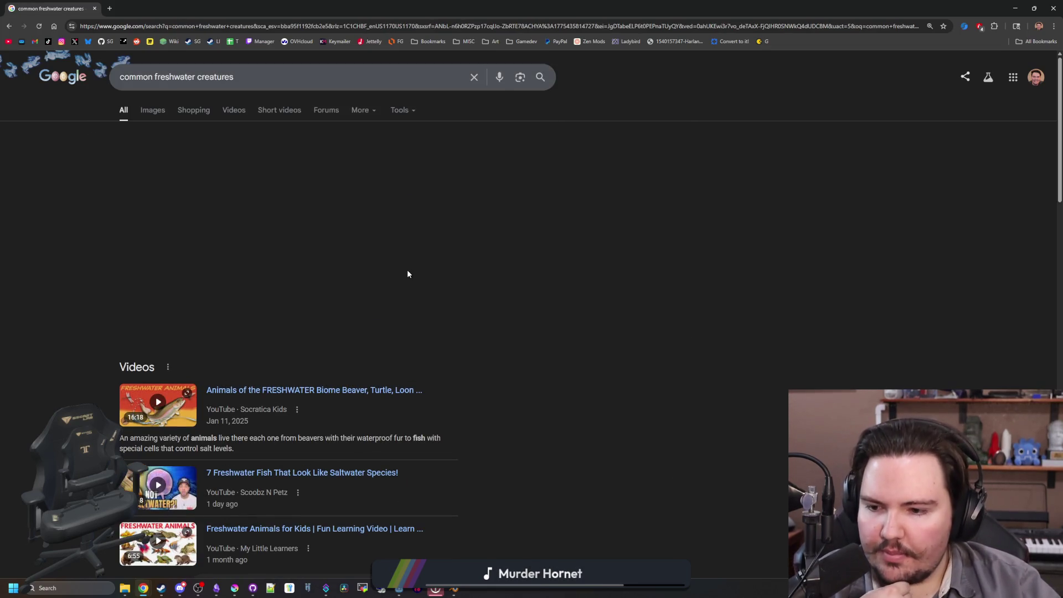
# - Open the Texas Parks and Wildlife 'Common Freshwater Organisms' result in a new tab
pyautogui.scroll(-5, 408, 272)
pyautogui.scroll(-2, 328, 427)
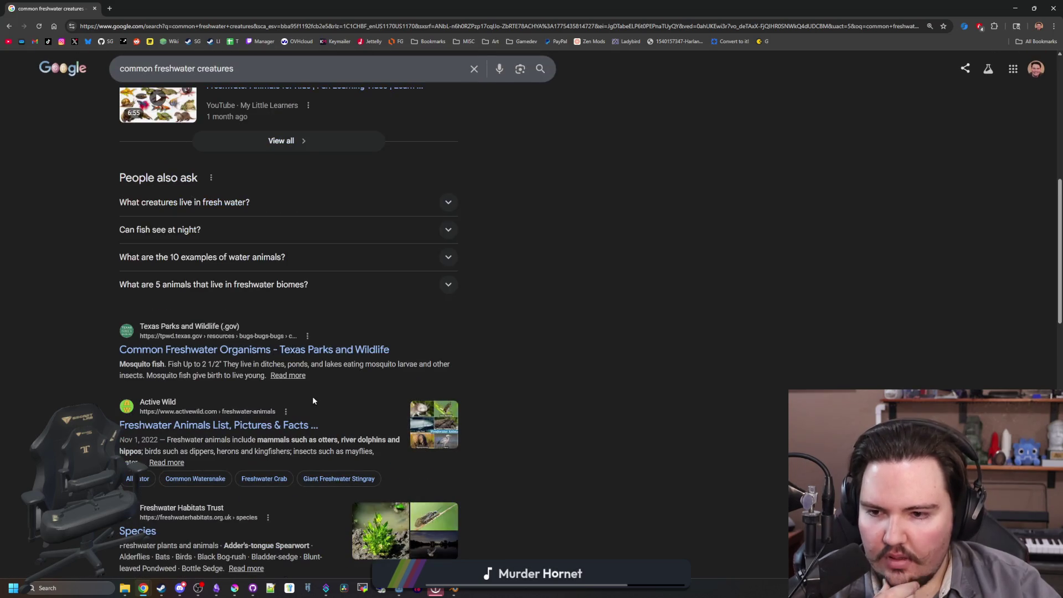
pyautogui.middleClick(354, 350)
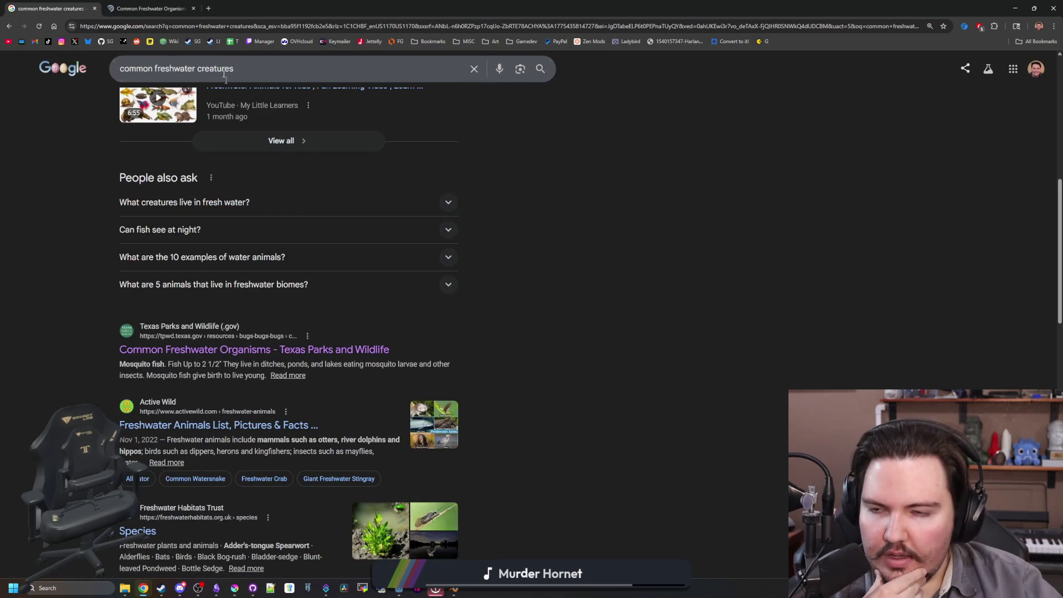
pyautogui.click(161, 9)
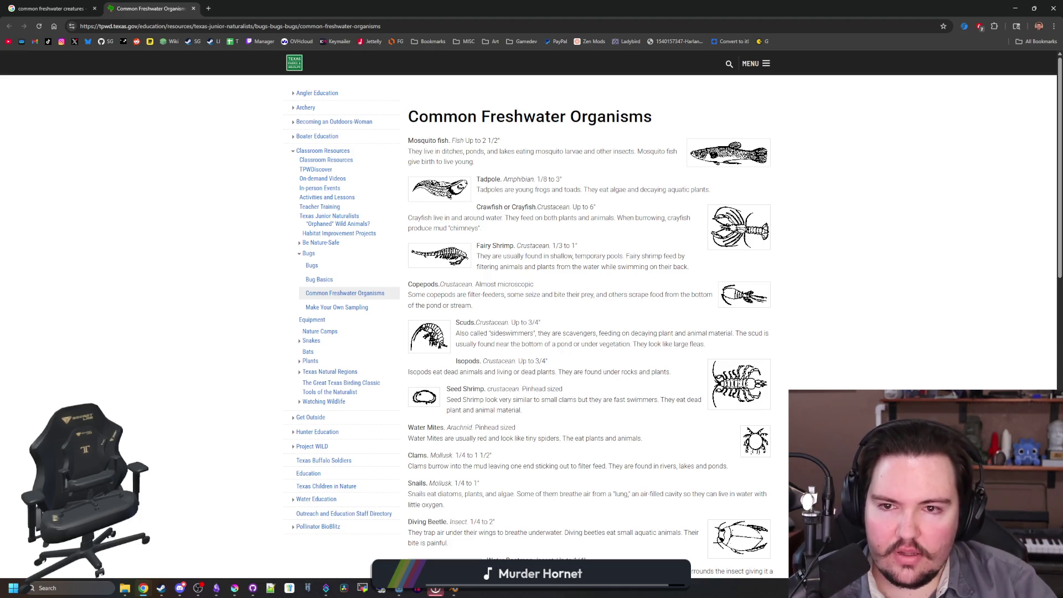
# - Scroll down the organisms list and read the Clams and Snails entries
pyautogui.scroll(-2, 643, 148)
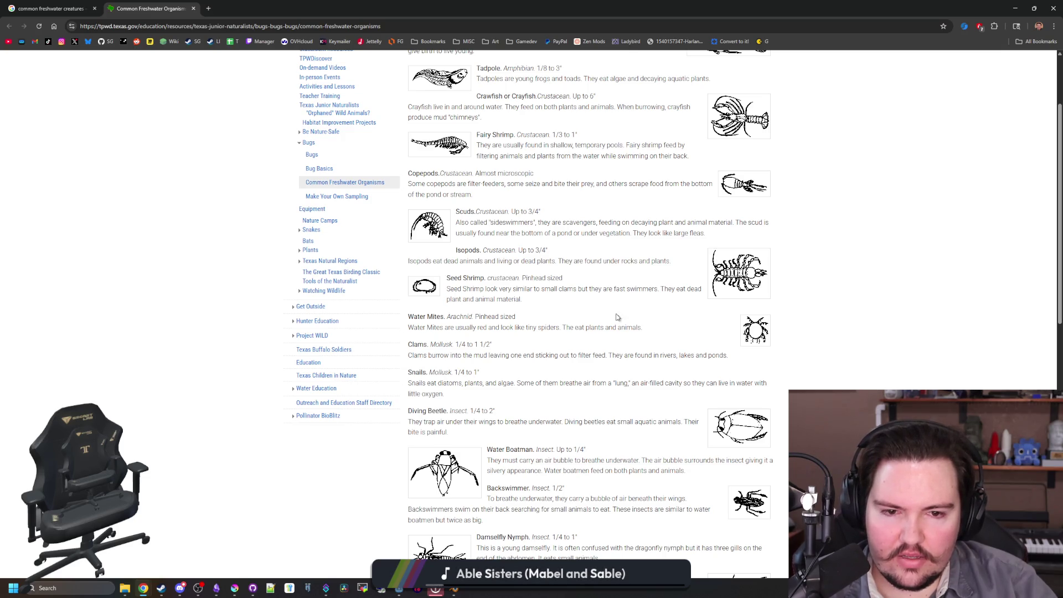
pyautogui.scroll(-1, 608, 320)
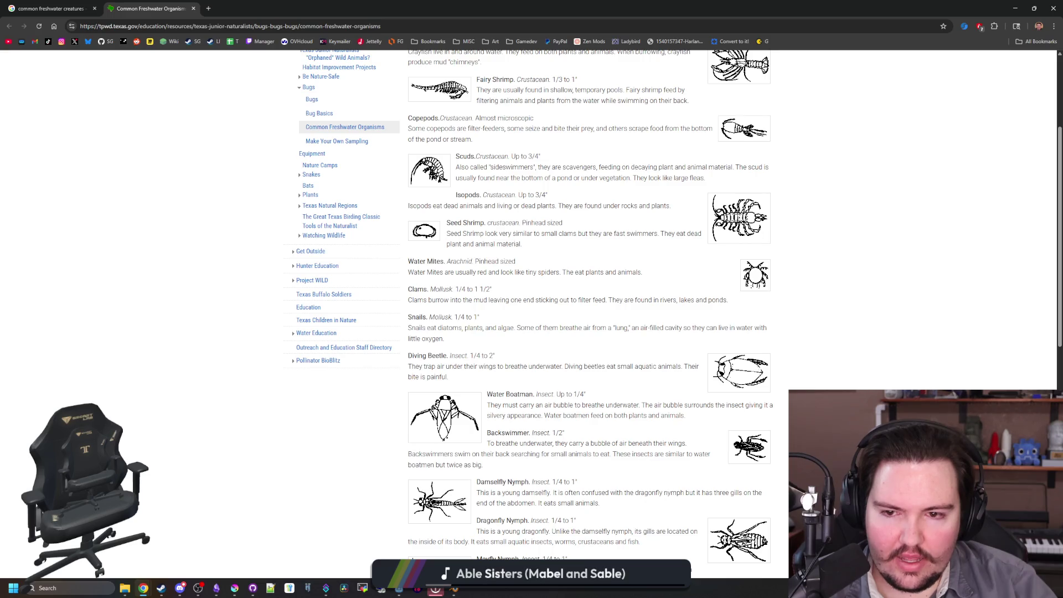
pyautogui.moveTo(429, 289)
pyautogui.mouseDown()
pyautogui.moveTo(712, 331)
pyautogui.moveTo(748, 303)
pyautogui.mouseUp()
pyautogui.click(747, 303)
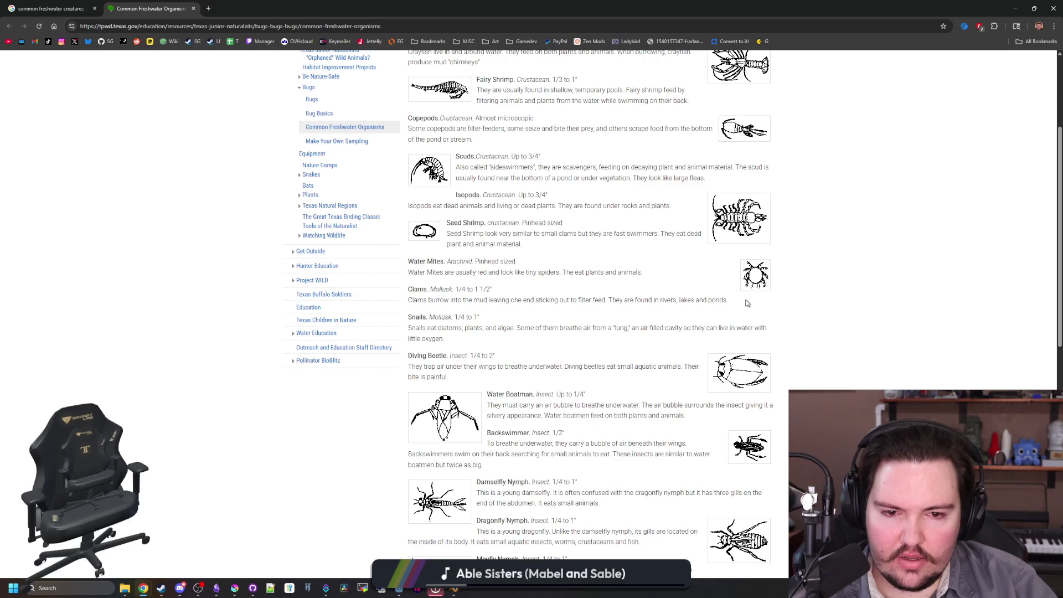
pyautogui.scroll(-1, 747, 303)
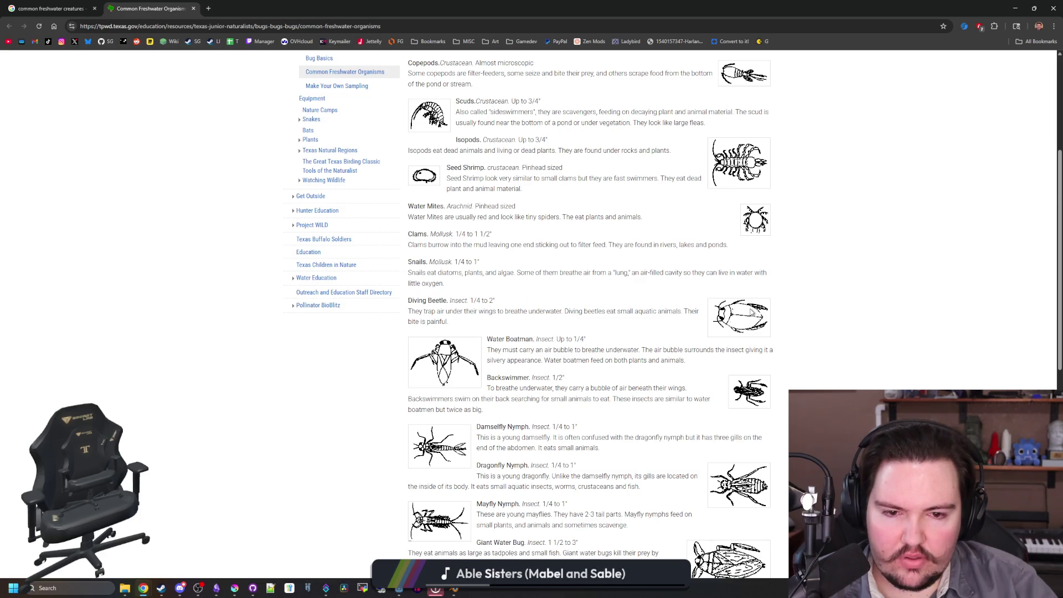
pyautogui.scroll(-2, 752, 313)
pyautogui.scroll(-4, 573, 307)
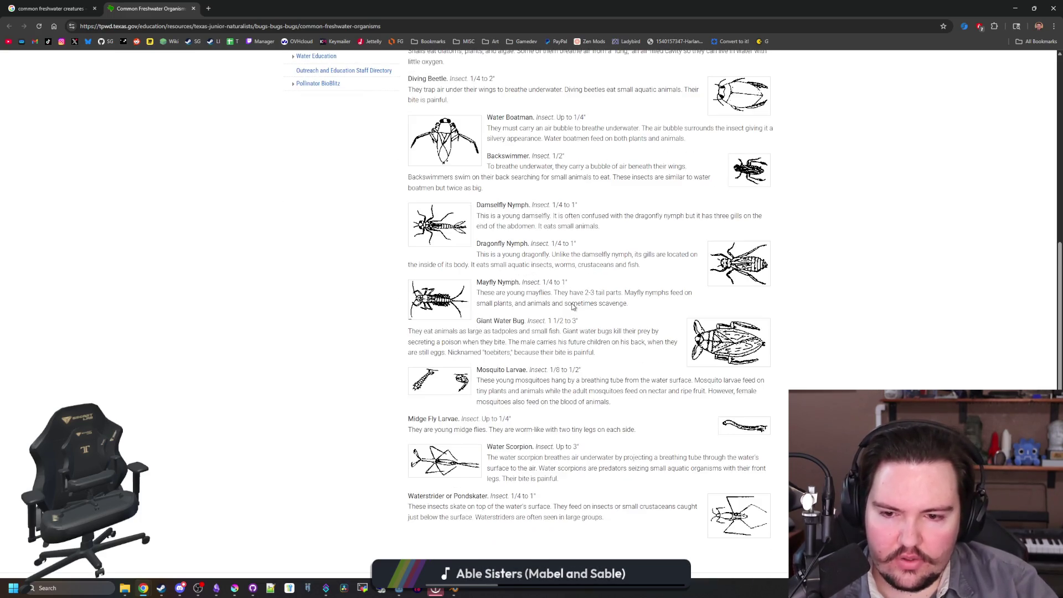
pyautogui.scroll(7, 573, 307)
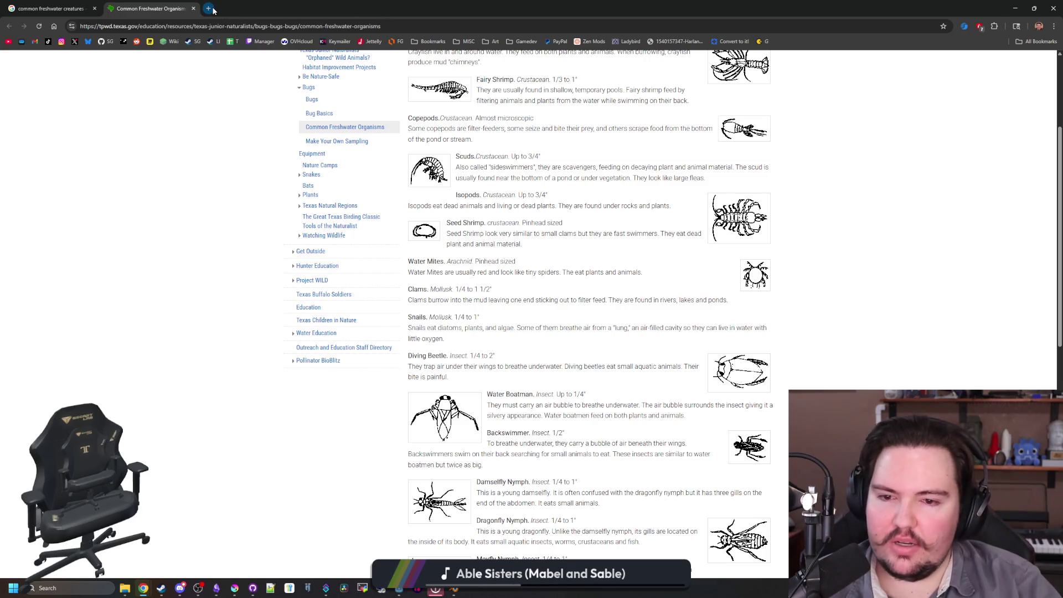
# - Search Google for 'clams' in a new tab and browse the results
pyautogui.click(213, 9)
pyautogui.write('clams')
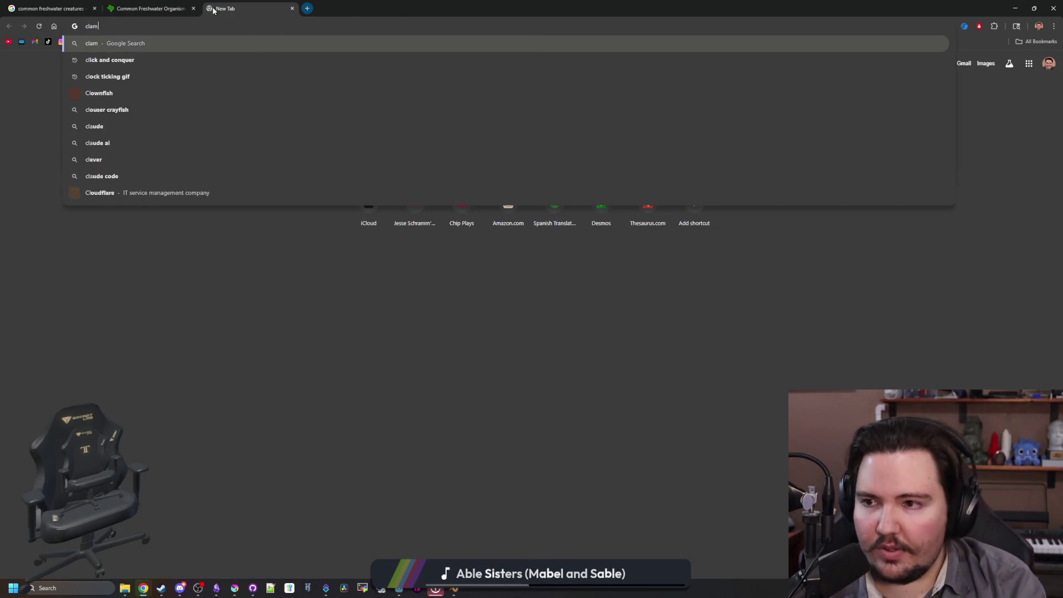
pyautogui.press('Return')
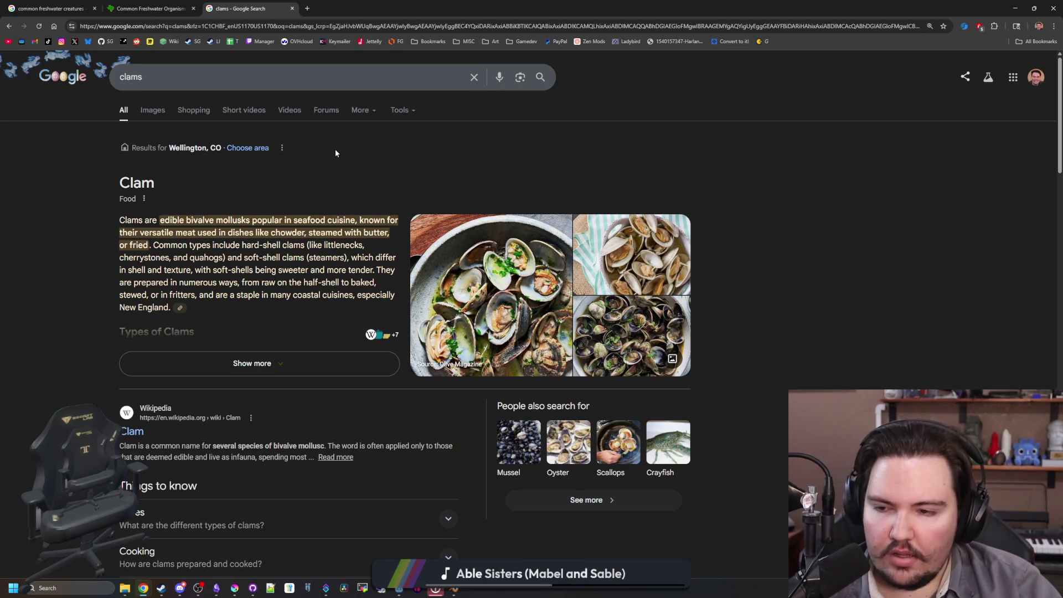
pyautogui.scroll(-3, 339, 162)
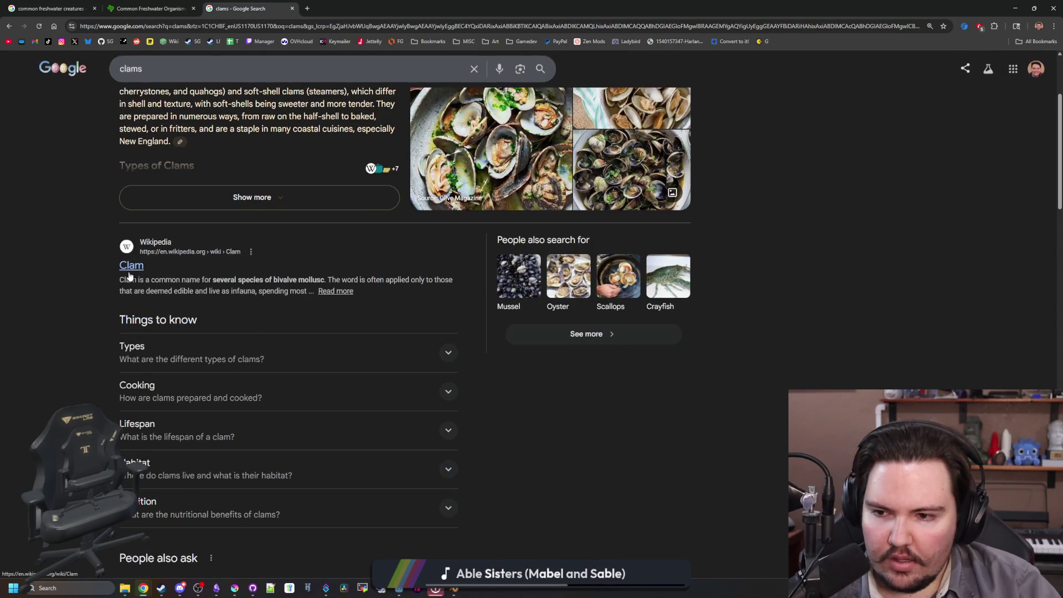
pyautogui.scroll(-5, 130, 271)
pyautogui.scroll(-10, 127, 275)
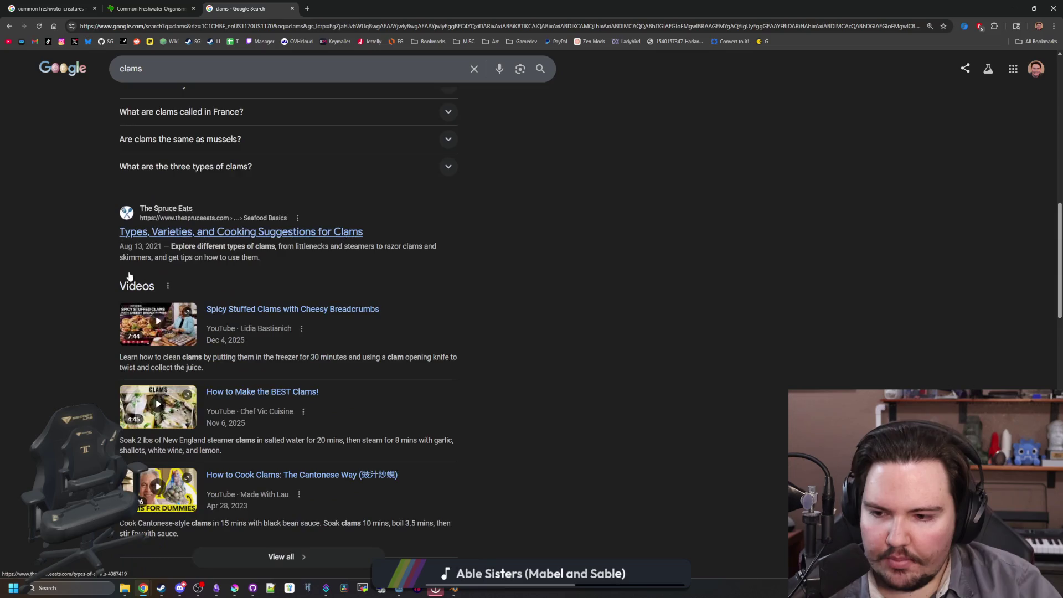
pyautogui.scroll(20, 130, 276)
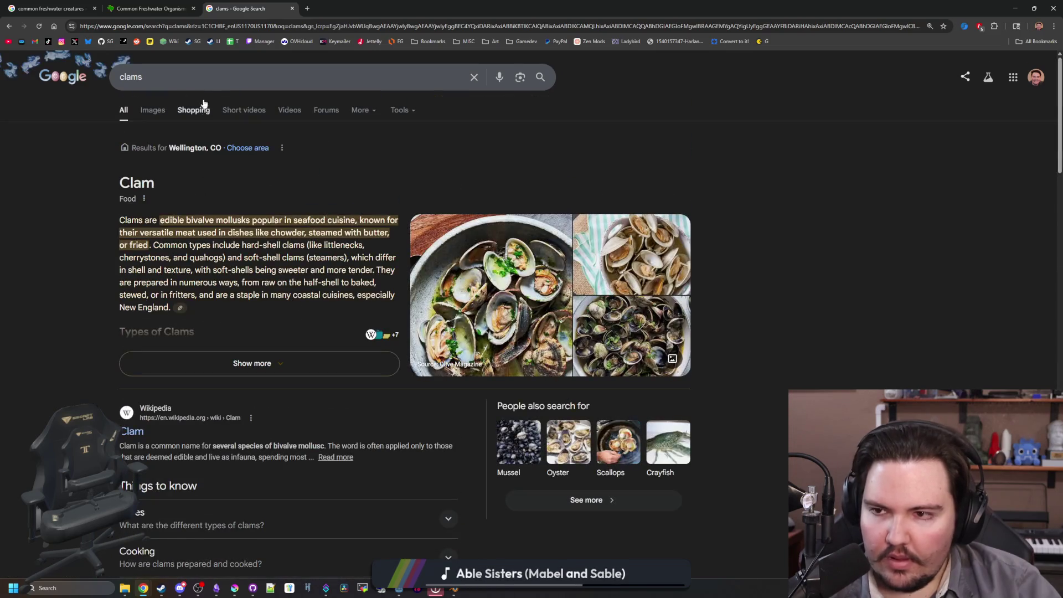
# - Search 'where do clams live' and open the Wikipedia Clam article
pyautogui.doubleClick(131, 69)
pyautogui.write('where do clams live')
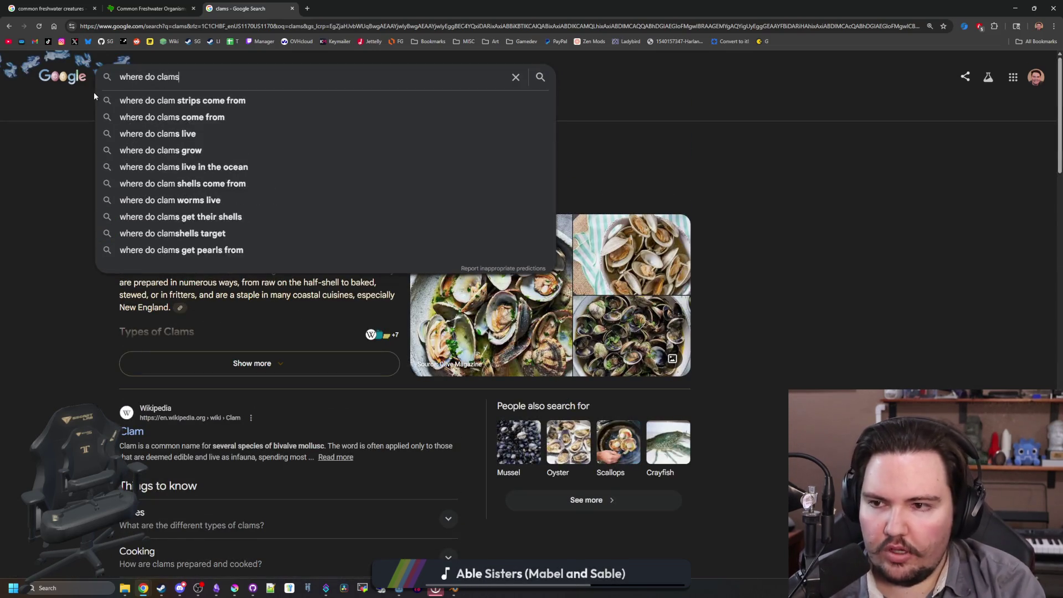
pyautogui.press('Return')
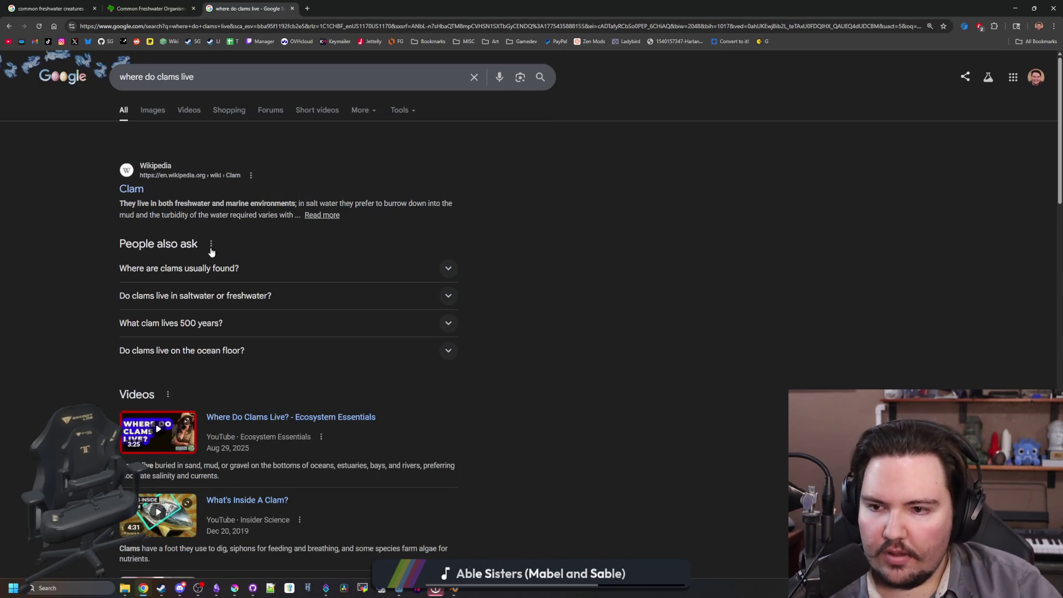
pyautogui.click(133, 188)
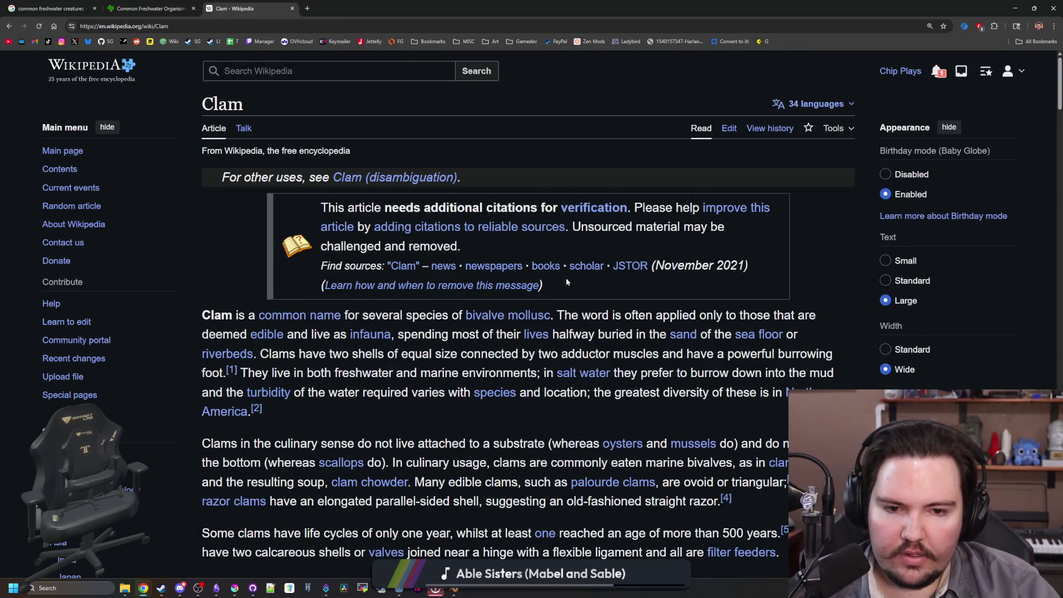
# - Scroll down the Clam article through the lists of edible and non-edible species
pyautogui.scroll(-8, 566, 282)
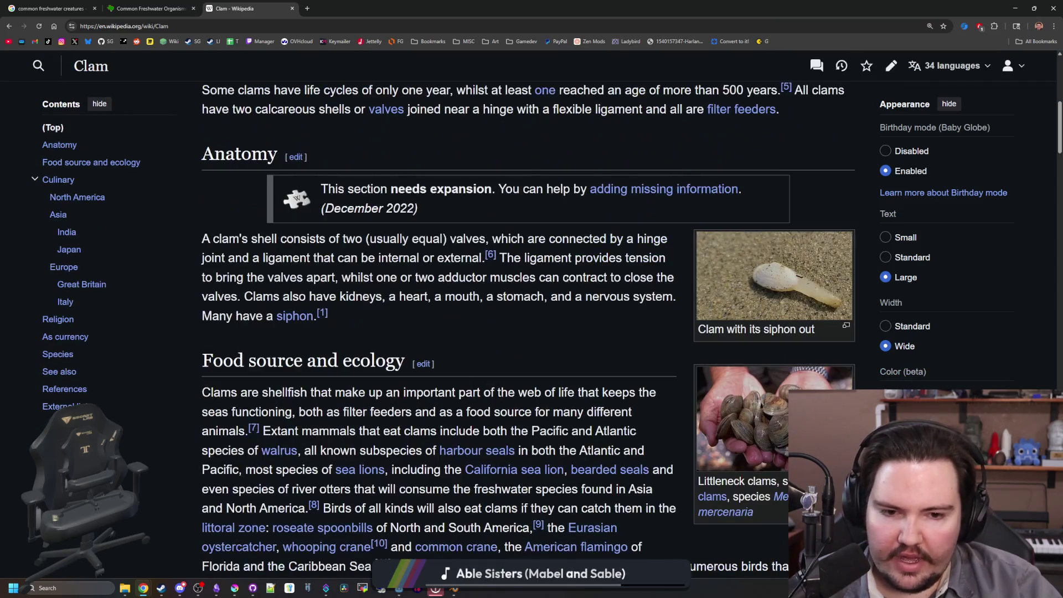
pyautogui.scroll(-10, 566, 278)
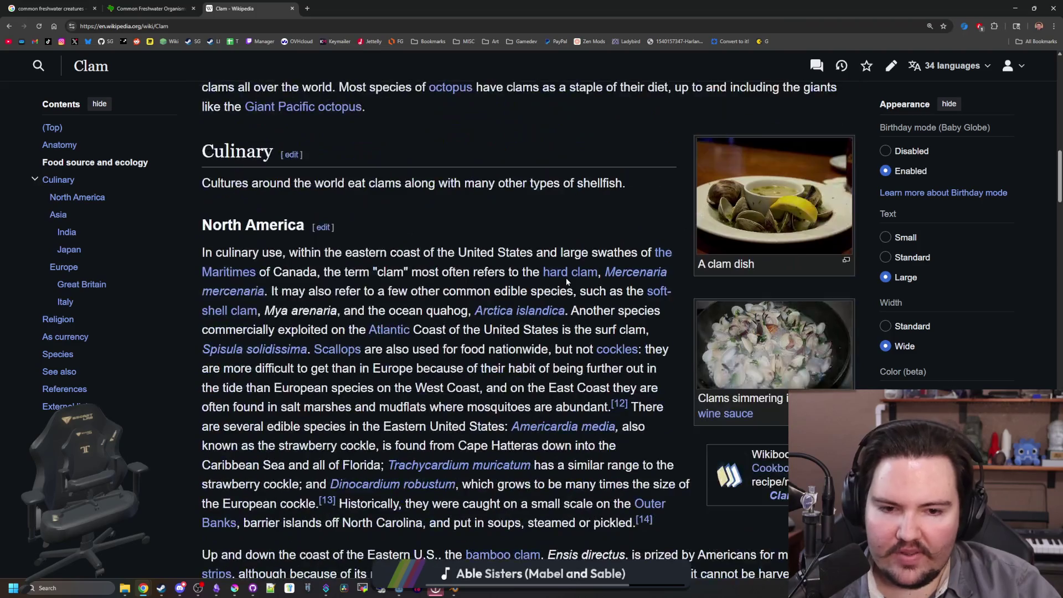
pyautogui.scroll(-1, 567, 278)
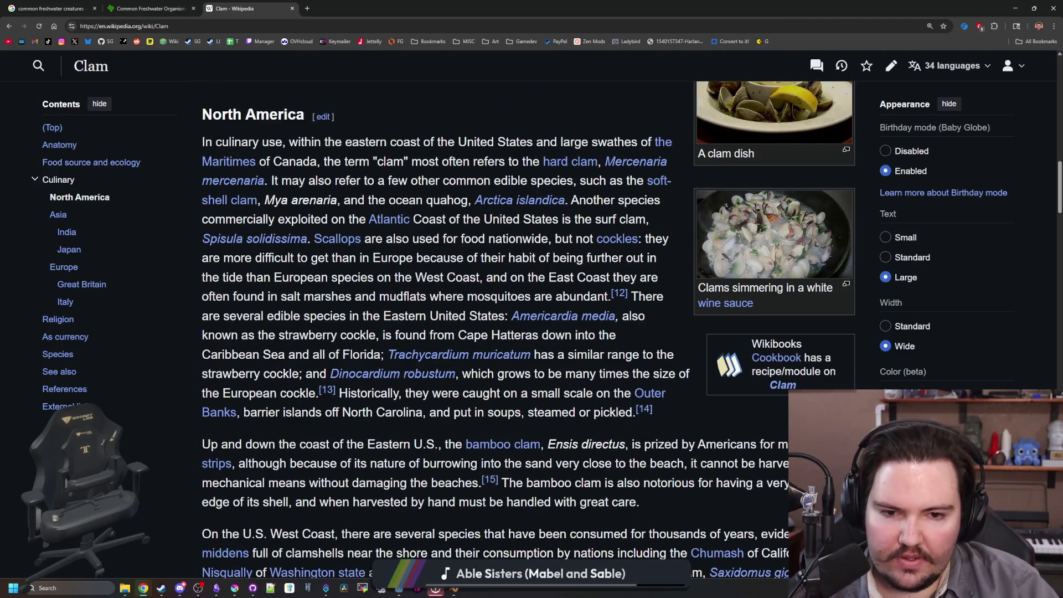
pyautogui.scroll(-7, 566, 278)
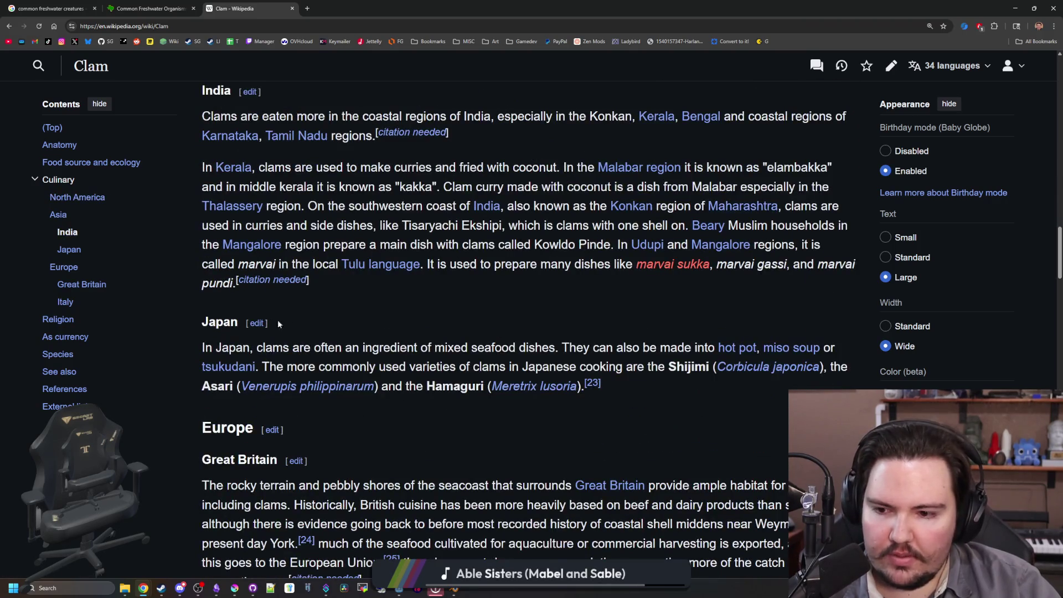
pyautogui.scroll(-10, 452, 323)
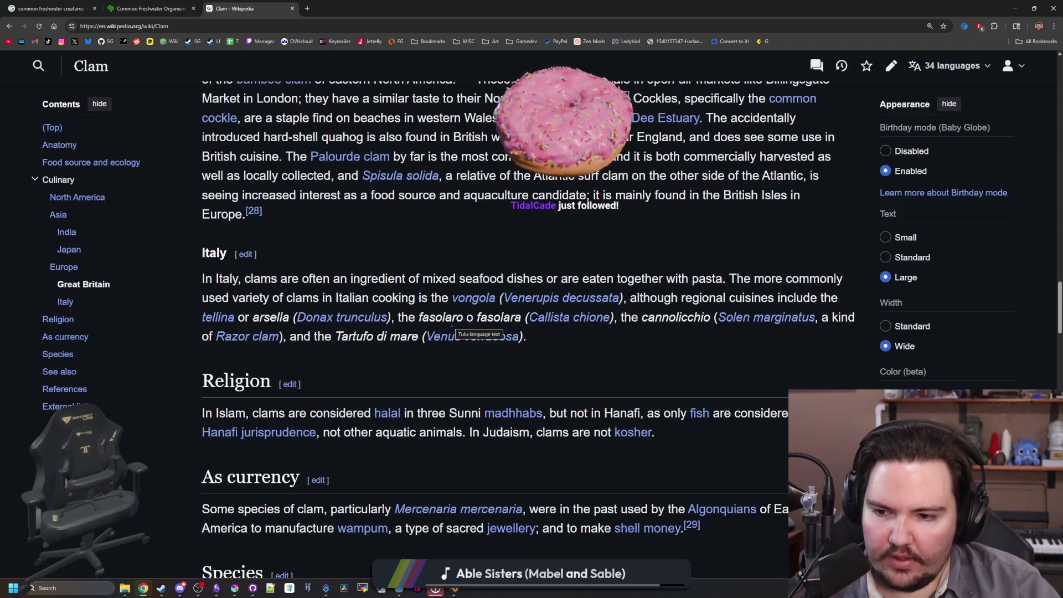
pyautogui.scroll(-5, 452, 323)
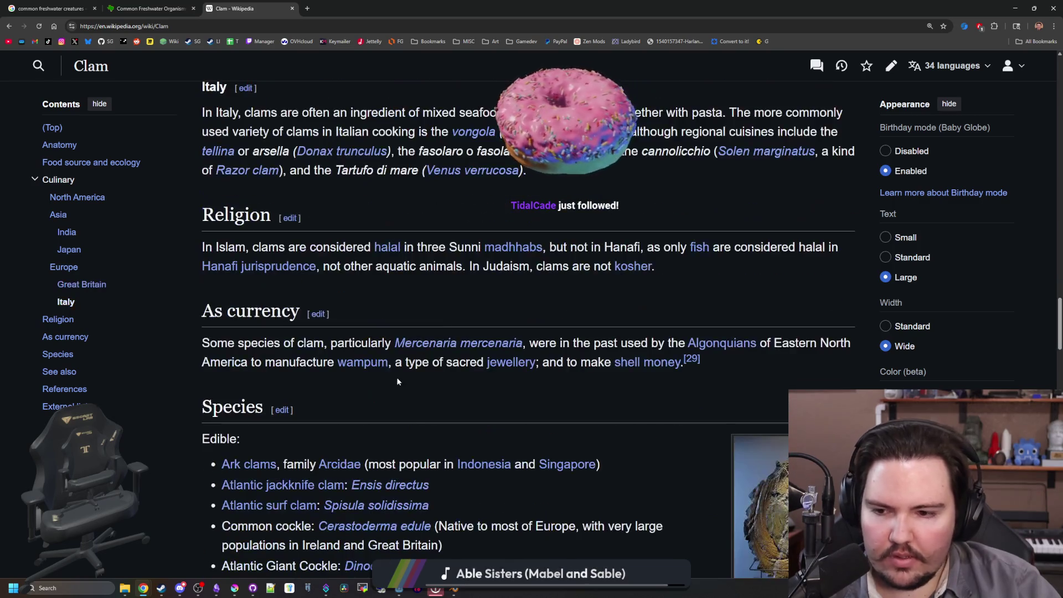
pyautogui.scroll(-1, 388, 359)
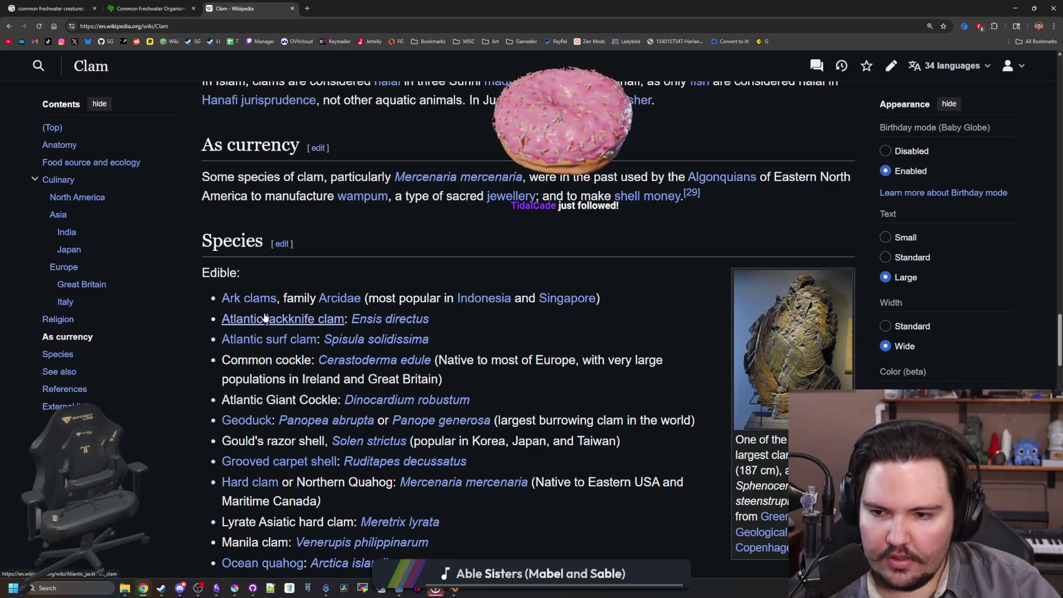
pyautogui.moveTo(324, 313)
pyautogui.scroll(-1, 324, 312)
pyautogui.scroll(-3, 560, 282)
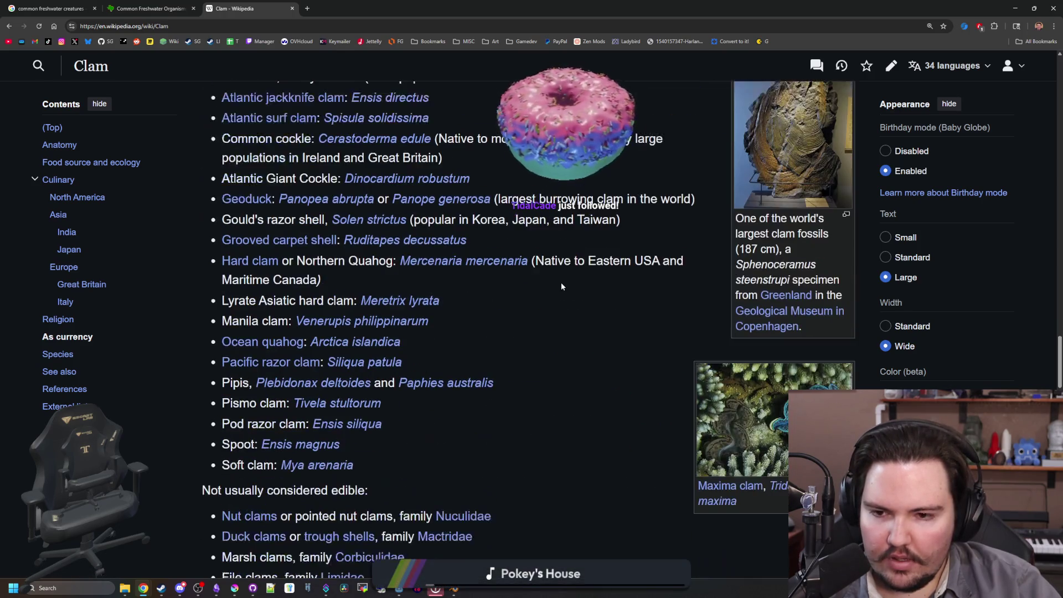
pyautogui.scroll(1, 430, 270)
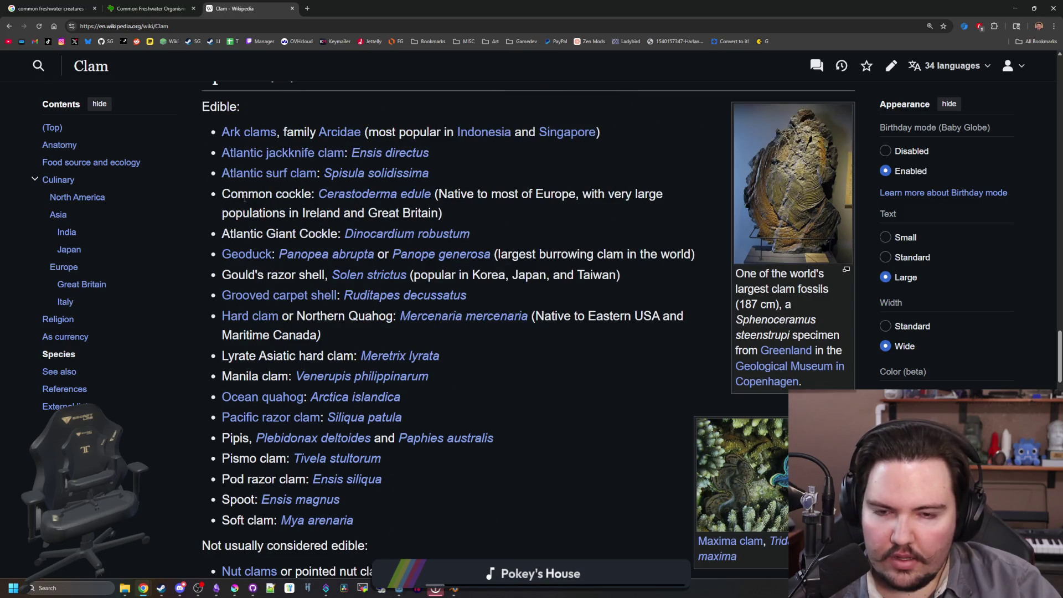
pyautogui.scroll(-3, 473, 247)
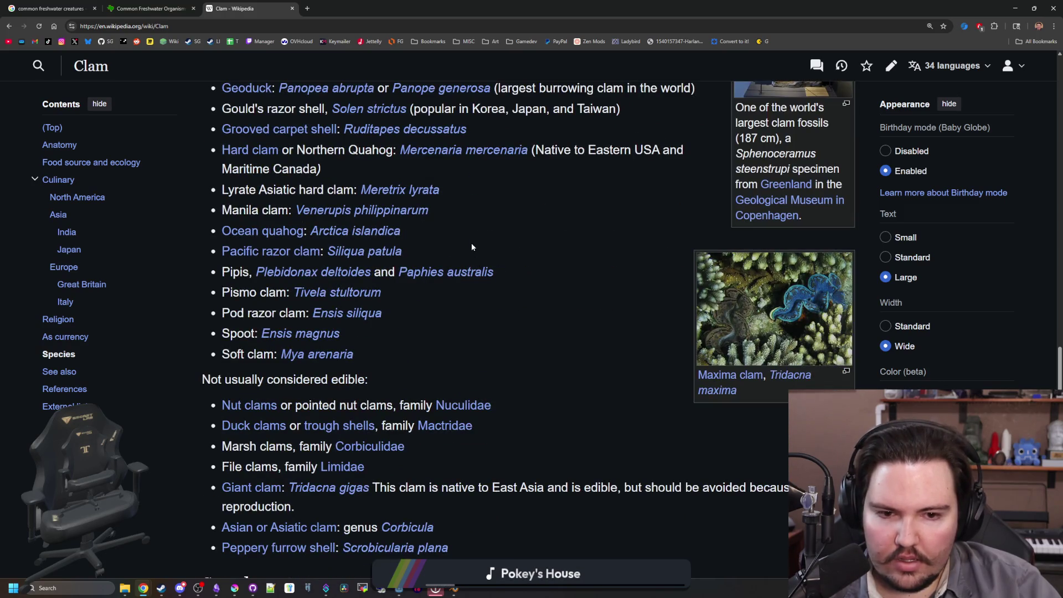
pyautogui.scroll(-5, 472, 247)
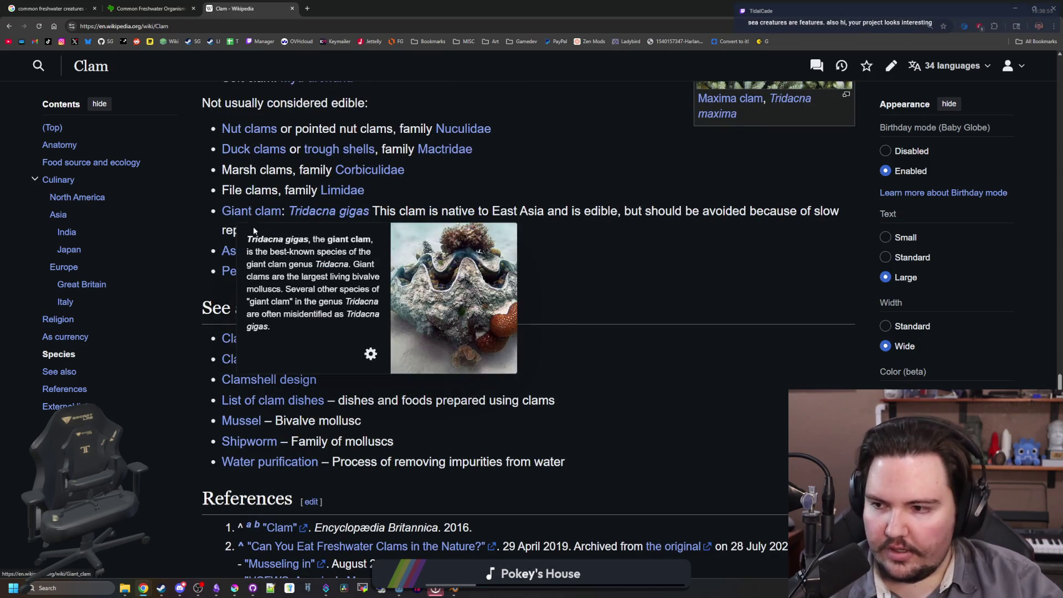
# - Scroll back up to the Species section and view the Hard clam (quahog) preview
pyautogui.moveTo(277, 218)
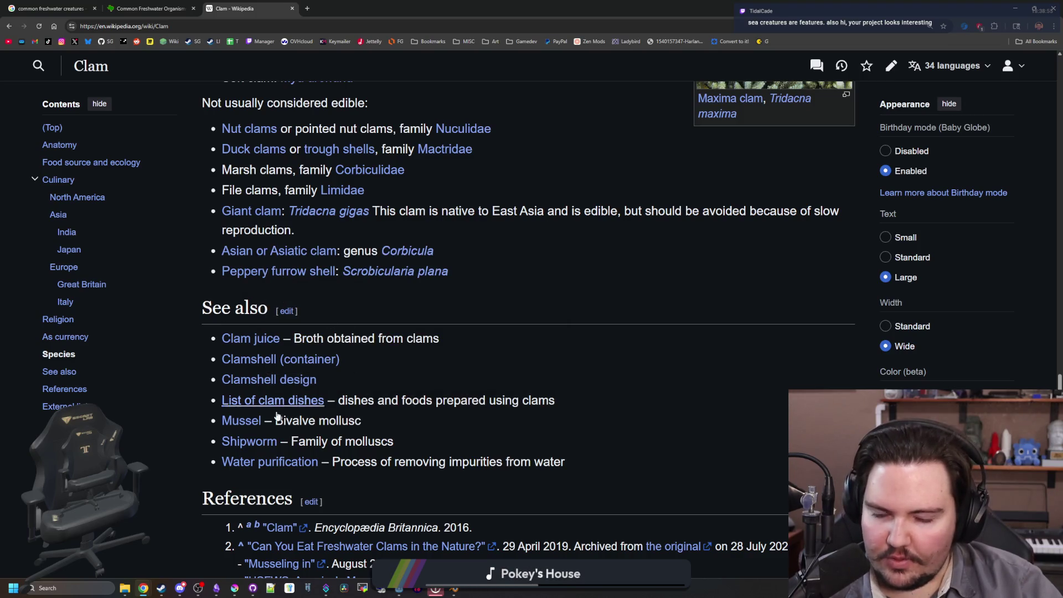
pyautogui.moveTo(245, 428)
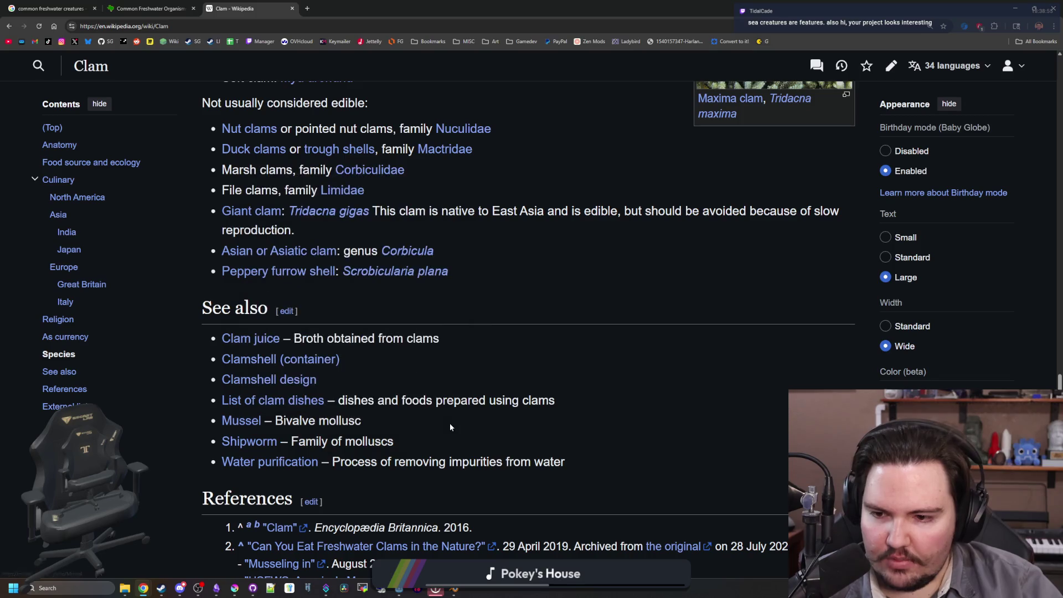
pyautogui.moveTo(253, 347)
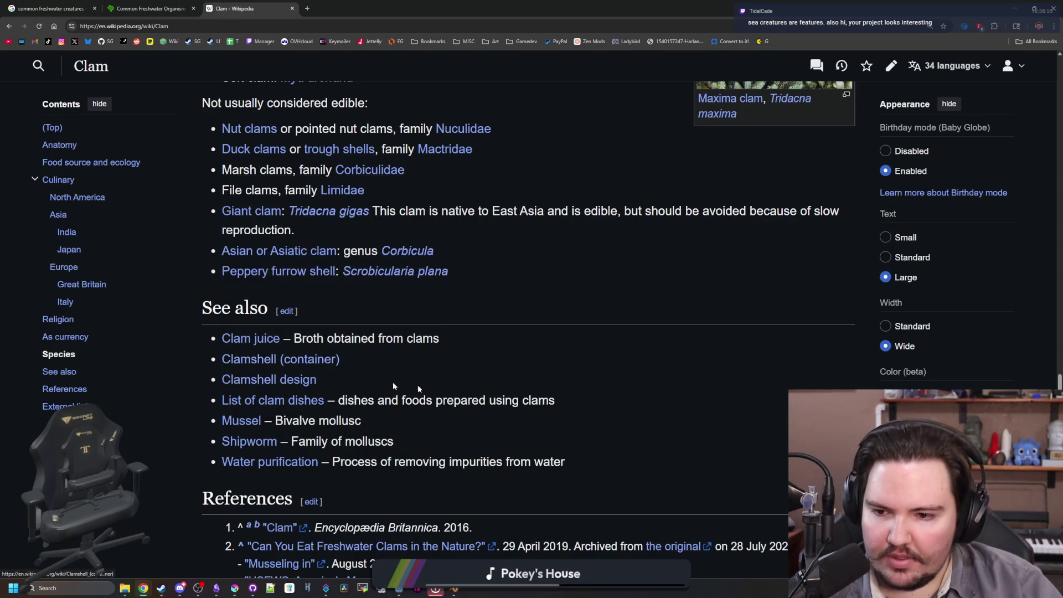
pyautogui.scroll(-3, 253, 347)
pyautogui.scroll(5, 242, 422)
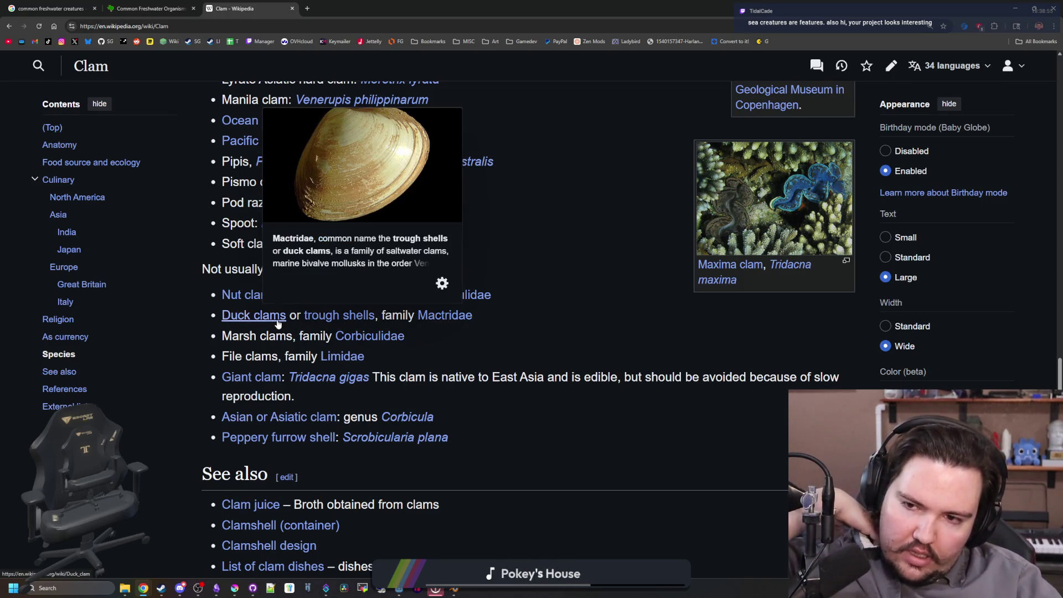
pyautogui.scroll(2, 283, 324)
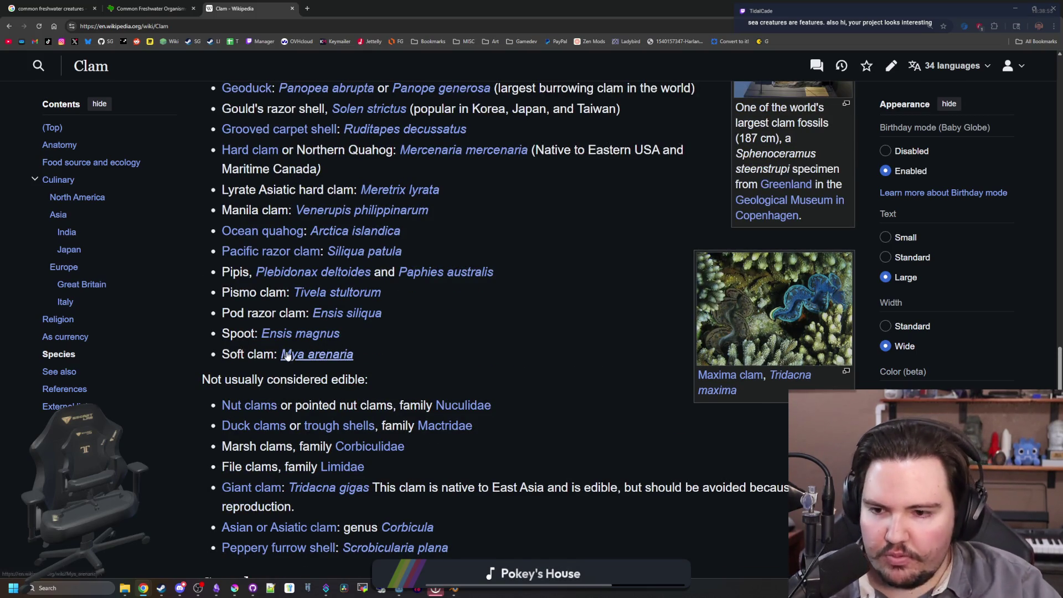
pyautogui.scroll(2, 626, 407)
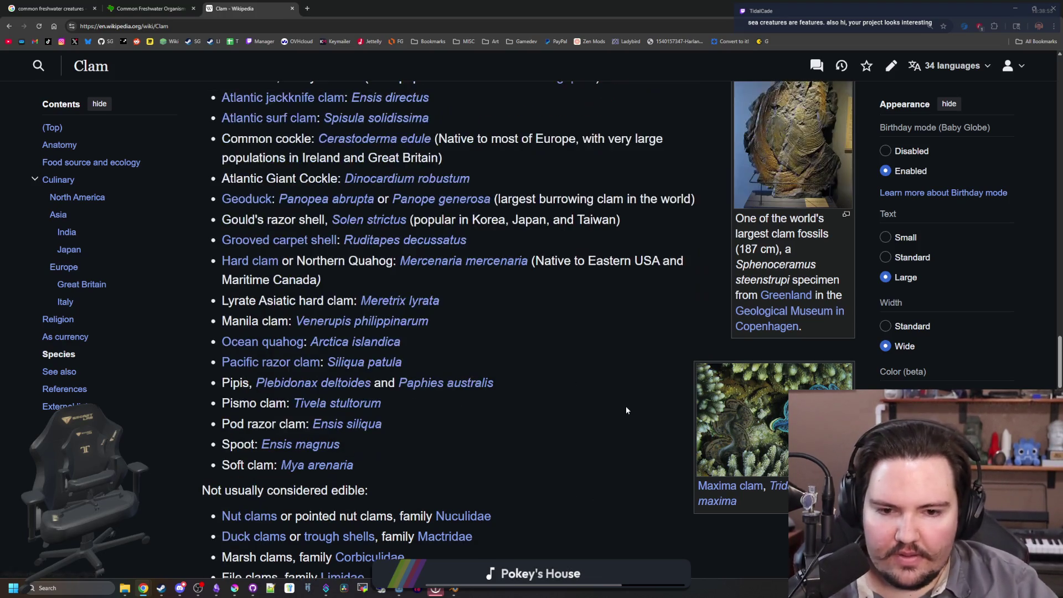
pyautogui.scroll(2, 619, 411)
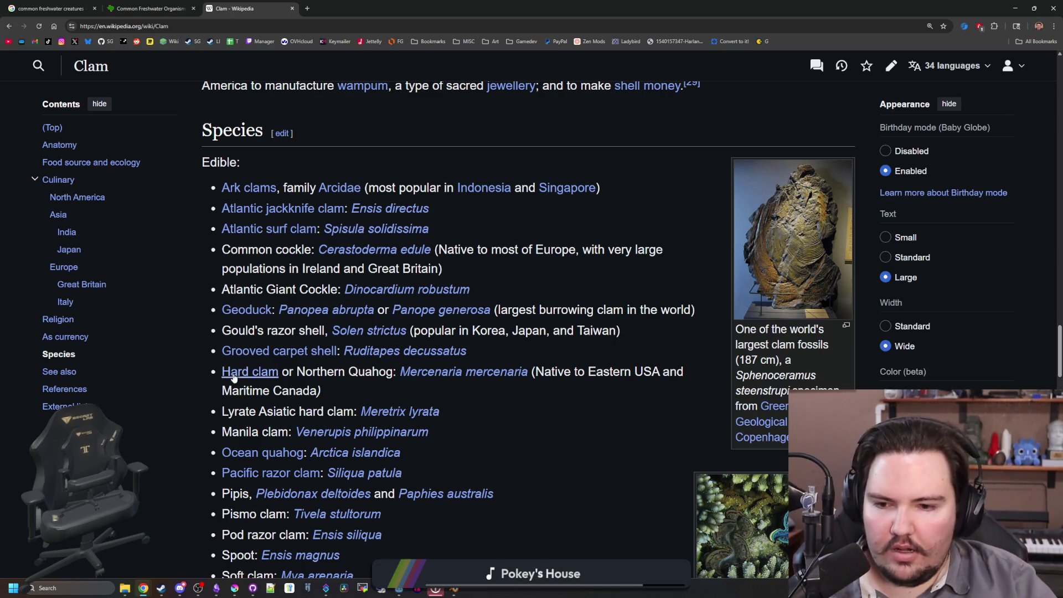
pyautogui.moveTo(240, 372)
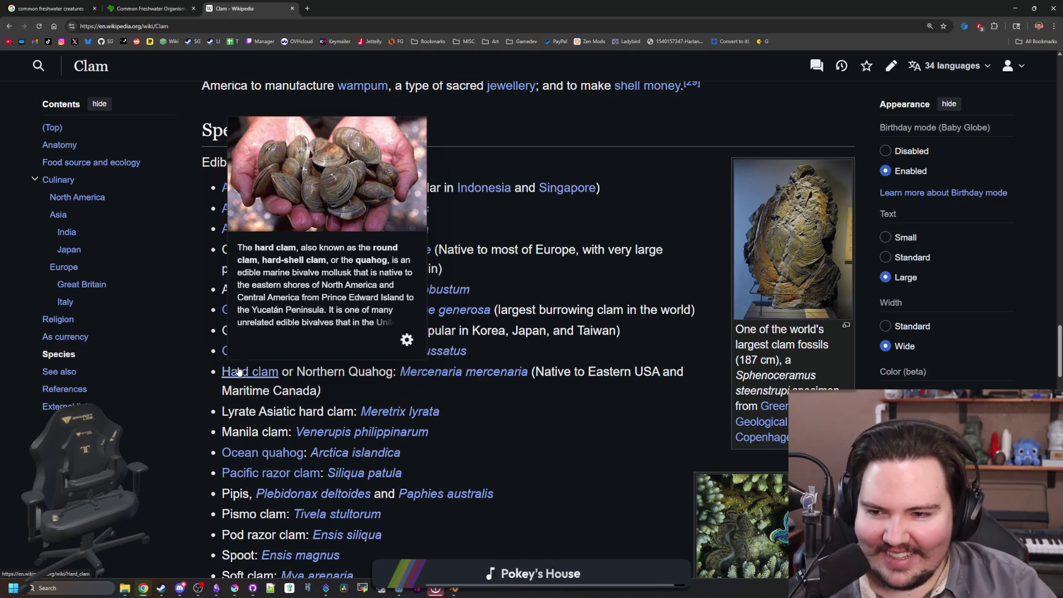
# - Search 'hard clams' in a new tab and expand the AI overview's habitat and size details
pyautogui.click(307, 8)
pyautogui.write('hard')
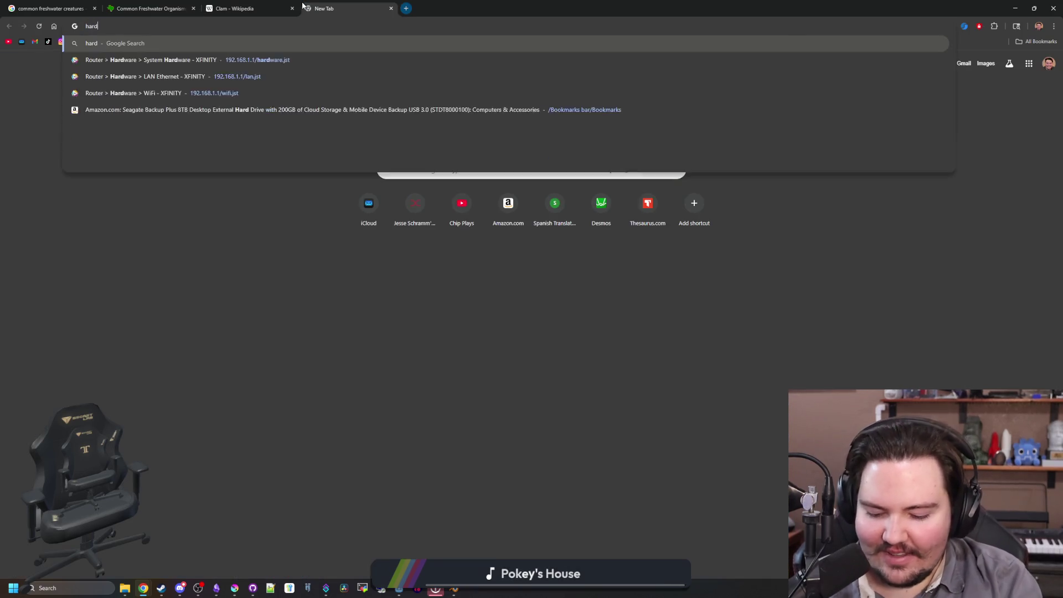
pyautogui.write(' clams')
pyautogui.press('Return')
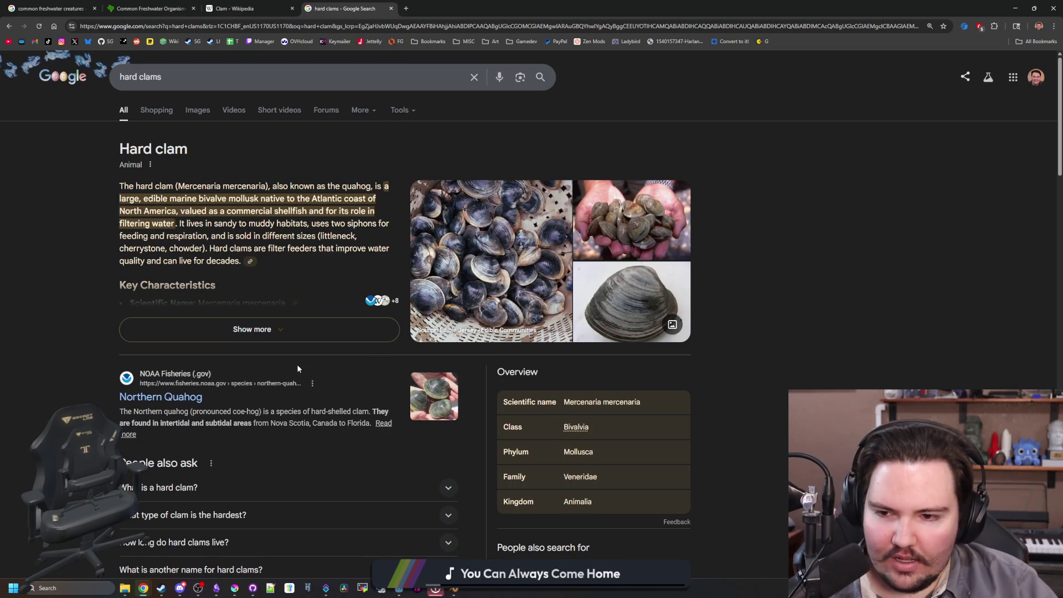
pyautogui.click(302, 334)
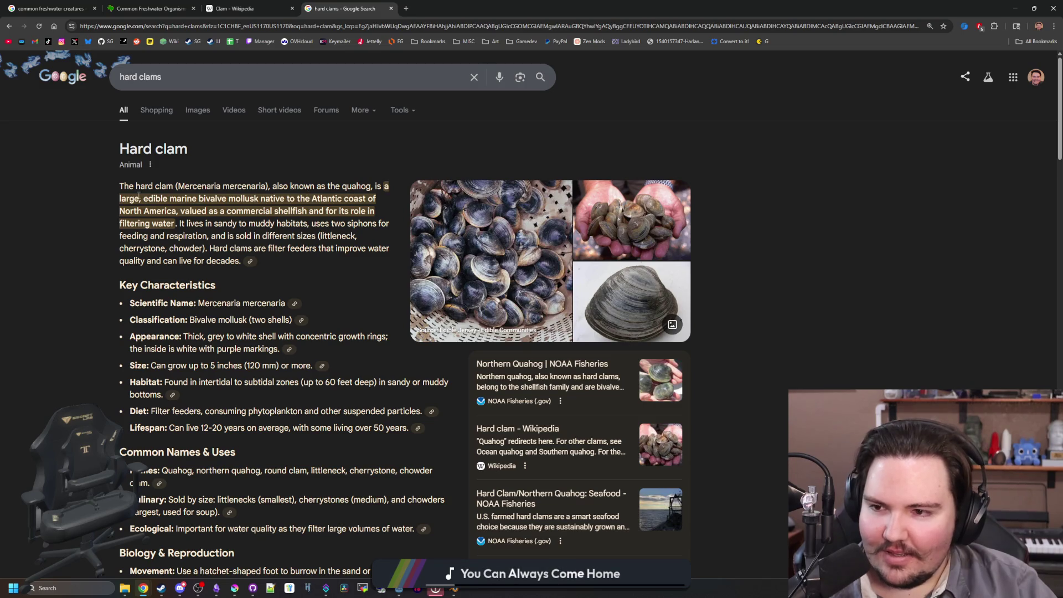
pyautogui.moveTo(139, 197)
pyautogui.mouseDown()
pyautogui.moveTo(377, 200)
pyautogui.moveTo(376, 212)
pyautogui.mouseUp()
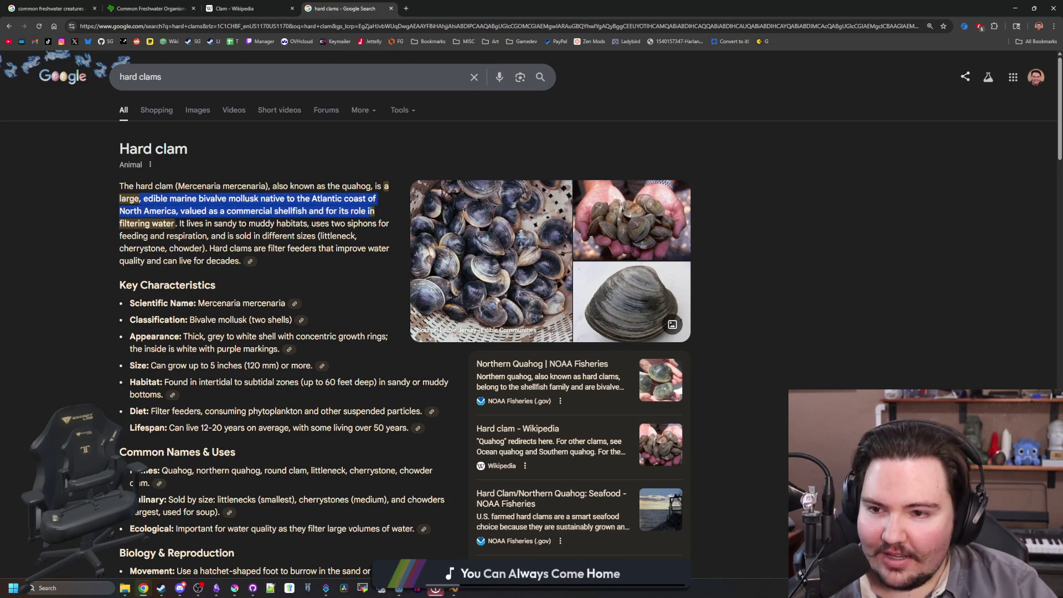
pyautogui.click(357, 221)
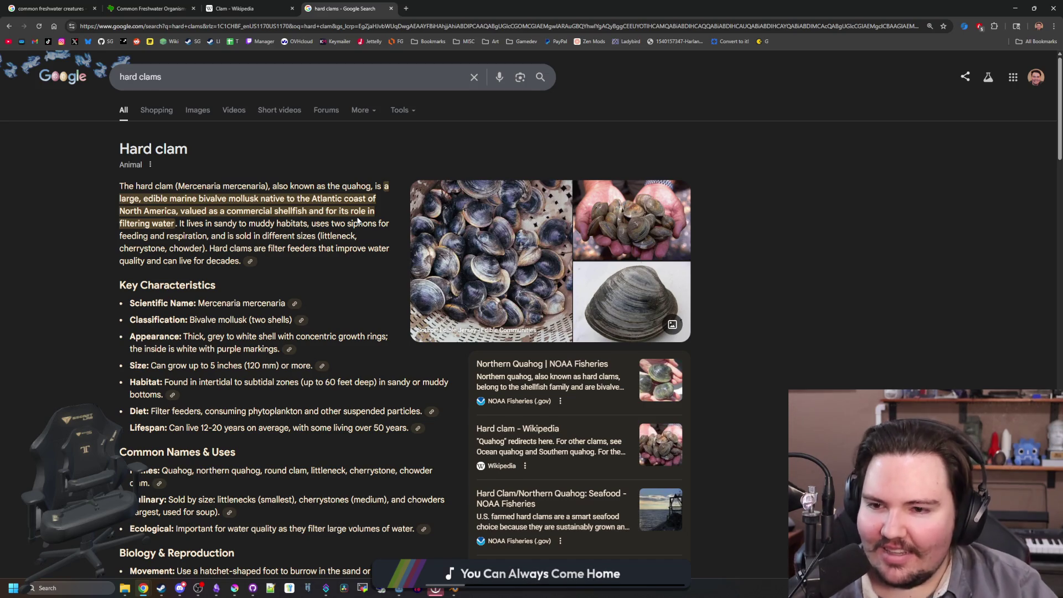
pyautogui.scroll(-10, 349, 227)
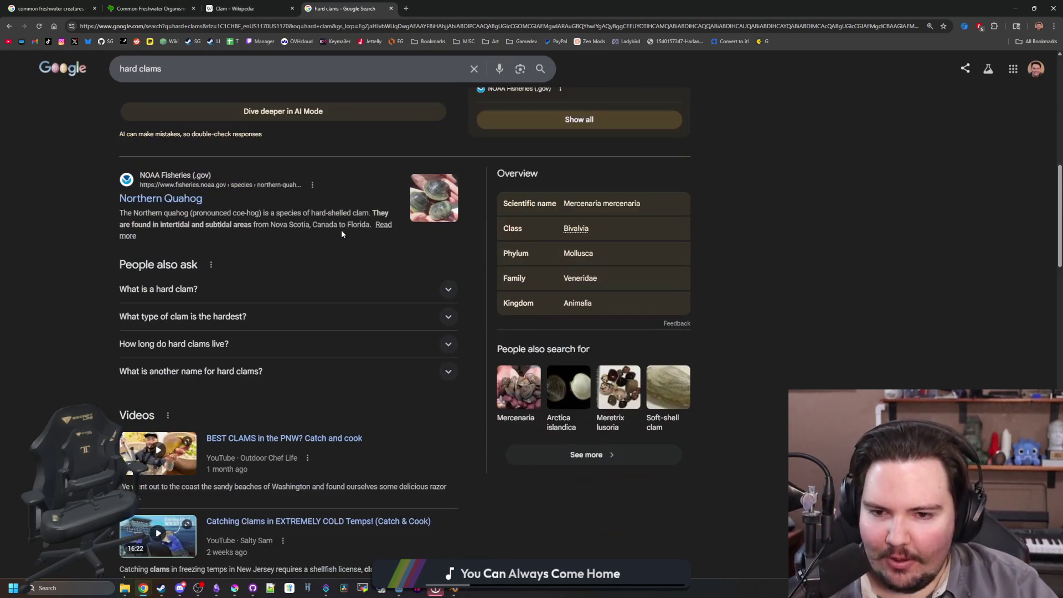
pyautogui.scroll(10, 341, 233)
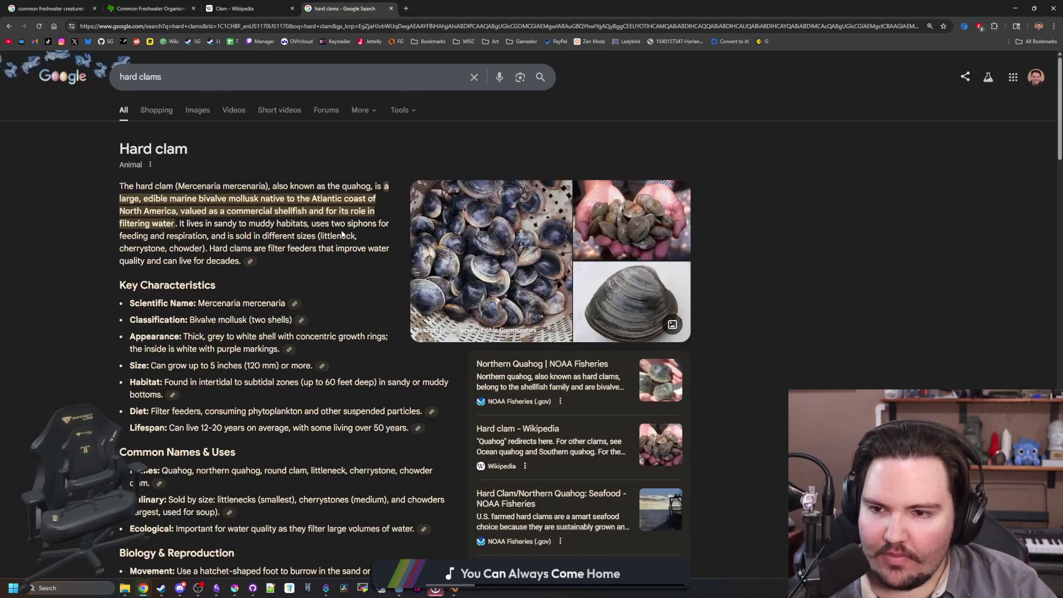
pyautogui.moveTo(135, 224)
pyautogui.mouseDown()
pyautogui.moveTo(303, 237)
pyautogui.moveTo(359, 224)
pyautogui.moveTo(192, 249)
pyautogui.moveTo(243, 262)
pyautogui.mouseUp()
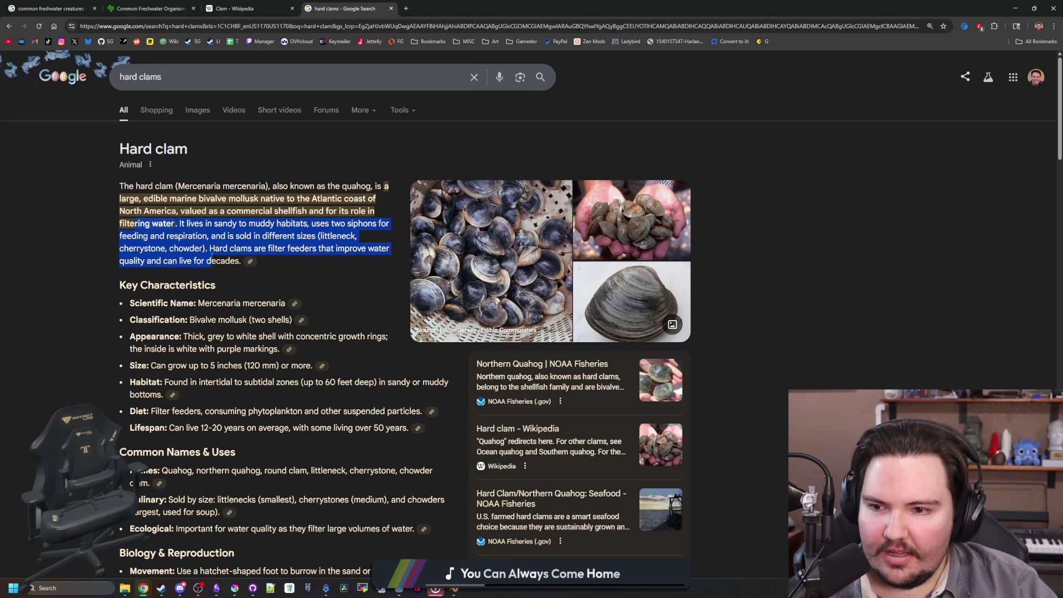
pyautogui.click(258, 239)
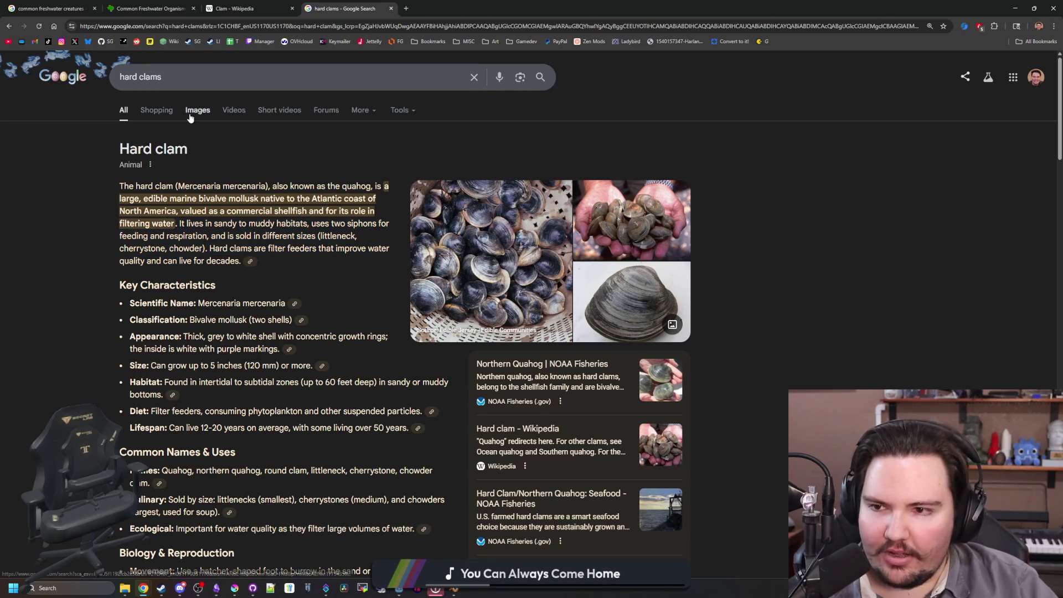
# - Check the hard clam image results, then return to All results and review Key Characteristics
pyautogui.click(198, 111)
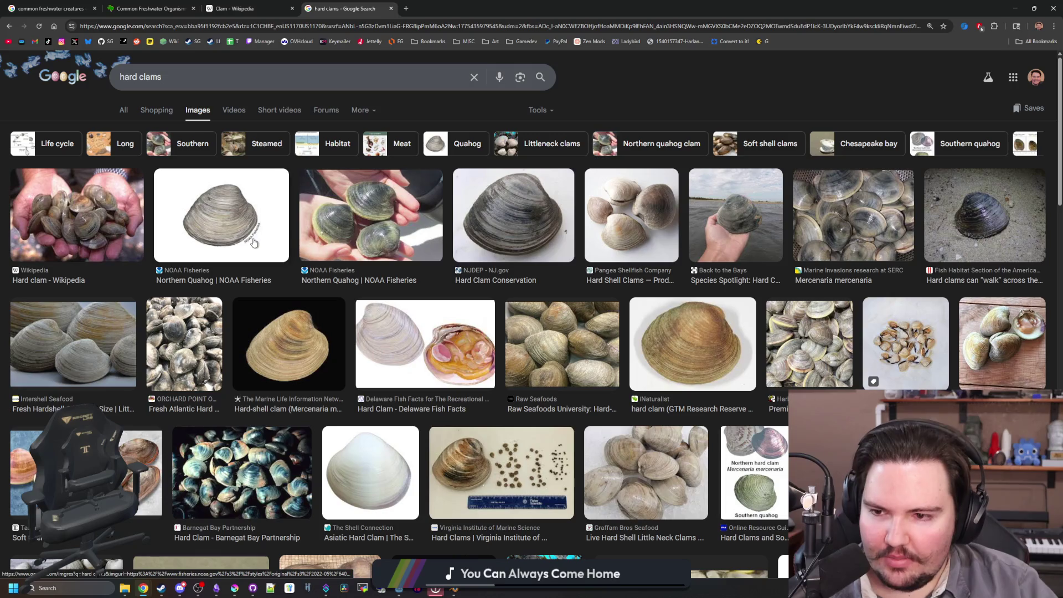
pyautogui.click(128, 111)
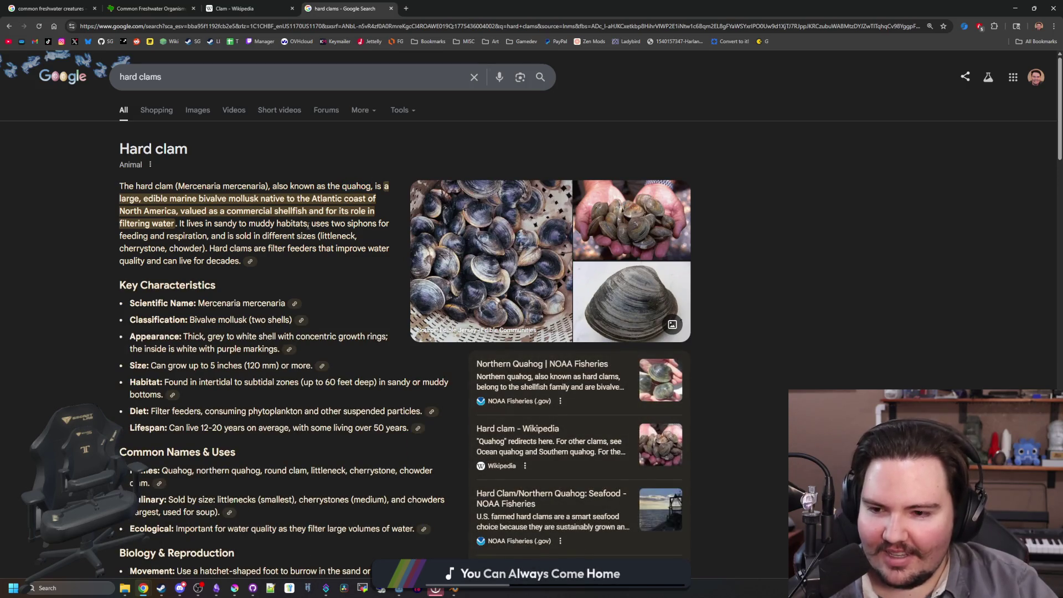
pyautogui.scroll(-9, 307, 222)
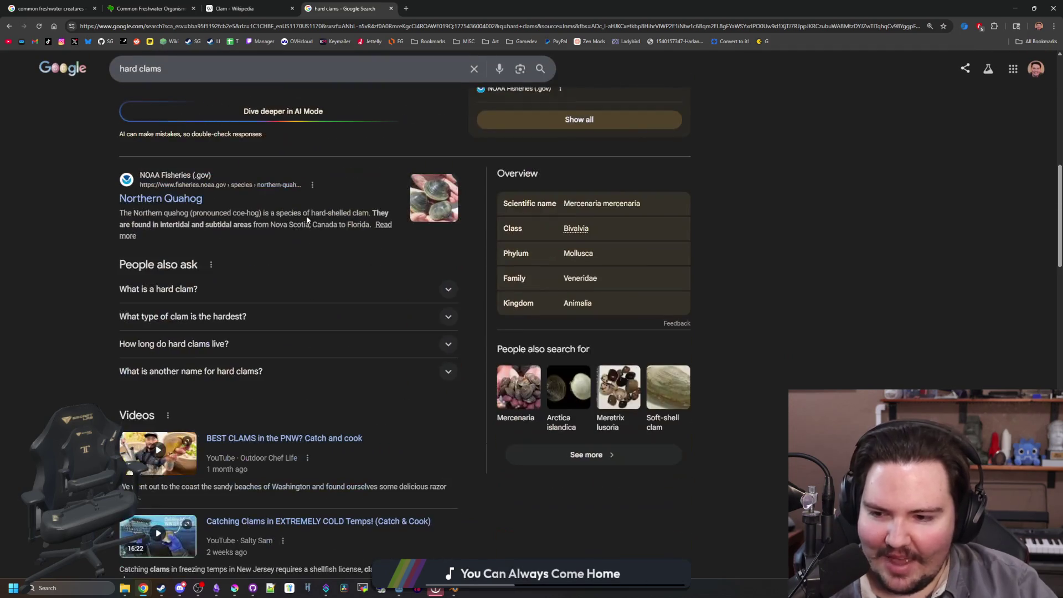
pyautogui.scroll(10, 189, 221)
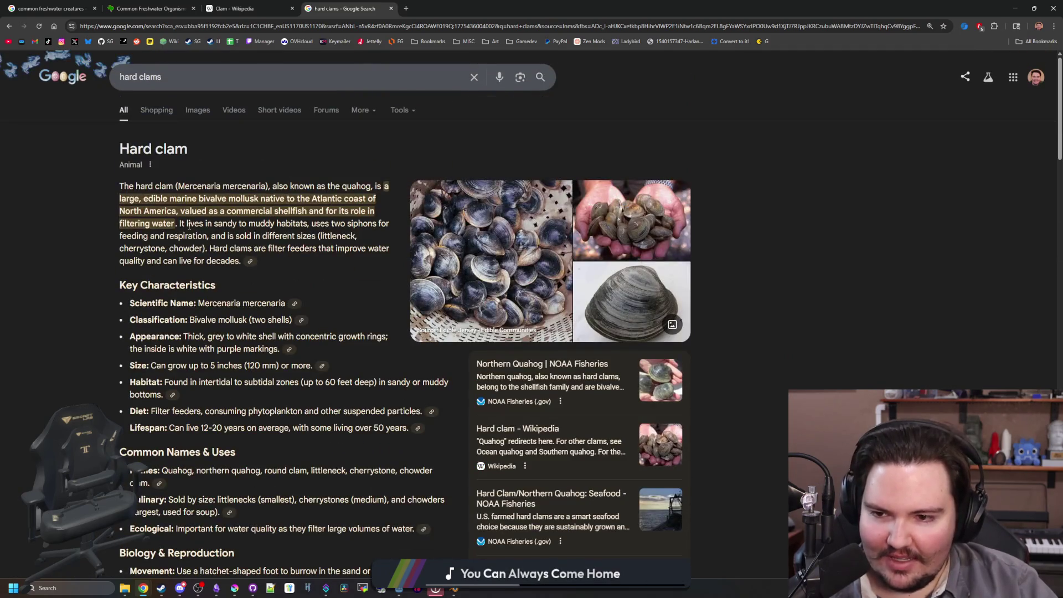
pyautogui.scroll(-3, 189, 226)
pyautogui.scroll(3, 216, 201)
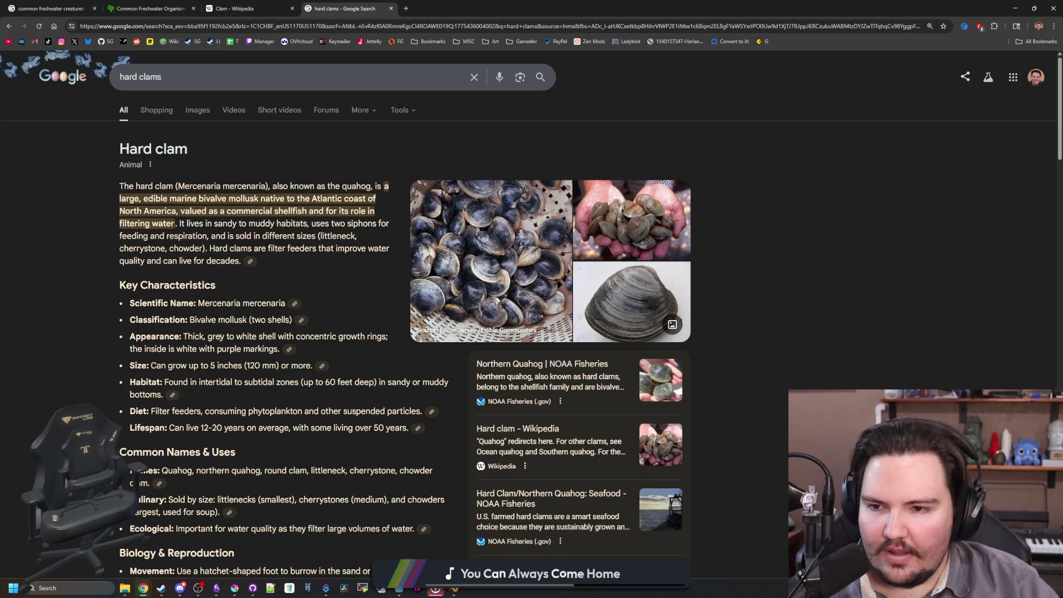
pyautogui.tripleClick(216, 77)
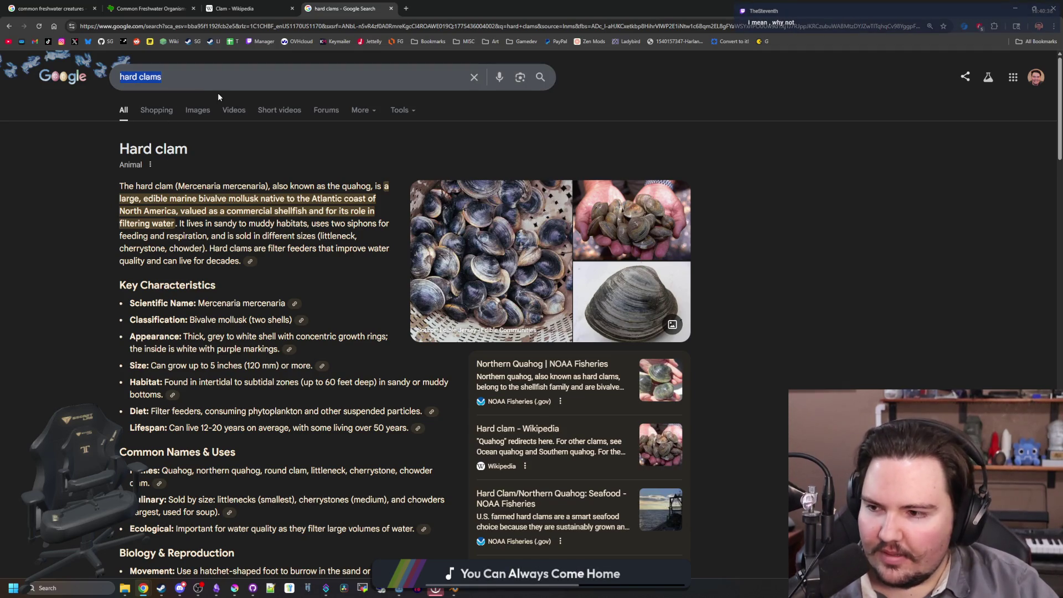
# - Search Google for 'quahog' and expand the overview and hard clam size answer
pyautogui.write('quahog')
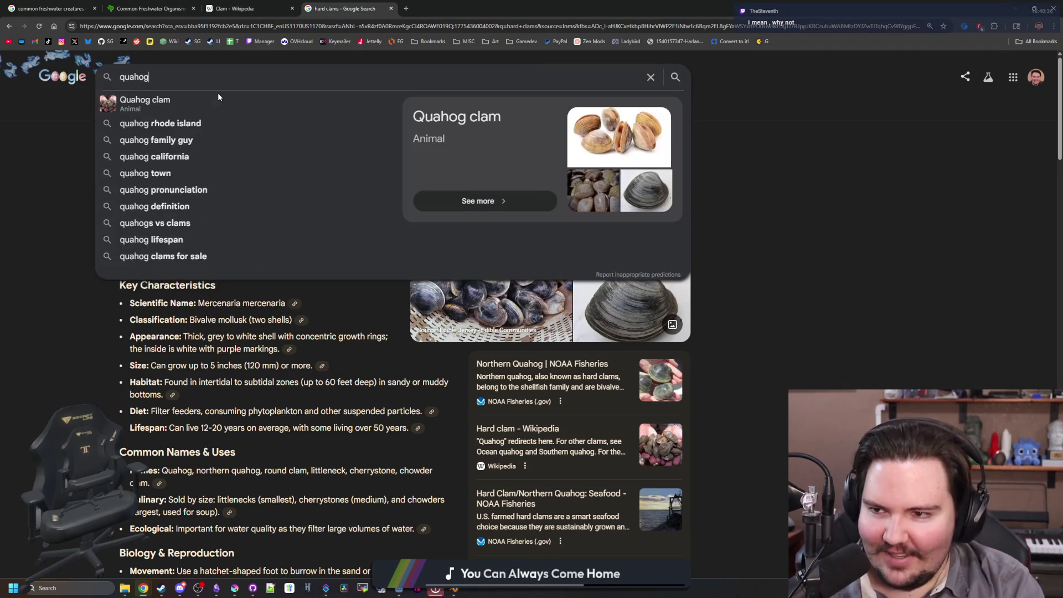
pyautogui.press('Return')
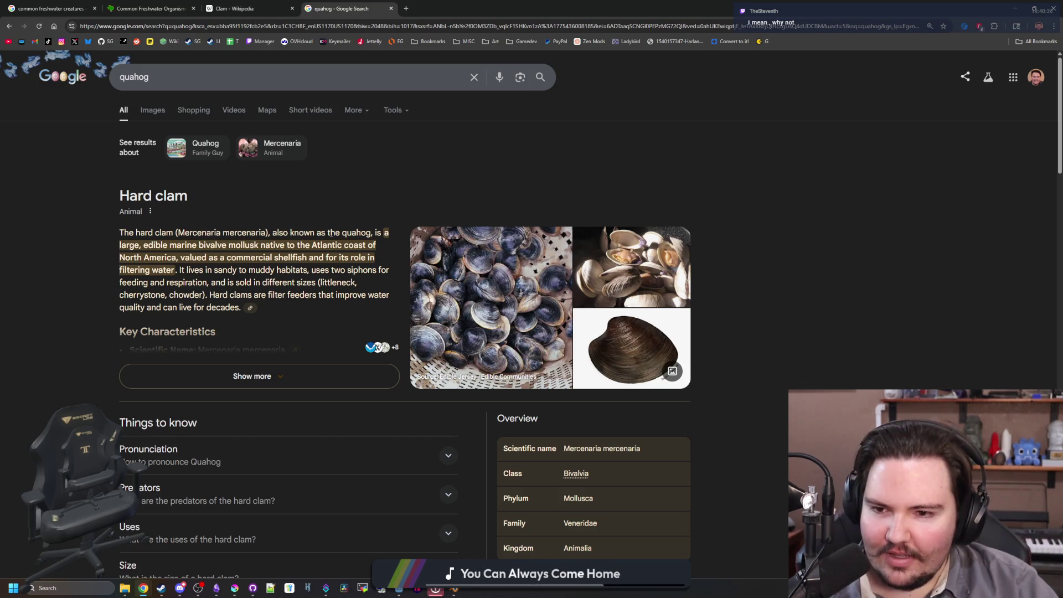
pyautogui.click(251, 375)
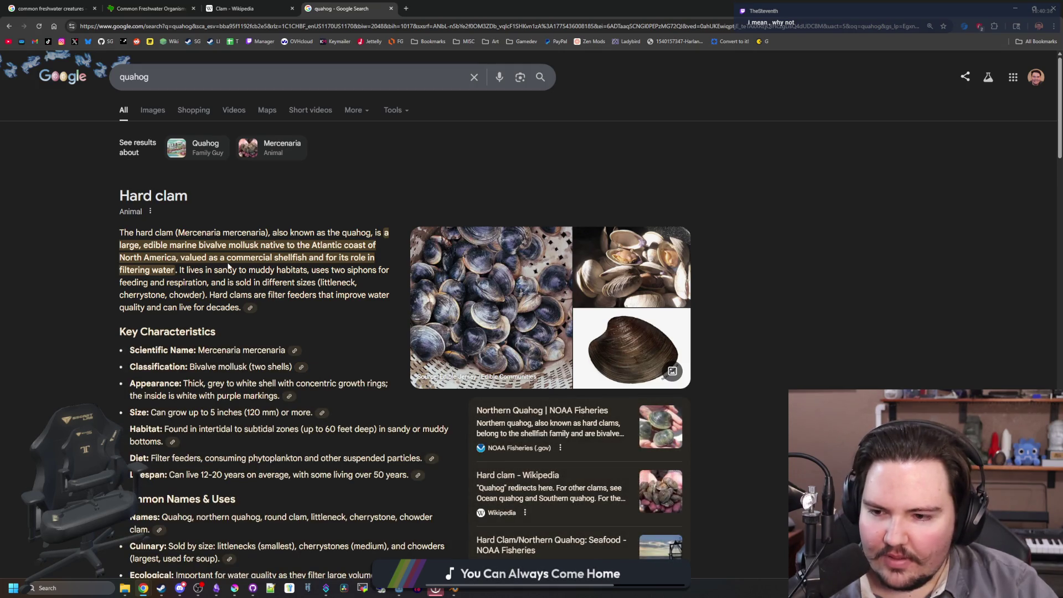
pyautogui.scroll(-4, 301, 383)
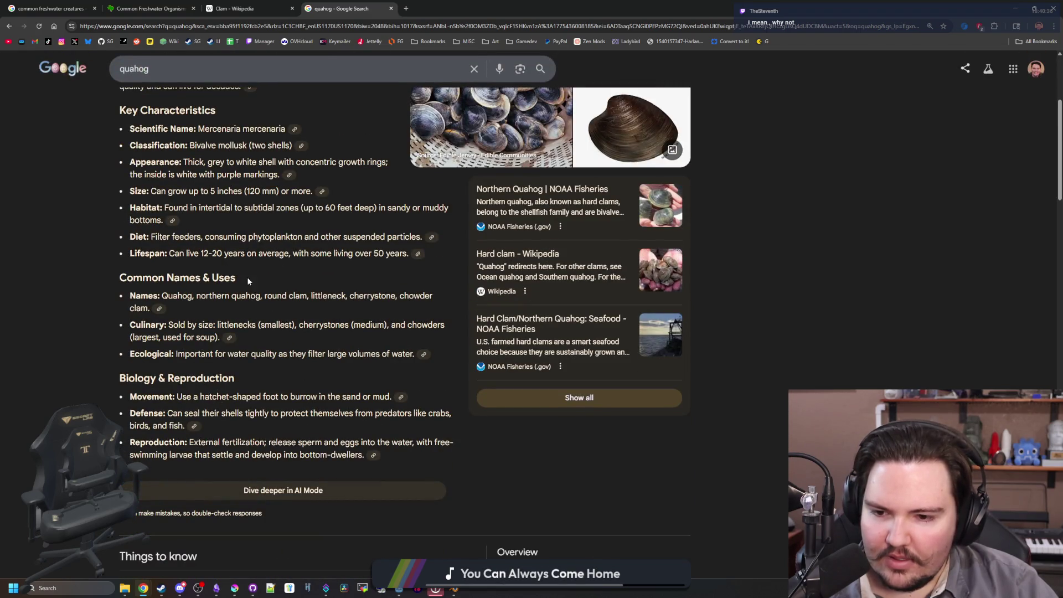
pyautogui.scroll(-5, 248, 282)
pyautogui.scroll(15, 249, 313)
pyautogui.scroll(-20, 248, 310)
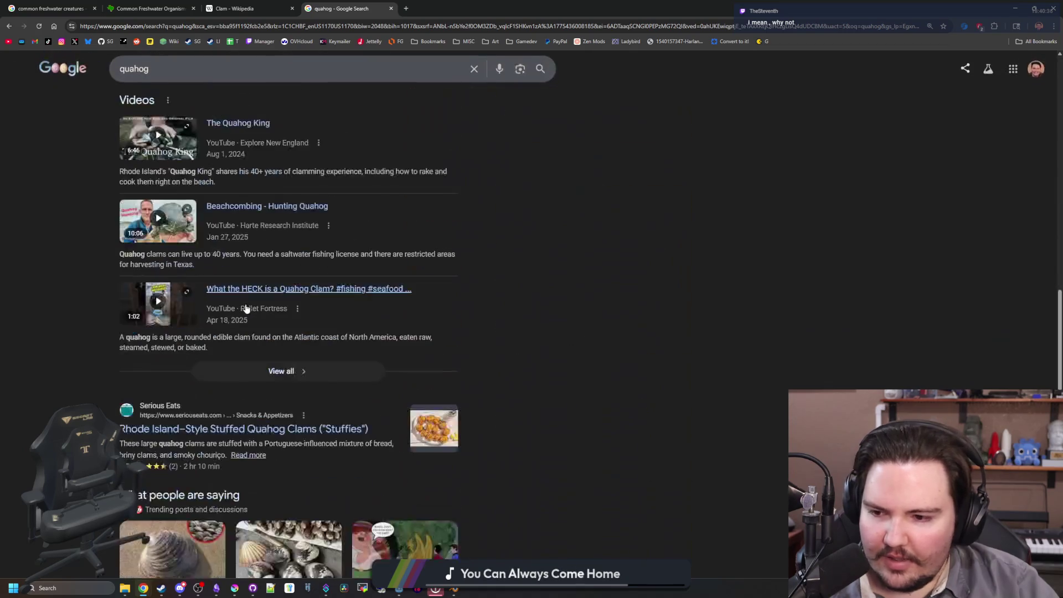
pyautogui.scroll(8, 246, 308)
pyautogui.scroll(2, 247, 308)
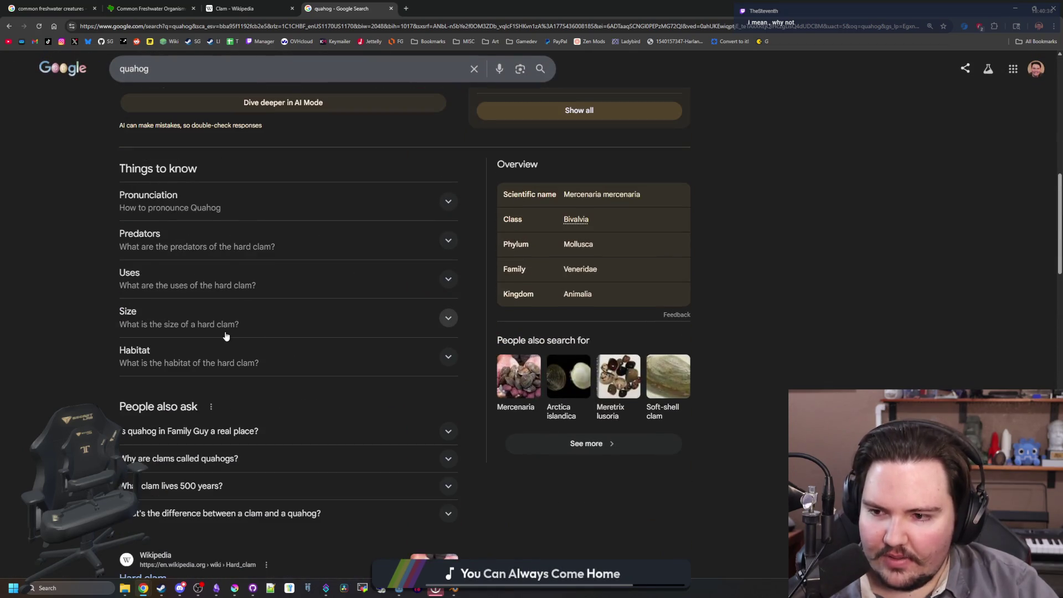
pyautogui.click(244, 317)
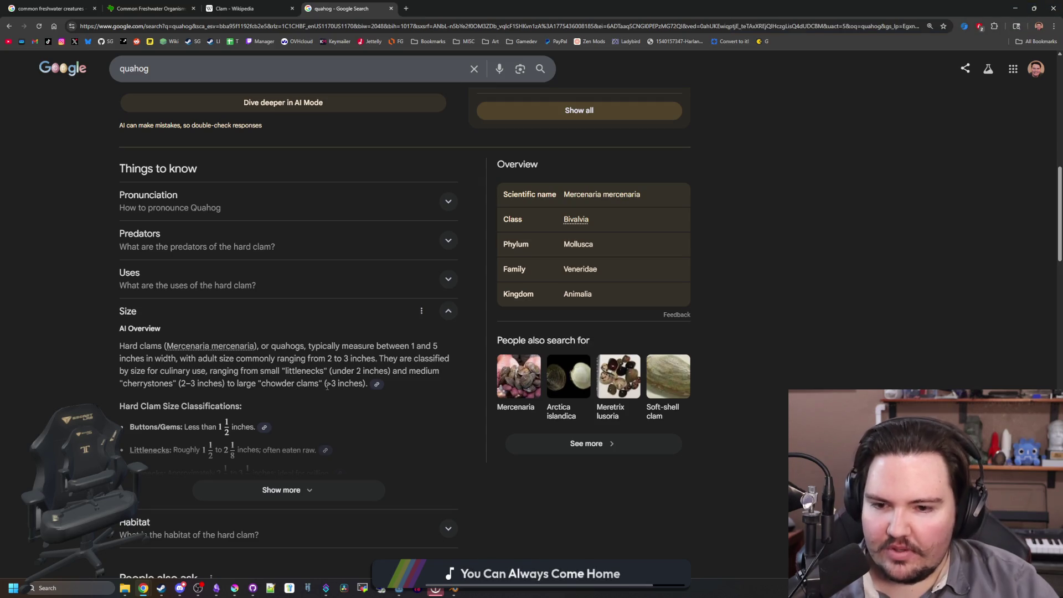
# - View quahog image results, enlarge the Northern Quahog photo, then switch back to Godot
pyautogui.scroll(7, 327, 387)
pyautogui.scroll(3, 328, 386)
pyautogui.click(151, 110)
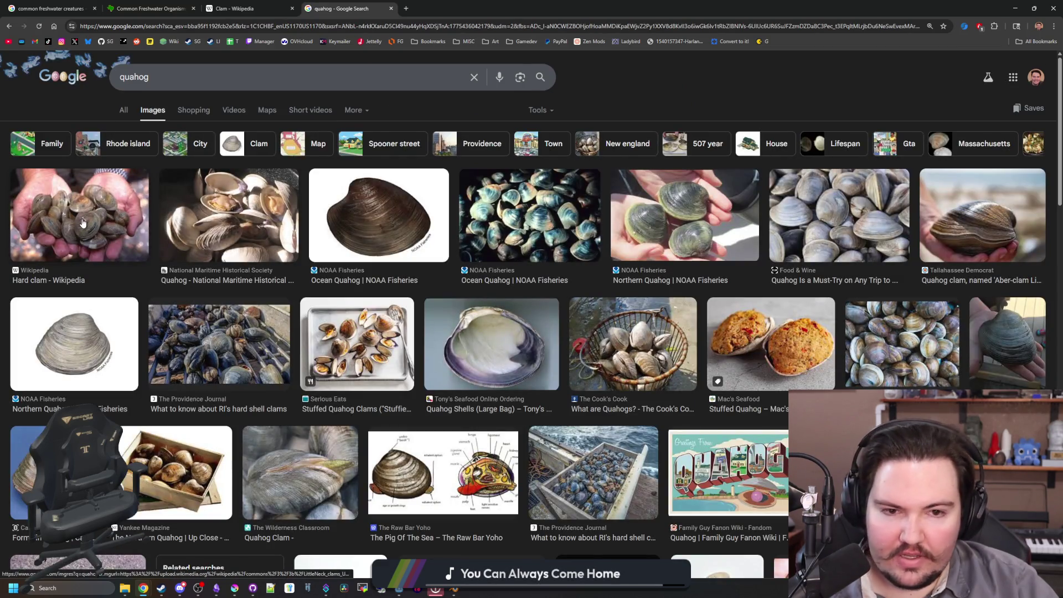
pyautogui.click(671, 216)
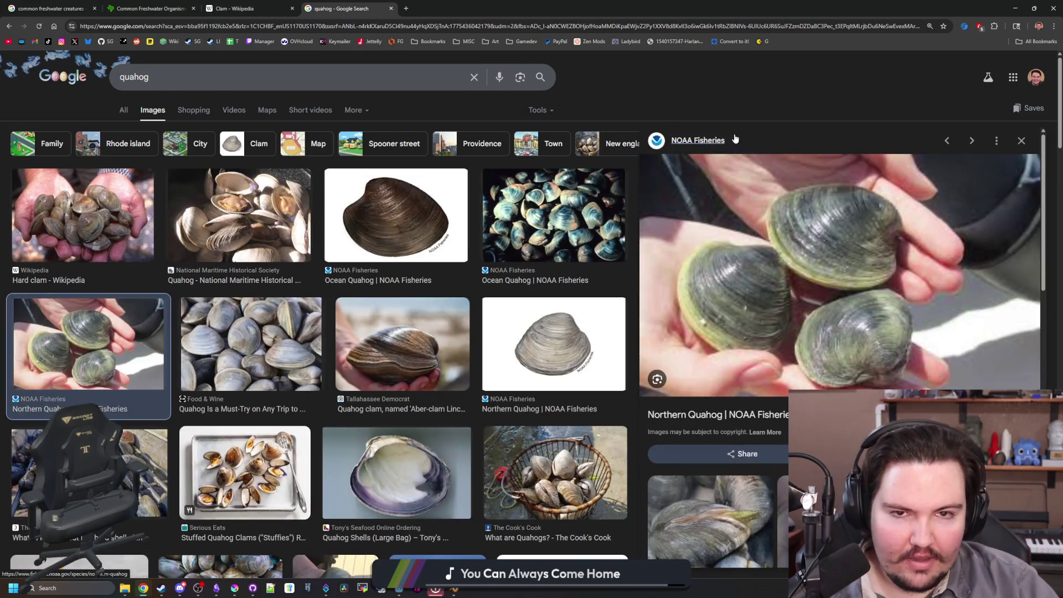
pyautogui.hotkey('alt', 'Tab')
pyautogui.click(235, 588)
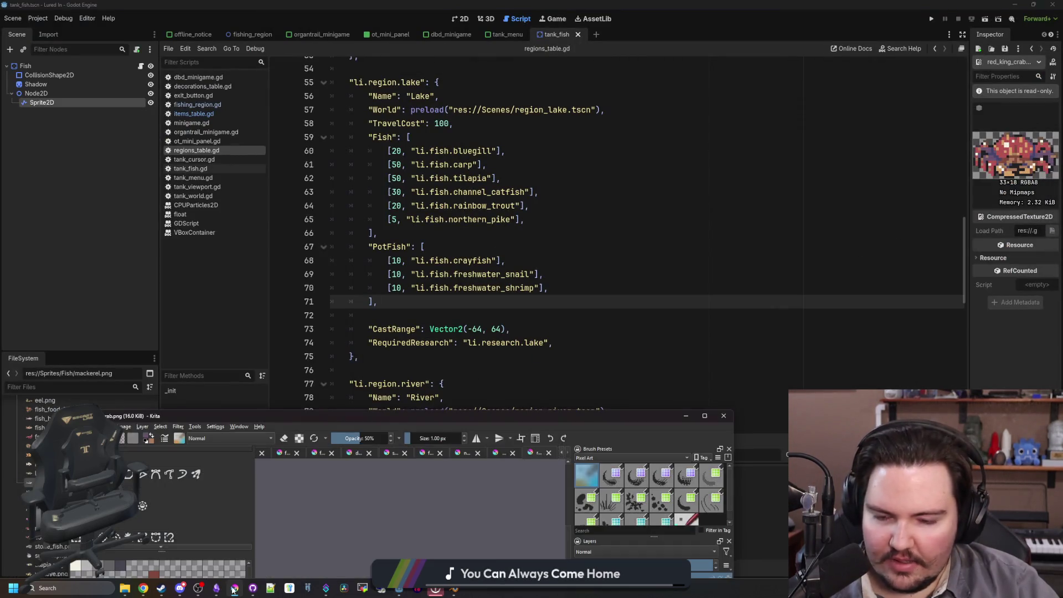
# - Maximize Krita, switch to freshwater_snail.png and rectangle-select a small area above the crab sprite
pyautogui.doubleClick(446, 412)
pyautogui.click(839, 39)
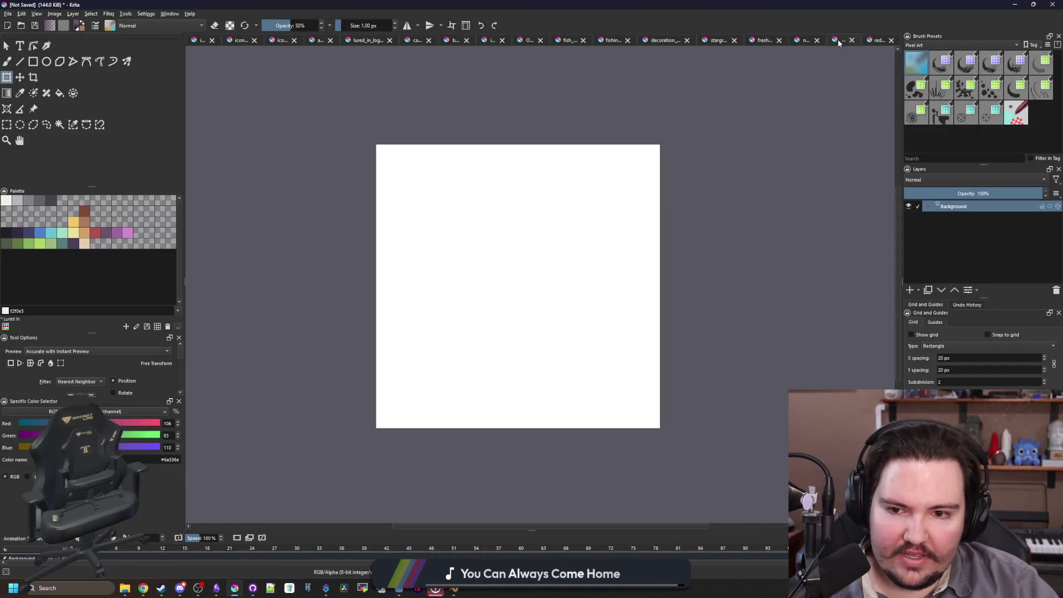
pyautogui.click(878, 40)
pyautogui.click(806, 40)
pyautogui.click(765, 40)
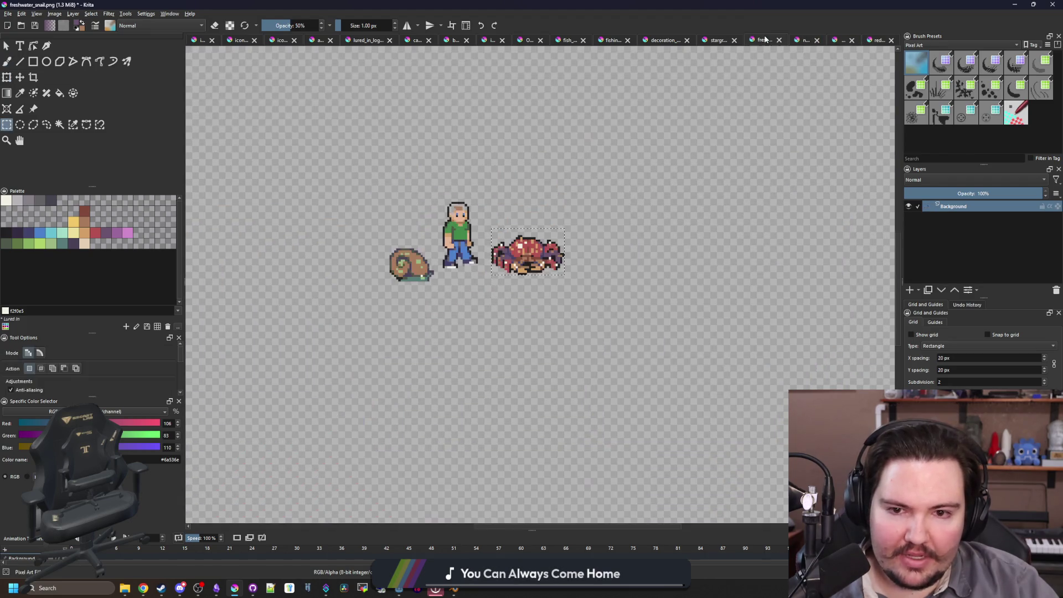
pyautogui.scroll(1, 538, 222)
pyautogui.scroll(1, 382, 221)
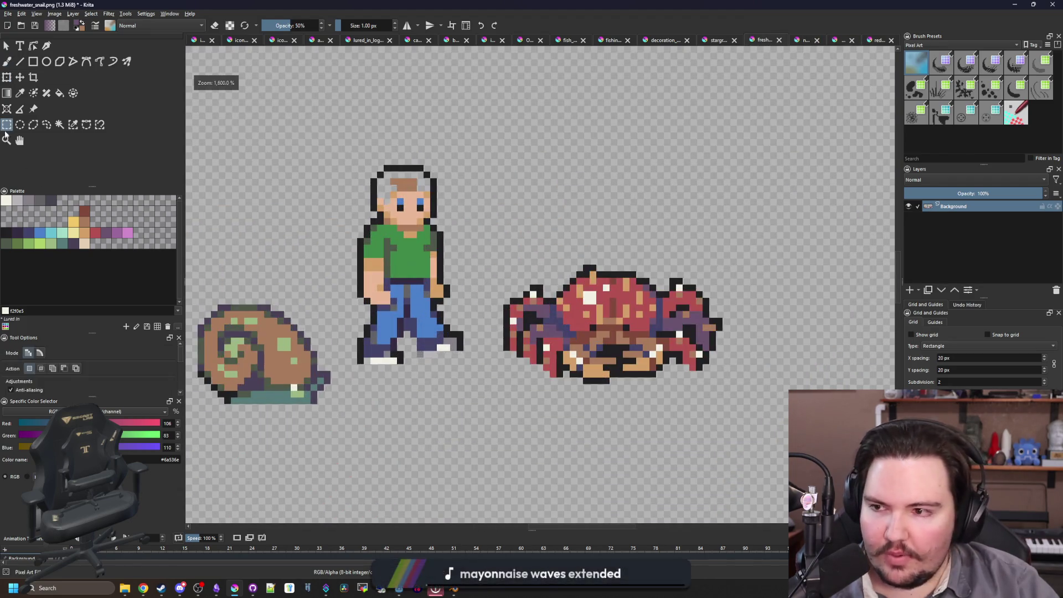
pyautogui.scroll(1, 387, 388)
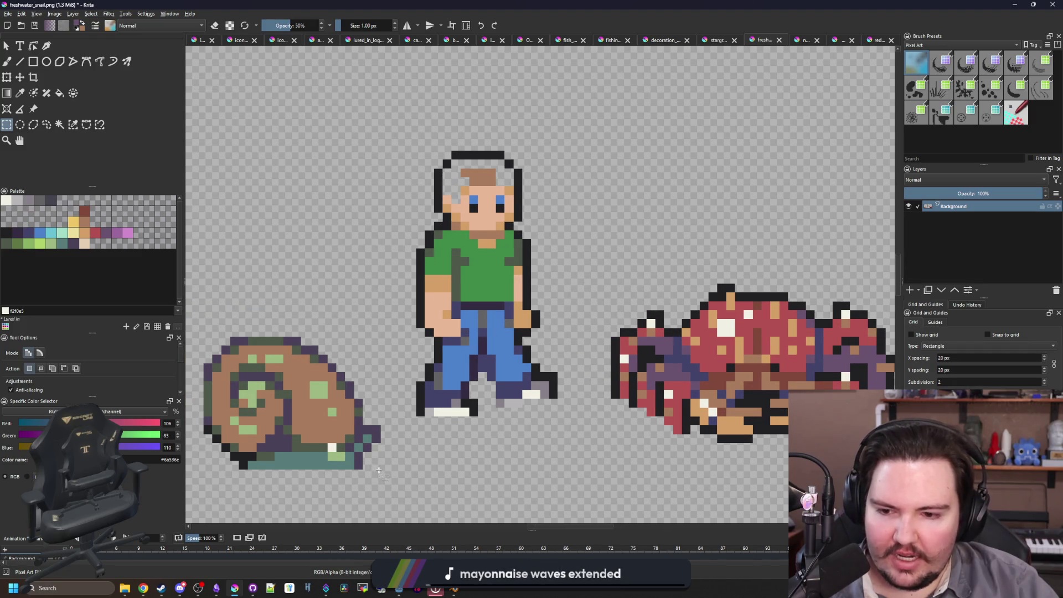
pyautogui.moveTo(380, 470)
pyautogui.mouseDown()
pyautogui.moveTo(237, 378)
pyautogui.moveTo(243, 356)
pyautogui.mouseUp()
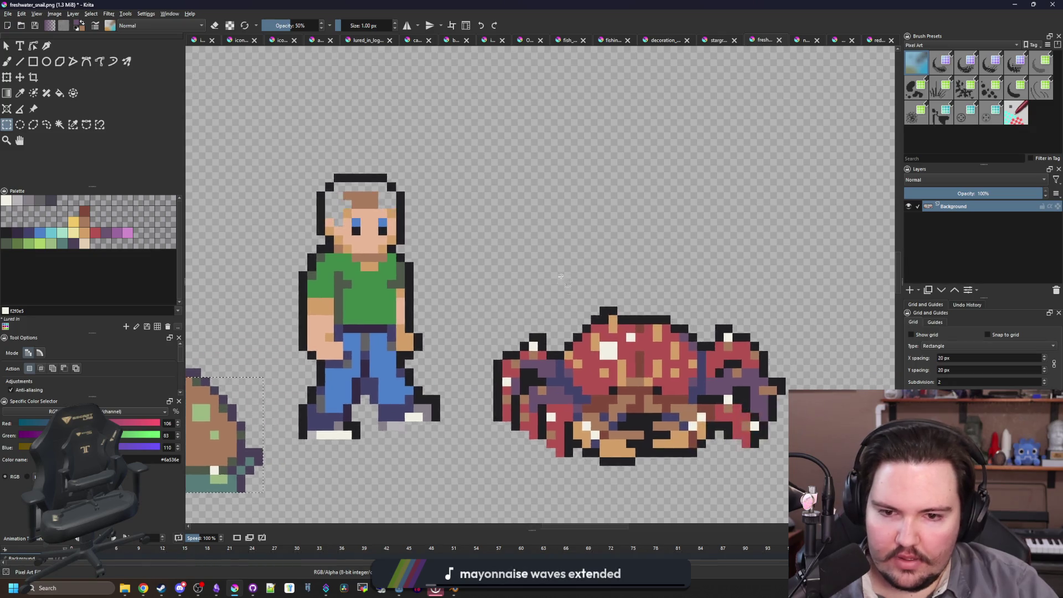
pyautogui.scroll(1, 526, 283)
pyautogui.moveTo(459, 285)
pyautogui.mouseDown()
pyautogui.moveTo(568, 194)
pyautogui.moveTo(620, 192)
pyautogui.moveTo(620, 173)
pyautogui.mouseUp()
pyautogui.scroll(2, 620, 174)
# - Outline a rounded blob in dark purple with the pixel brush and fill its interior
pyautogui.click(73, 243)
pyautogui.scroll(-1, 410, 254)
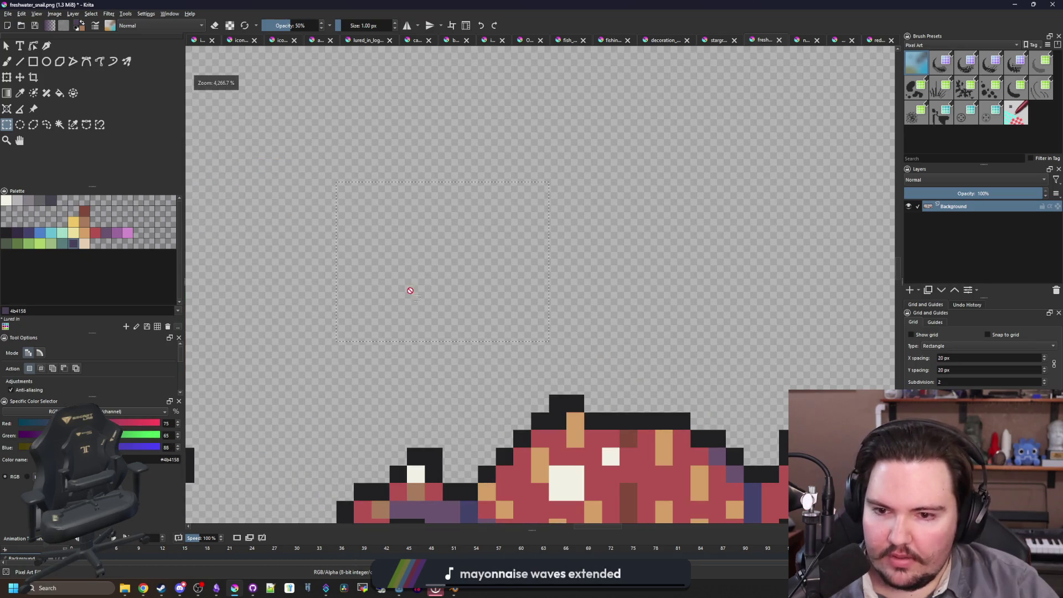
pyautogui.press('b')
pyautogui.moveTo(363, 333)
pyautogui.mouseDown()
pyautogui.moveTo(452, 315)
pyautogui.moveTo(505, 332)
pyautogui.moveTo(504, 240)
pyautogui.moveTo(362, 266)
pyautogui.moveTo(437, 321)
pyautogui.moveTo(442, 285)
pyautogui.mouseUp()
pyautogui.press('f')
pyautogui.click(442, 286)
pyautogui.scroll(-2, 429, 299)
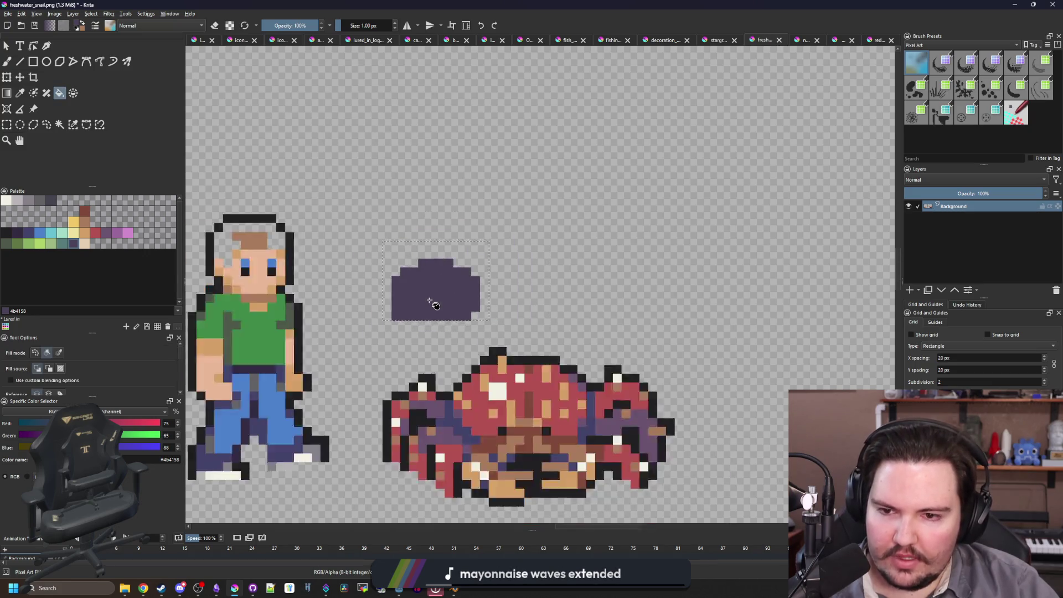
pyautogui.scroll(-2, 429, 299)
# - Erase the blob's bottom-left corner and raise and widen its top rows in purple
pyautogui.press('b')
pyautogui.scroll(2, 430, 299)
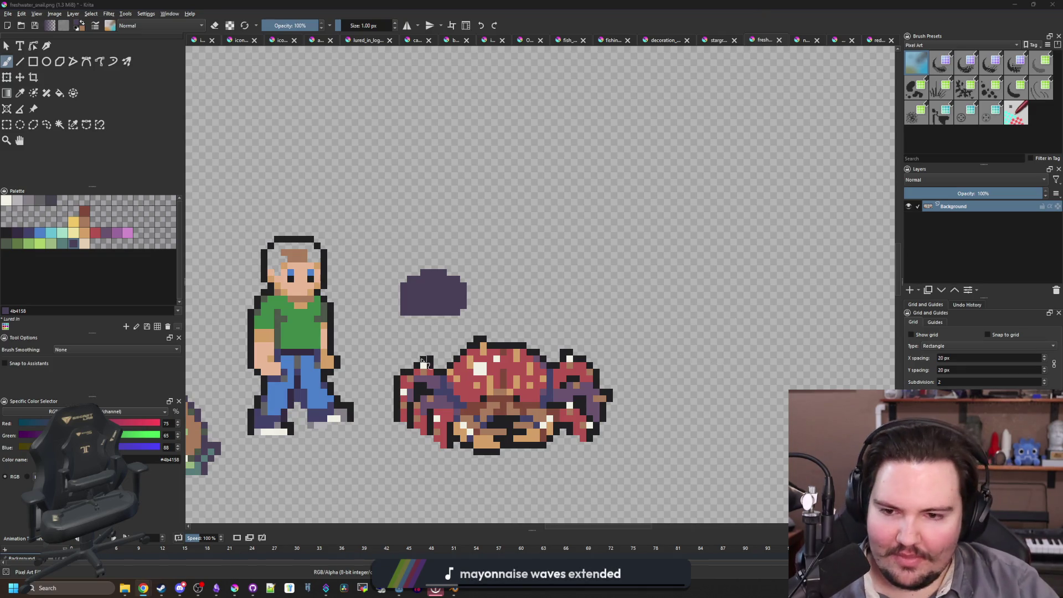
pyautogui.scroll(3, 423, 337)
pyautogui.press('e')
pyautogui.moveTo(365, 249); pyautogui.dragTo(340, 244)
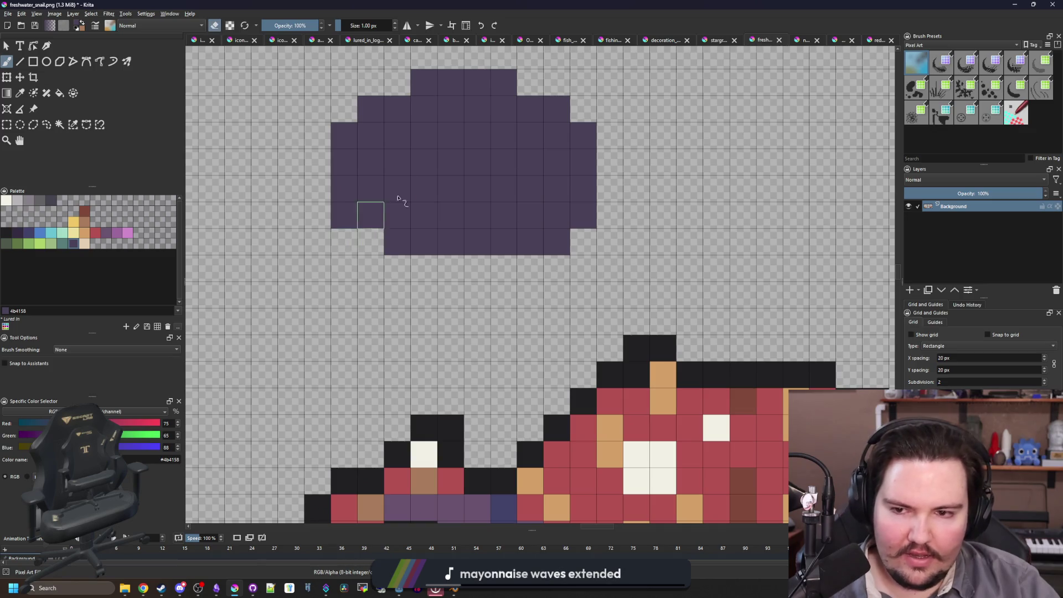
pyautogui.scroll(4, 458, 297)
pyautogui.press('e')
pyautogui.moveTo(399, 181)
pyautogui.mouseDown()
pyautogui.moveTo(422, 150)
pyautogui.moveTo(452, 154)
pyautogui.mouseUp()
pyautogui.click(480, 161)
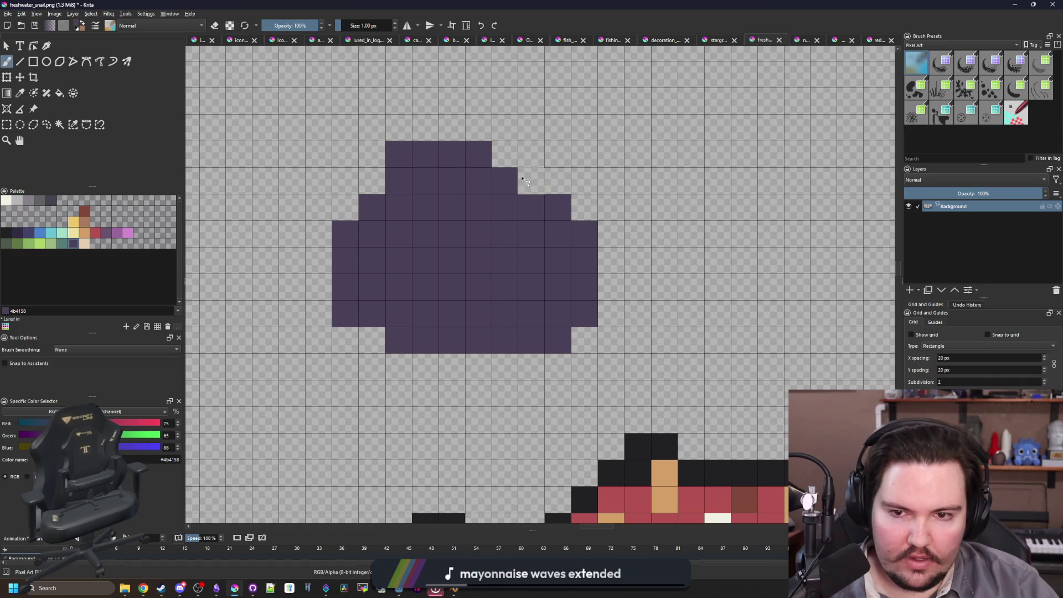
pyautogui.click(532, 181)
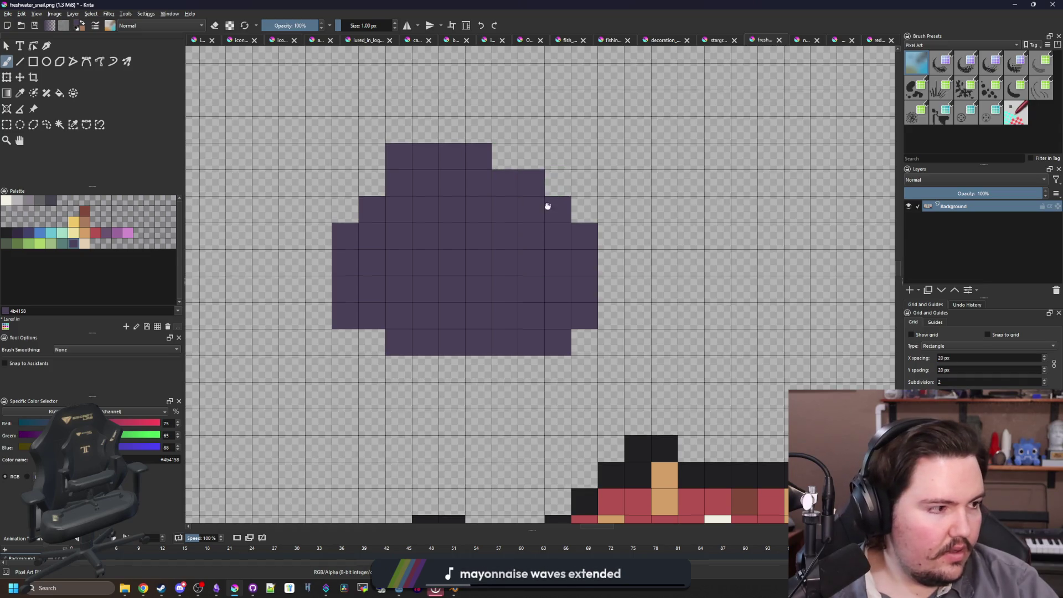
pyautogui.scroll(1, 546, 207)
# - Trim the blob's right-edge cells and add a purple column on its left side
pyautogui.press('e')
pyautogui.click(583, 346)
pyautogui.click(561, 372)
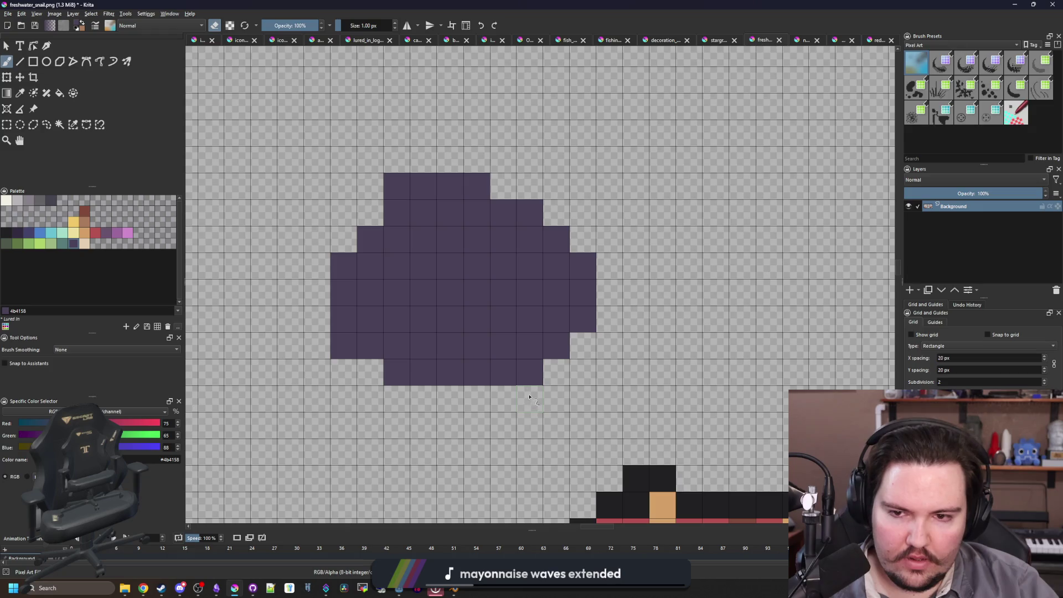
pyautogui.scroll(-5, 470, 237)
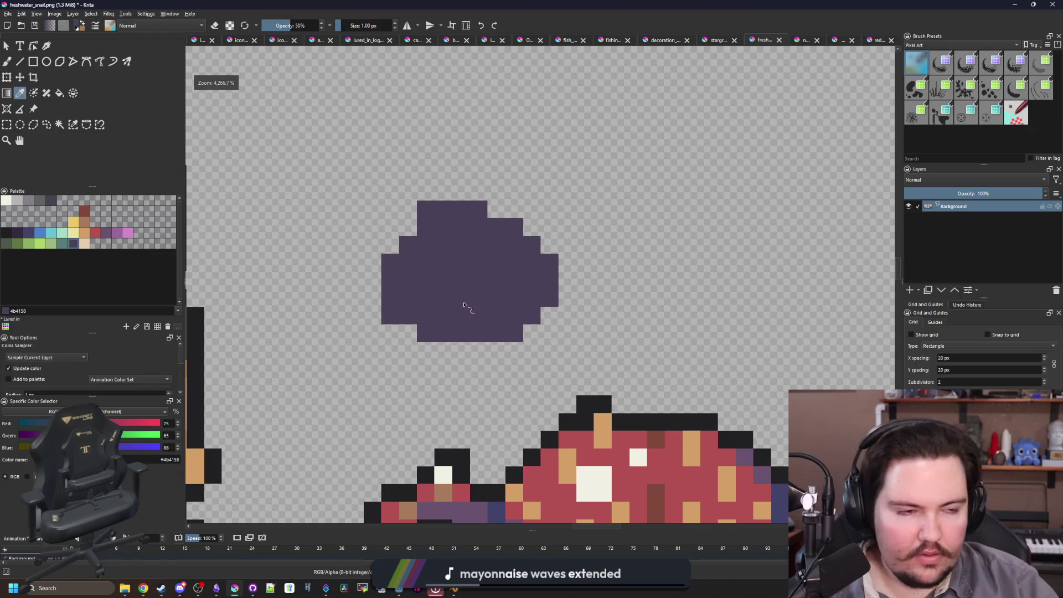
pyautogui.press('b')
pyautogui.scroll(1, 484, 244)
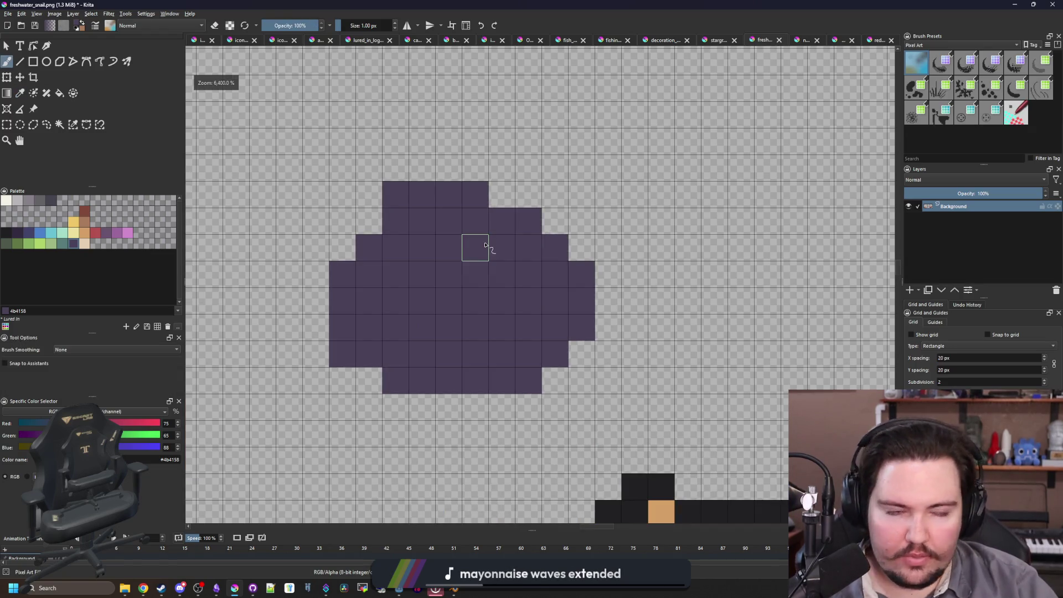
pyautogui.moveTo(314, 298); pyautogui.dragTo(309, 321)
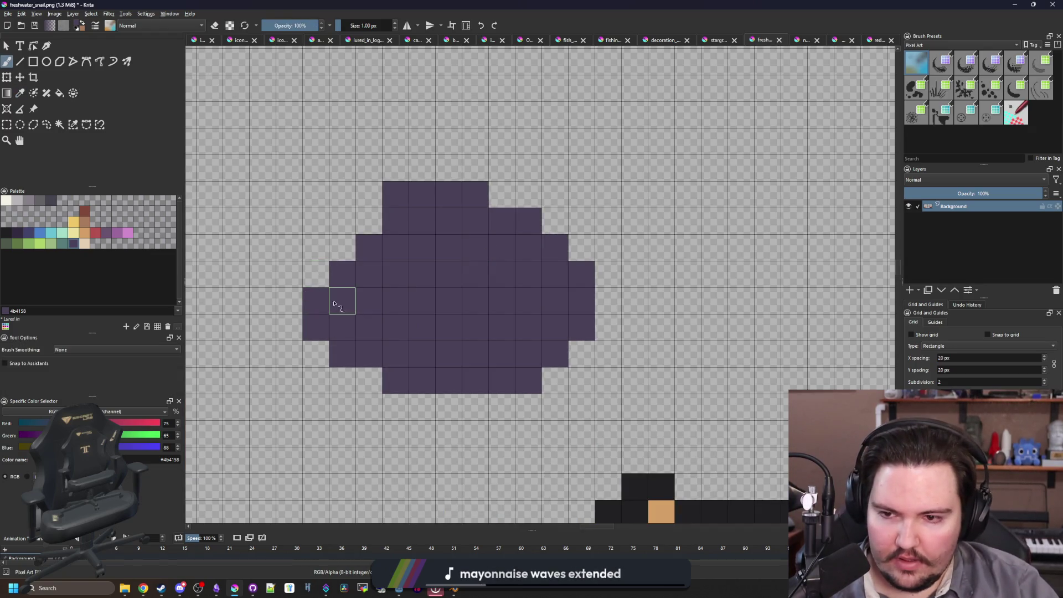
pyautogui.click(321, 277)
pyautogui.scroll(-4, 457, 281)
pyautogui.scroll(-6, 472, 277)
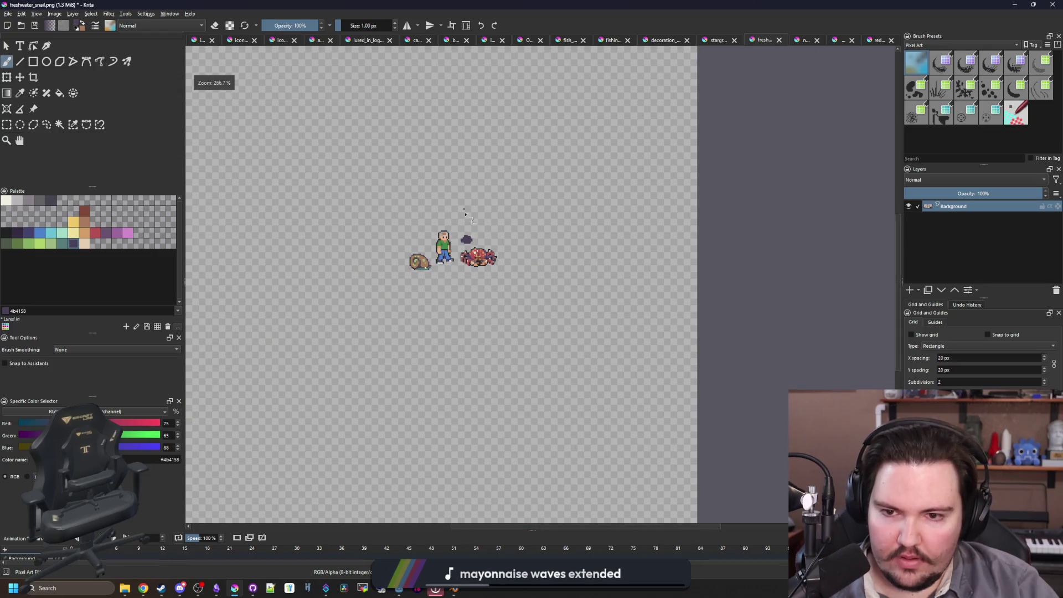
pyautogui.scroll(6, 467, 238)
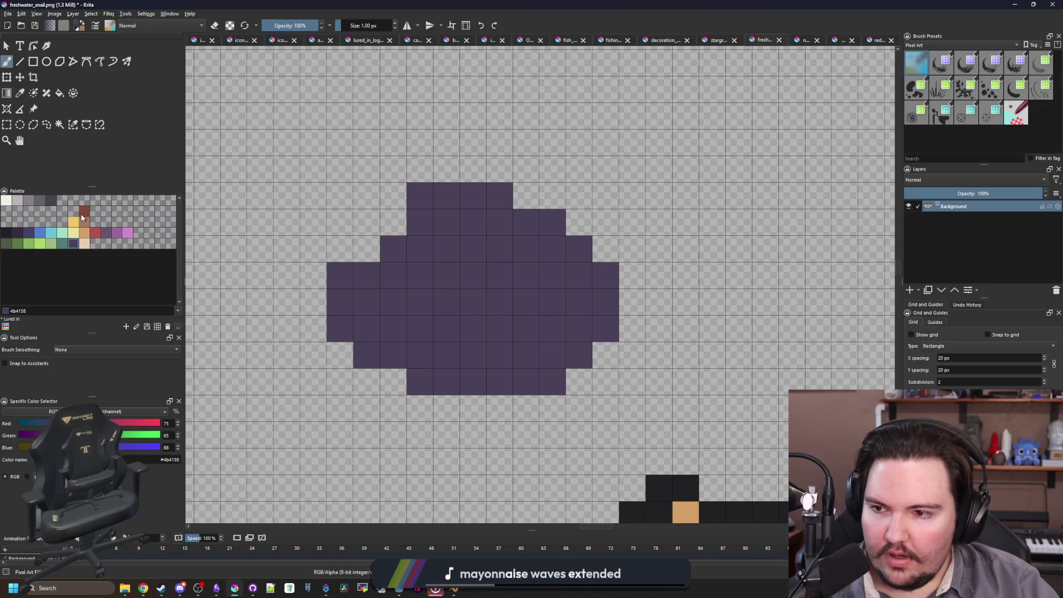
# - Fill the purple blob with brown #80493a, then return to the quahog image results
pyautogui.click(81, 214)
pyautogui.press('f')
pyautogui.click(506, 294)
pyautogui.scroll(-2, 505, 294)
pyautogui.press('b')
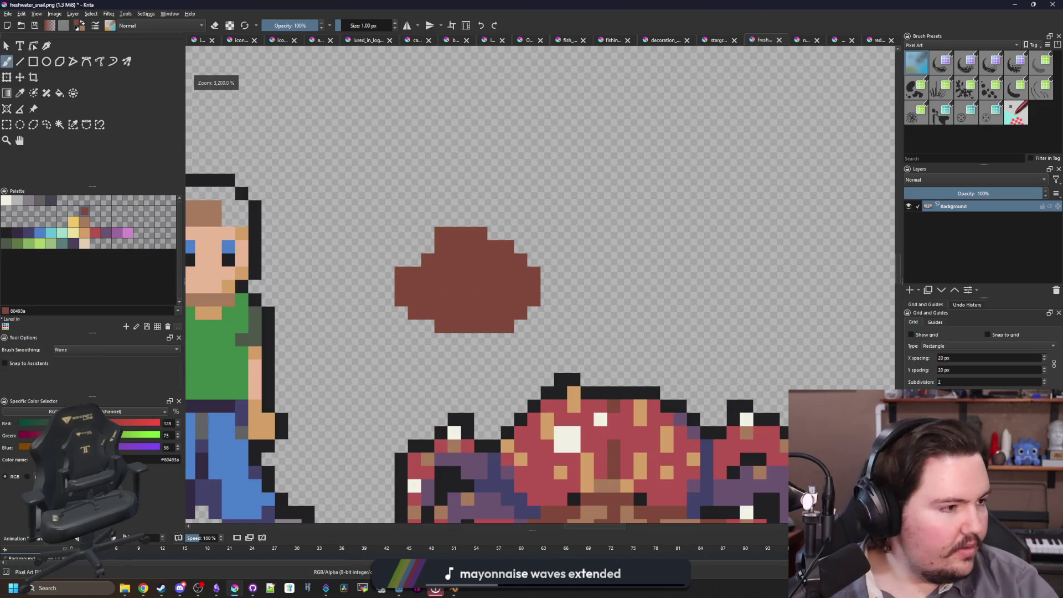
pyautogui.hotkey('alt', 'Tab')
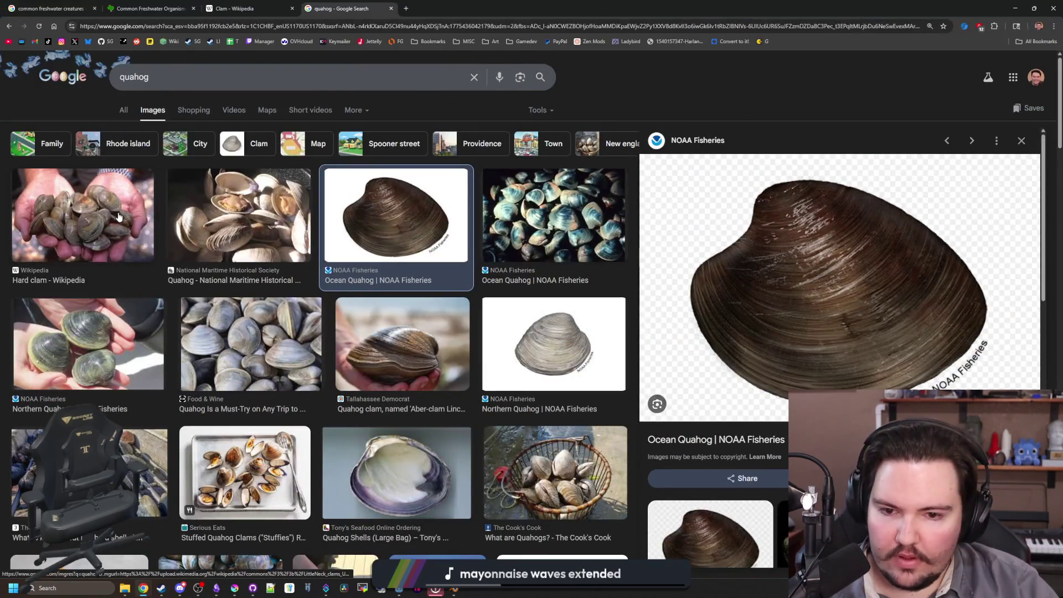
# - Preview the Hard clam, Northern Quahog and Formalin Quahog reference photos
pyautogui.click(119, 216)
pyautogui.click(554, 344)
pyautogui.click(131, 320)
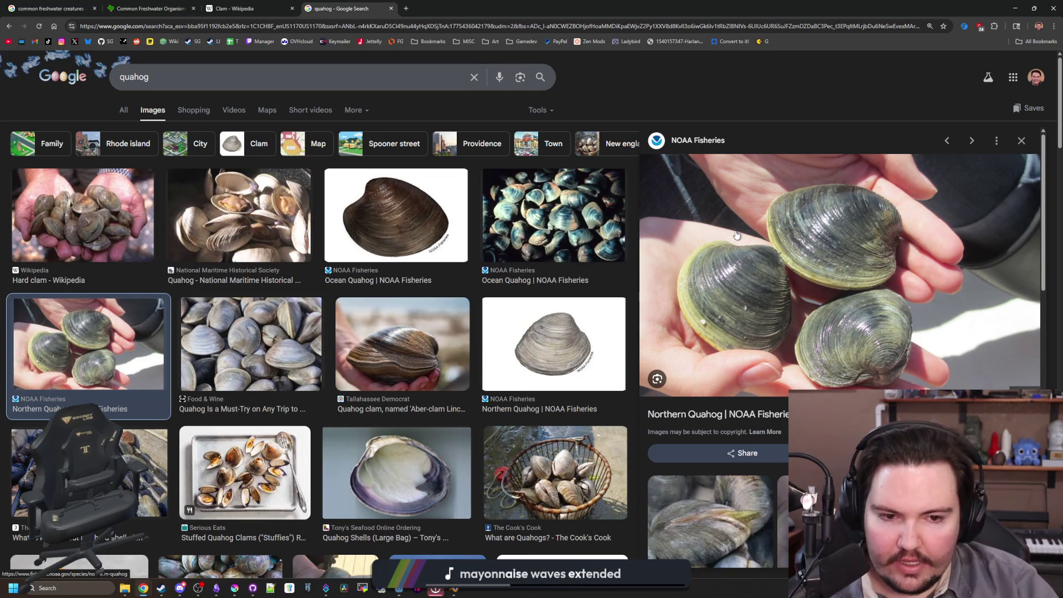
pyautogui.click(136, 217)
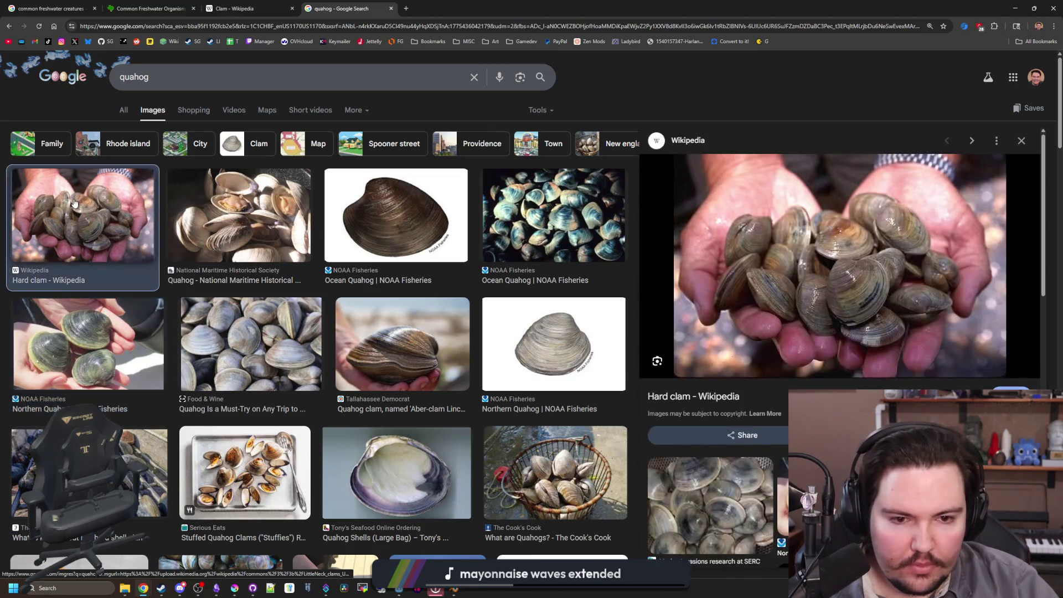
pyautogui.press('Right')
pyautogui.press('Right')
pyautogui.scroll(-3, 399, 235)
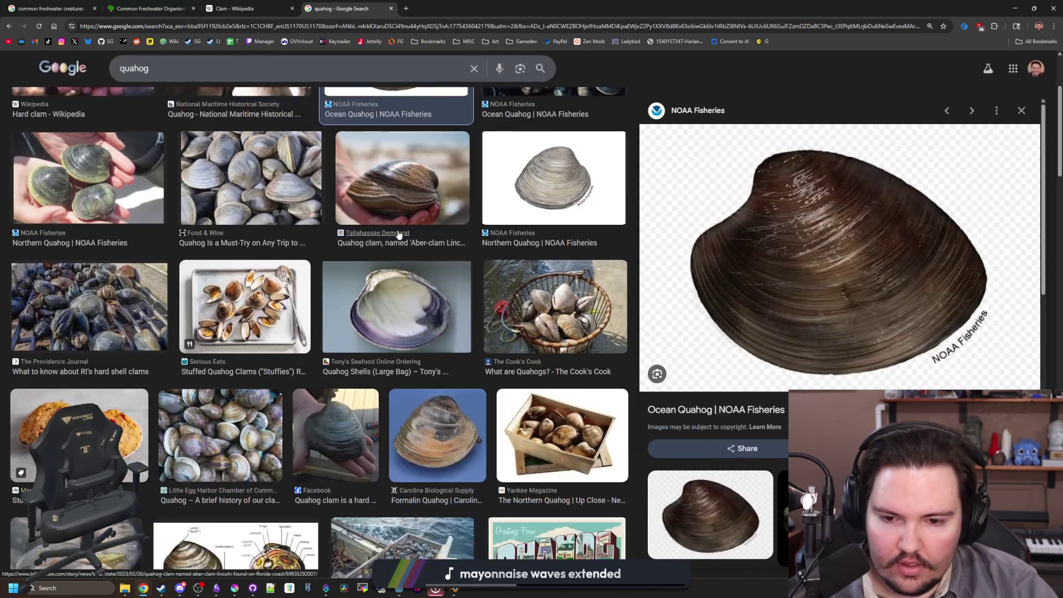
pyautogui.click(438, 434)
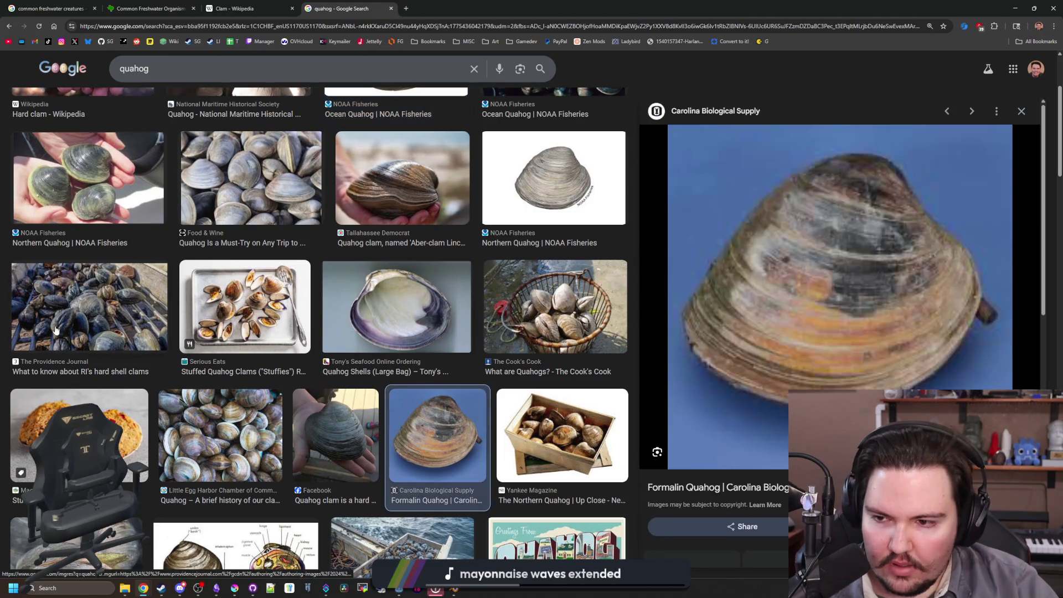
# - Close the preview, reopen the Ocean Quahog NOAA photo and go back to Krita
pyautogui.scroll(-4, 320, 339)
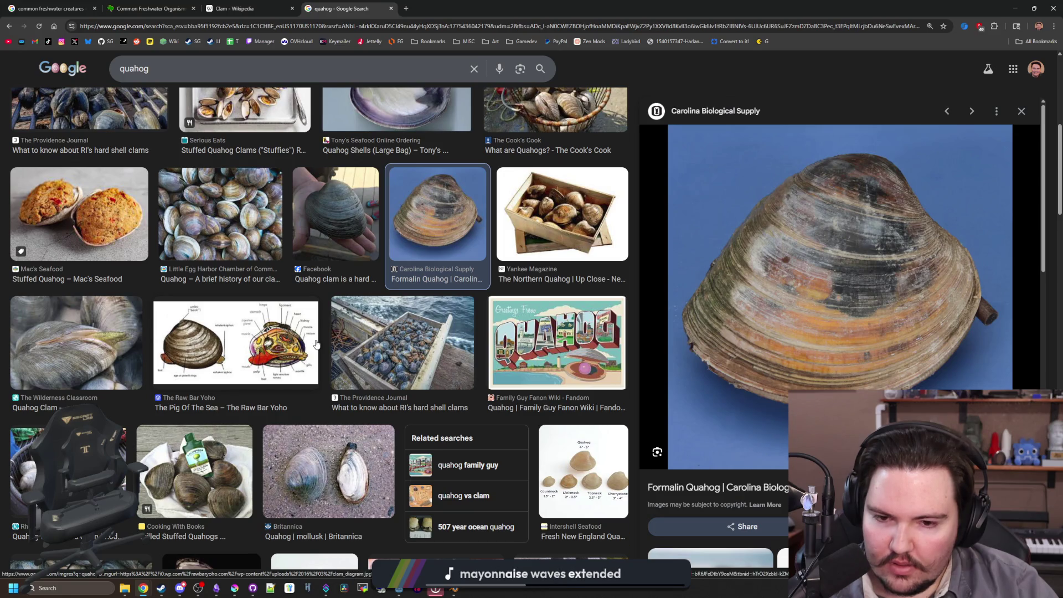
pyautogui.scroll(-4, 317, 344)
pyautogui.scroll(10, 316, 345)
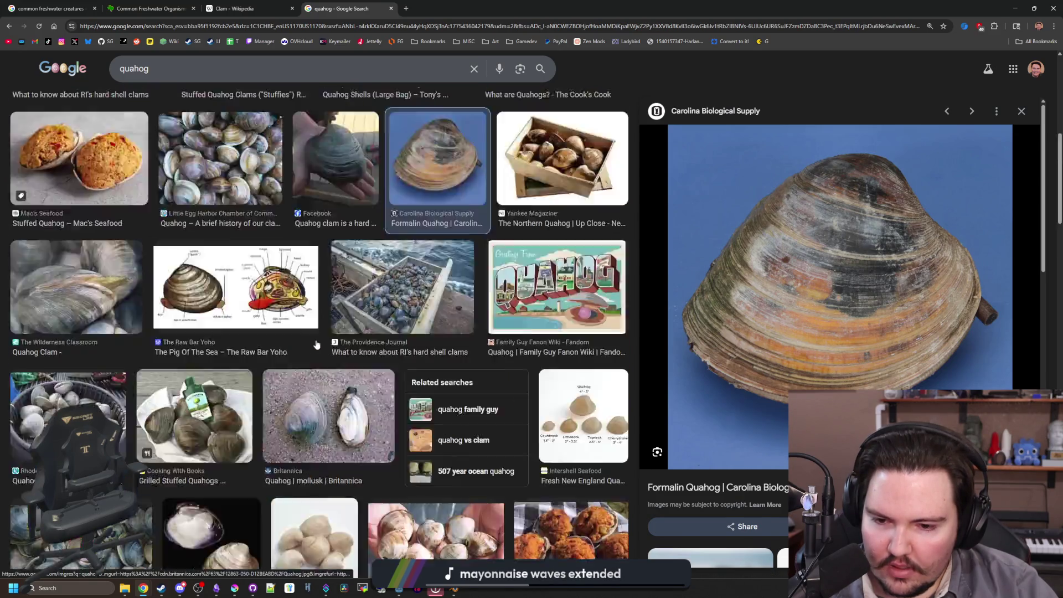
pyautogui.press('Escape')
pyautogui.click(404, 205)
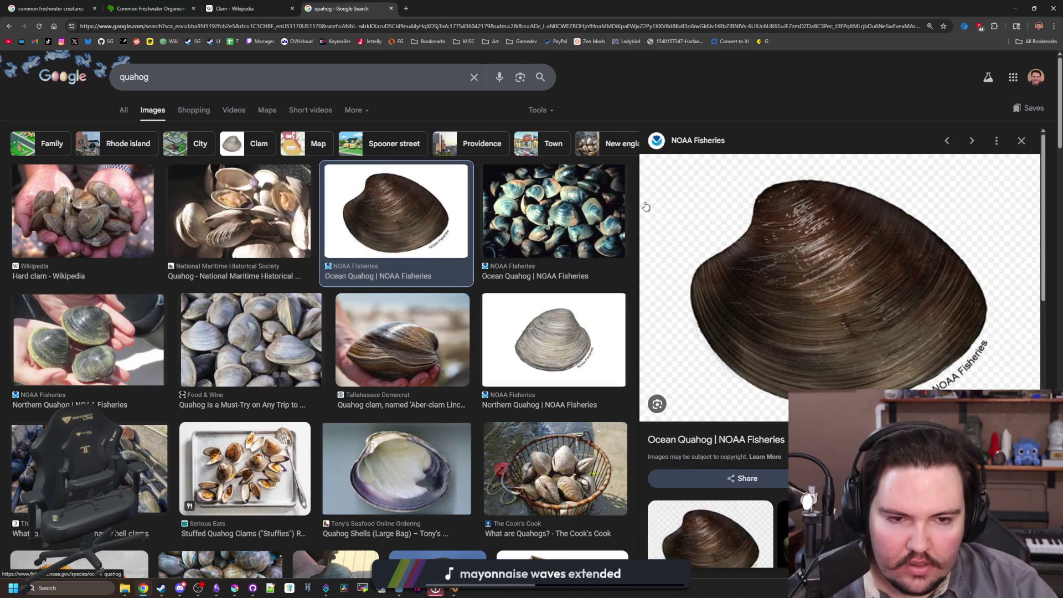
pyautogui.hotkey('alt', 'Tab')
pyautogui.scroll(2, 450, 285)
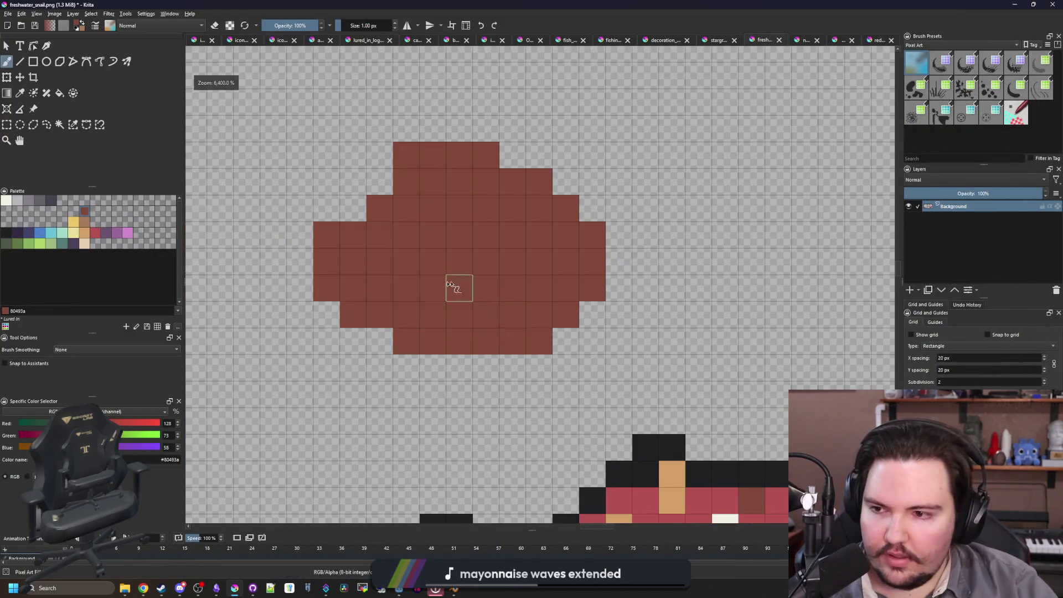
# - Paint a teal band across the clam's bottom rows, extending it to the right edge
pyautogui.click(49, 244)
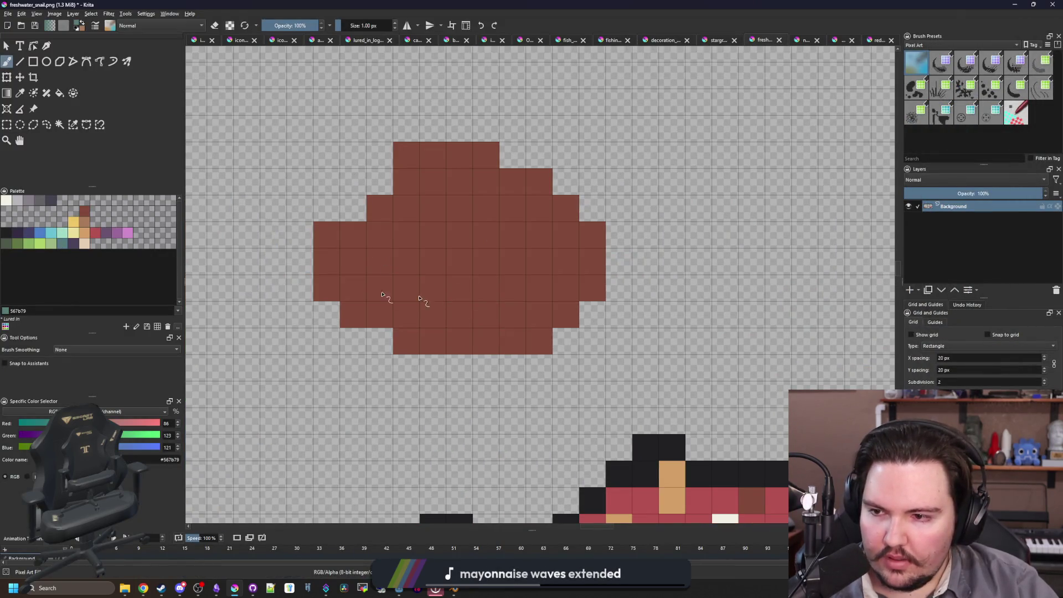
pyautogui.moveTo(379, 261); pyautogui.dragTo(379, 288)
pyautogui.hotkey('ctrl', 'z')
pyautogui.click(379, 262)
pyautogui.click(353, 234)
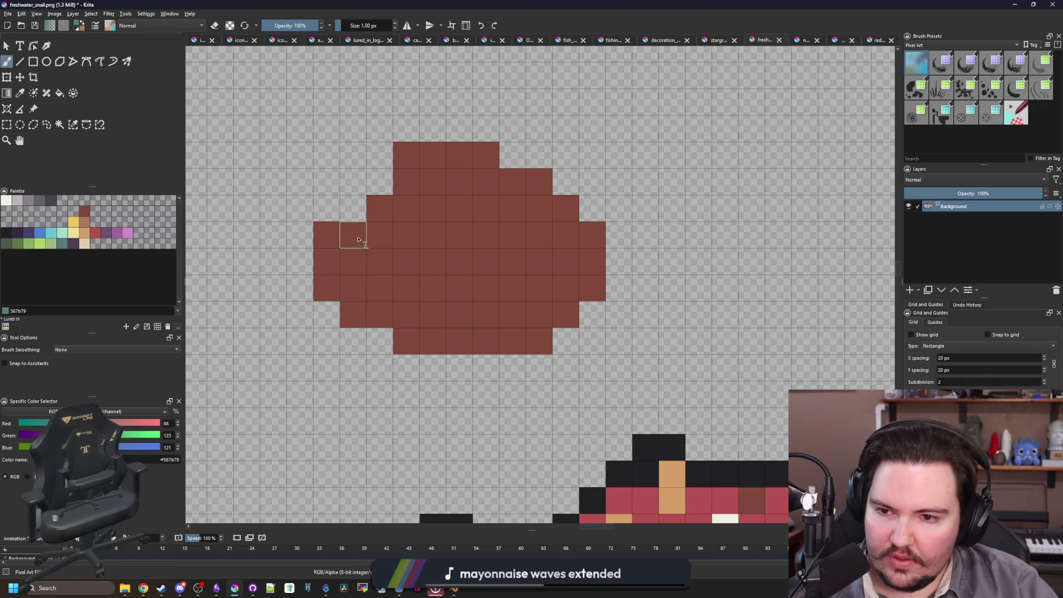
pyautogui.hotkey('ctrl', 'z')
pyautogui.hotkey('ctrl', 'z')
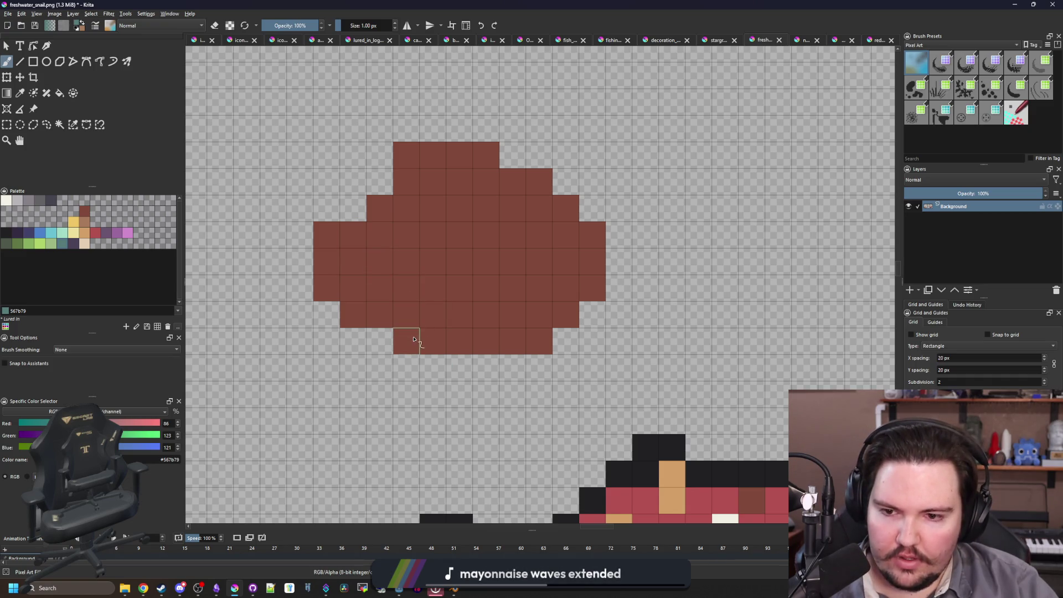
pyautogui.moveTo(408, 340)
pyautogui.mouseDown()
pyautogui.moveTo(527, 314)
pyautogui.moveTo(454, 344)
pyautogui.moveTo(356, 316)
pyautogui.moveTo(340, 290)
pyautogui.moveTo(379, 288)
pyautogui.mouseUp()
pyautogui.click(566, 315)
pyautogui.moveTo(565, 288); pyautogui.dragTo(593, 288)
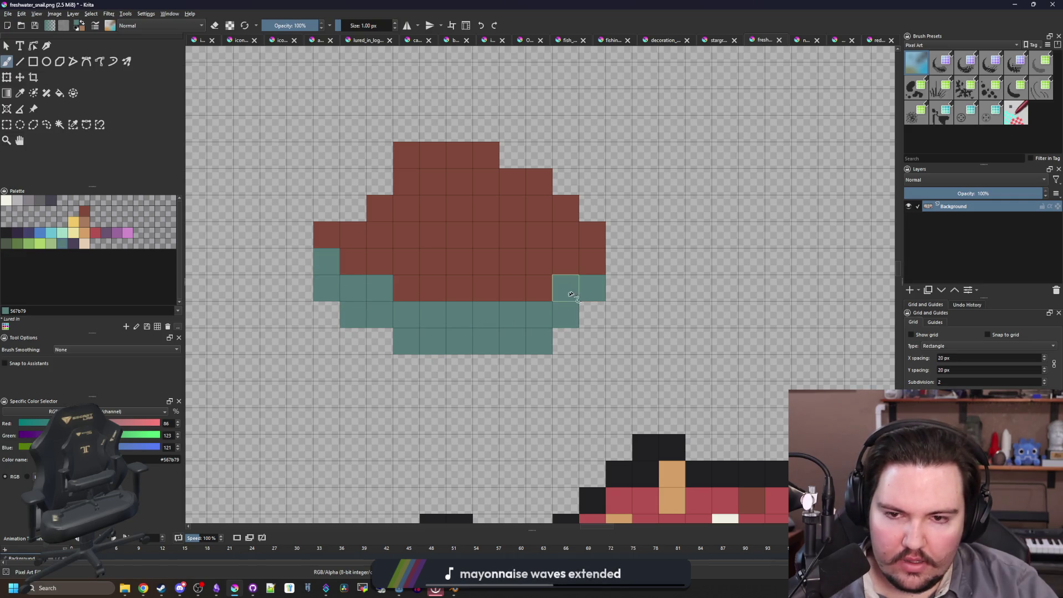
pyautogui.moveTo(466, 285); pyautogui.dragTo(431, 360)
# - Repaint the teal band's middle brown and add tan stripes and ridges across the shell
pyautogui.keyDown('ctrl'); pyautogui.click(446, 351); pyautogui.keyUp('ctrl')
pyautogui.moveTo(530, 363)
pyautogui.mouseDown()
pyautogui.moveTo(396, 390)
pyautogui.moveTo(291, 335)
pyautogui.mouseUp()
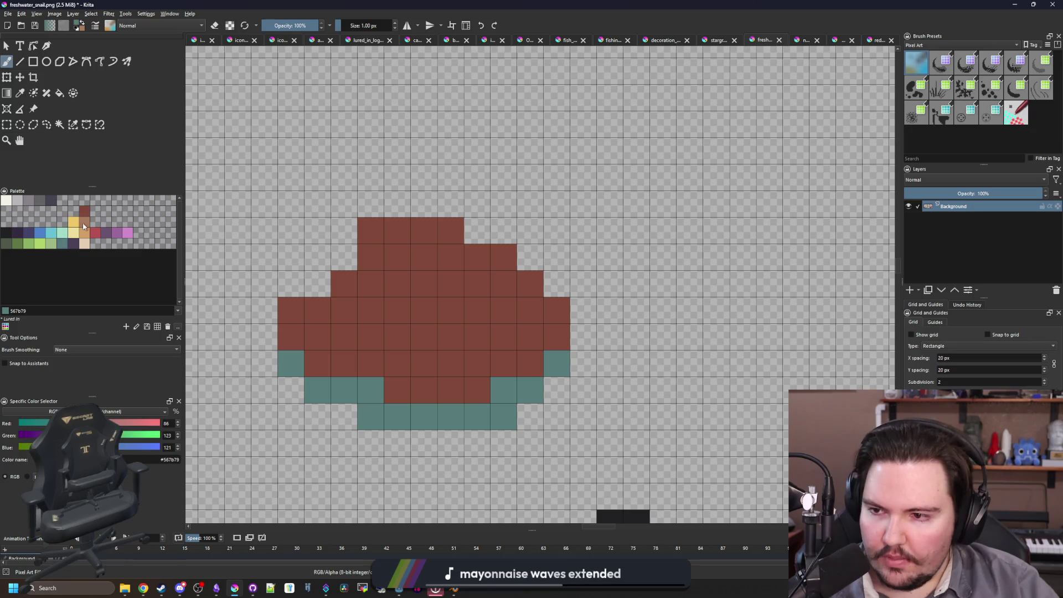
pyautogui.click(84, 225)
pyautogui.moveTo(342, 316)
pyautogui.mouseDown()
pyautogui.moveTo(399, 337)
pyautogui.moveTo(478, 337)
pyautogui.moveTo(504, 310)
pyautogui.mouseUp()
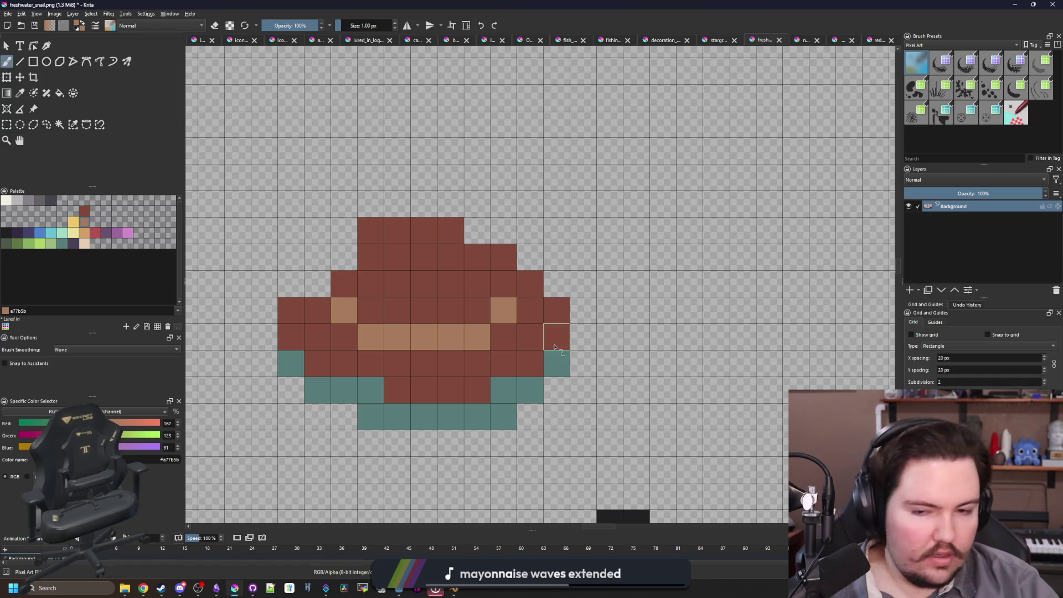
pyautogui.click(531, 285)
pyautogui.moveTo(364, 268)
pyautogui.mouseDown()
pyautogui.moveTo(443, 284)
pyautogui.moveTo(477, 257)
pyautogui.mouseUp()
pyautogui.moveTo(399, 231)
pyautogui.mouseDown()
pyautogui.moveTo(427, 231)
pyautogui.moveTo(380, 242)
pyautogui.mouseUp()
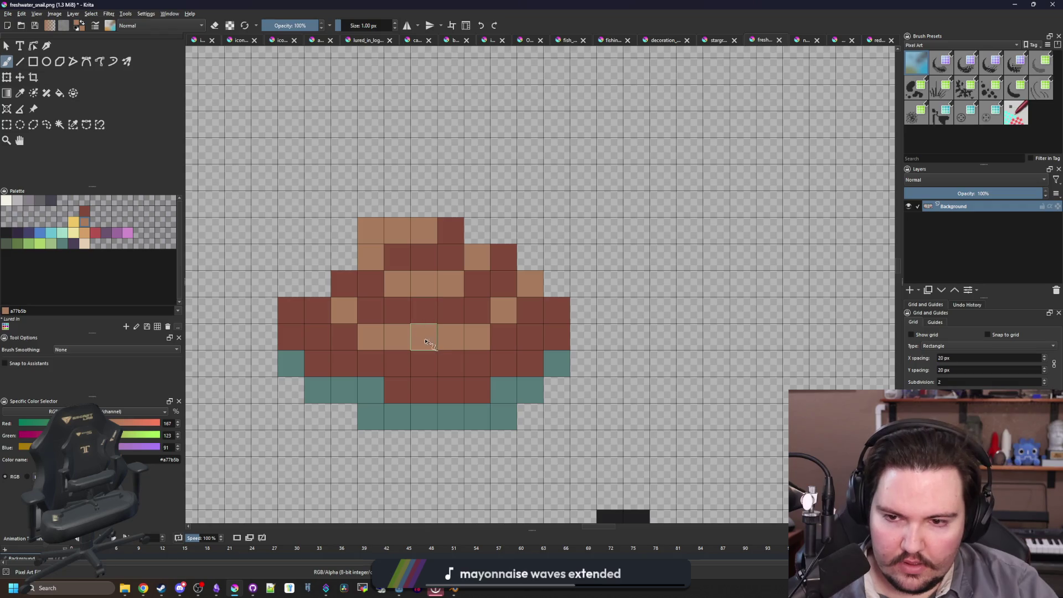
pyautogui.click(298, 322)
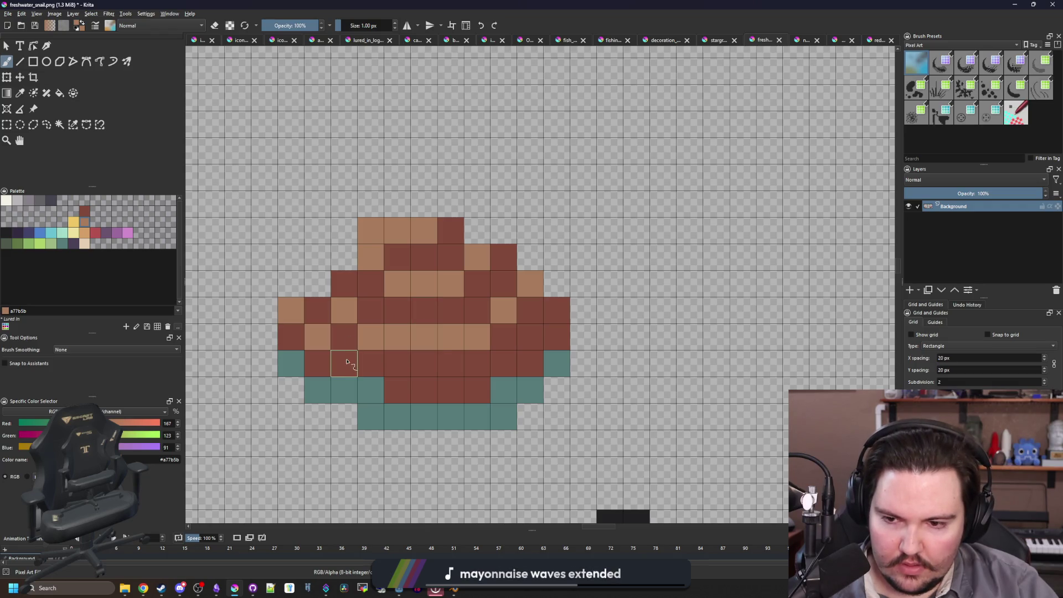
pyautogui.hotkey('ctrl', 'z')
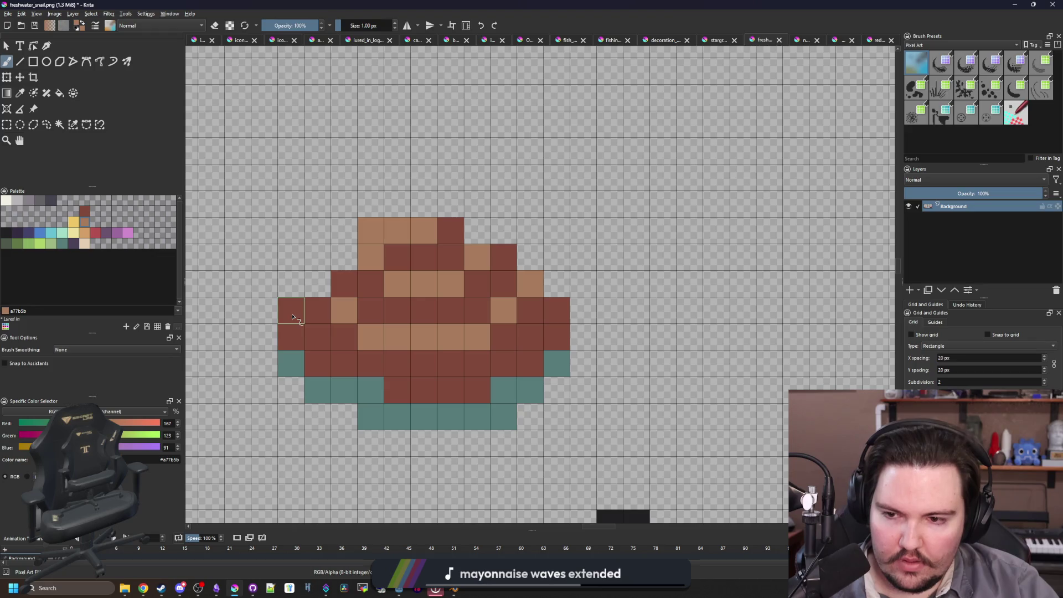
pyautogui.moveTo(290, 337); pyautogui.dragTo(344, 363)
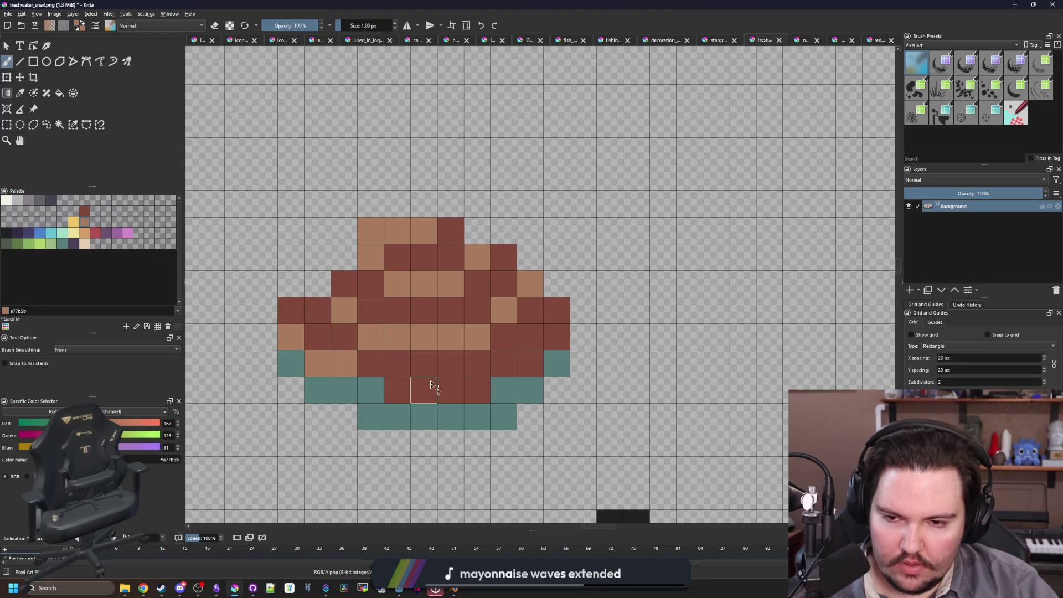
# - Sample the shell's dark brown, repaint the lower teal rows with it, and select near-black
pyautogui.scroll(-6, 432, 384)
pyautogui.scroll(6, 419, 334)
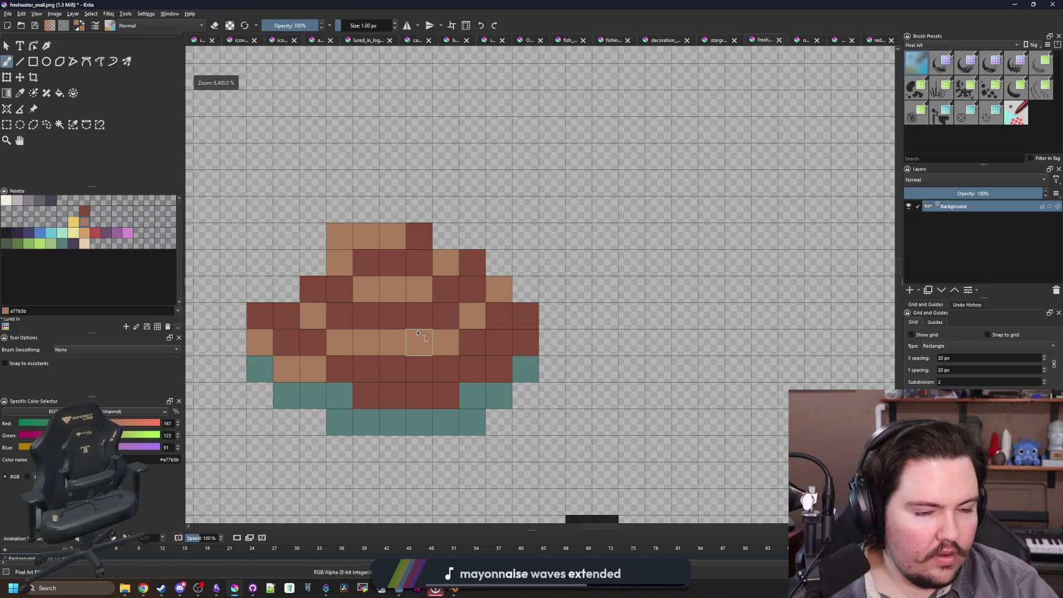
pyautogui.scroll(-6, 419, 334)
pyautogui.hotkey('ctrl', 'z')
pyautogui.hotkey('ctrl', 'z')
pyautogui.hotkey('ctrl', 'z')
pyautogui.scroll(6, 437, 332)
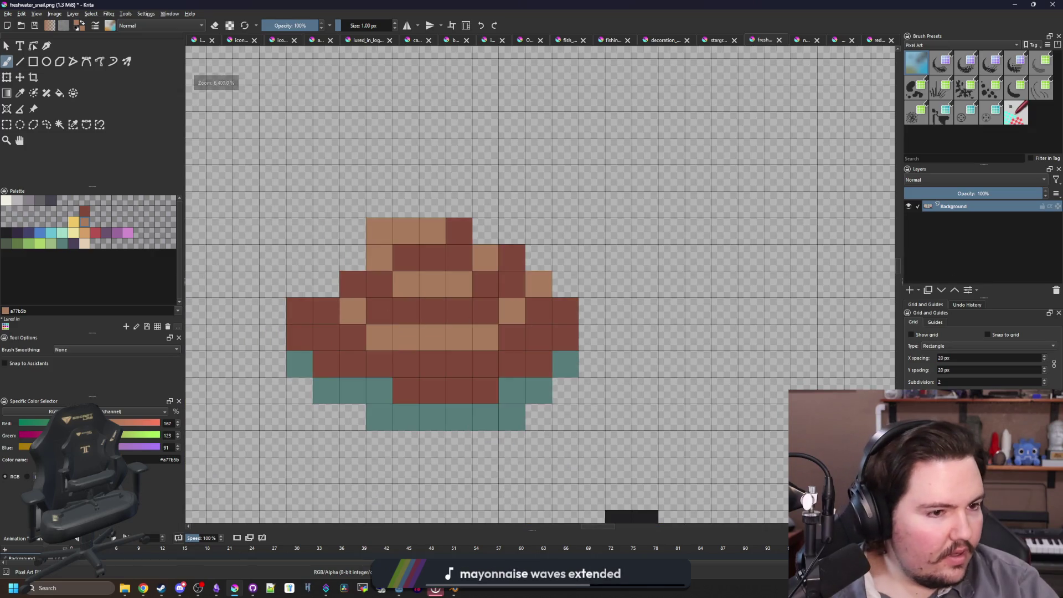
pyautogui.hotkey('alt', 'Tab')
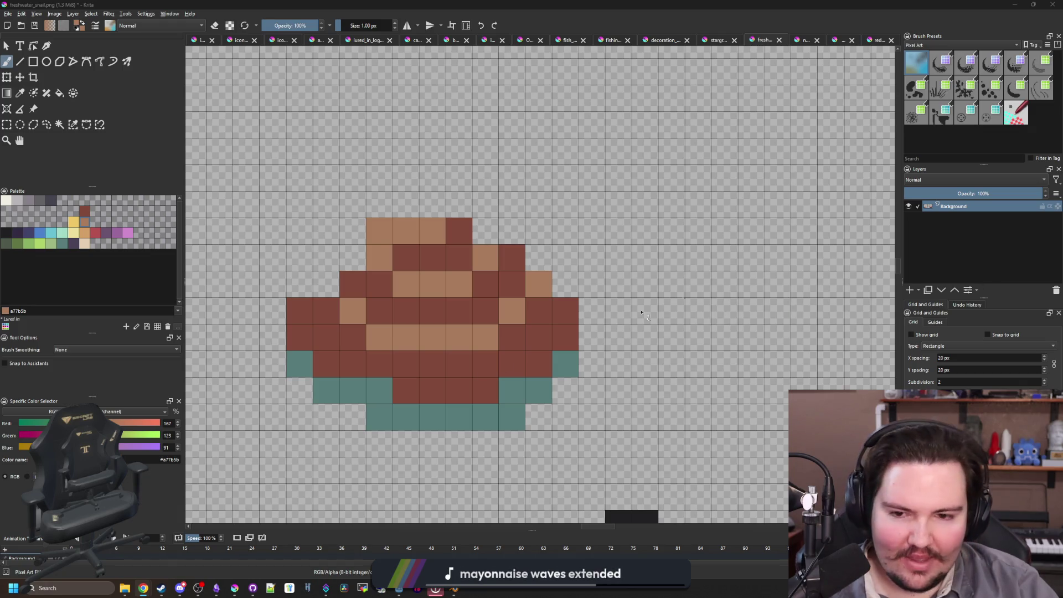
pyautogui.hotkey('alt', 'Tab')
pyautogui.keyDown('ctrl'); pyautogui.click(427, 388); pyautogui.keyUp('ctrl')
pyautogui.moveTo(413, 417)
pyautogui.mouseDown()
pyautogui.moveTo(310, 382)
pyautogui.moveTo(437, 418)
pyautogui.moveTo(571, 388)
pyautogui.moveTo(506, 418)
pyautogui.moveTo(333, 418)
pyautogui.moveTo(327, 396)
pyautogui.moveTo(327, 417)
pyautogui.mouseUp()
pyautogui.click(6, 233)
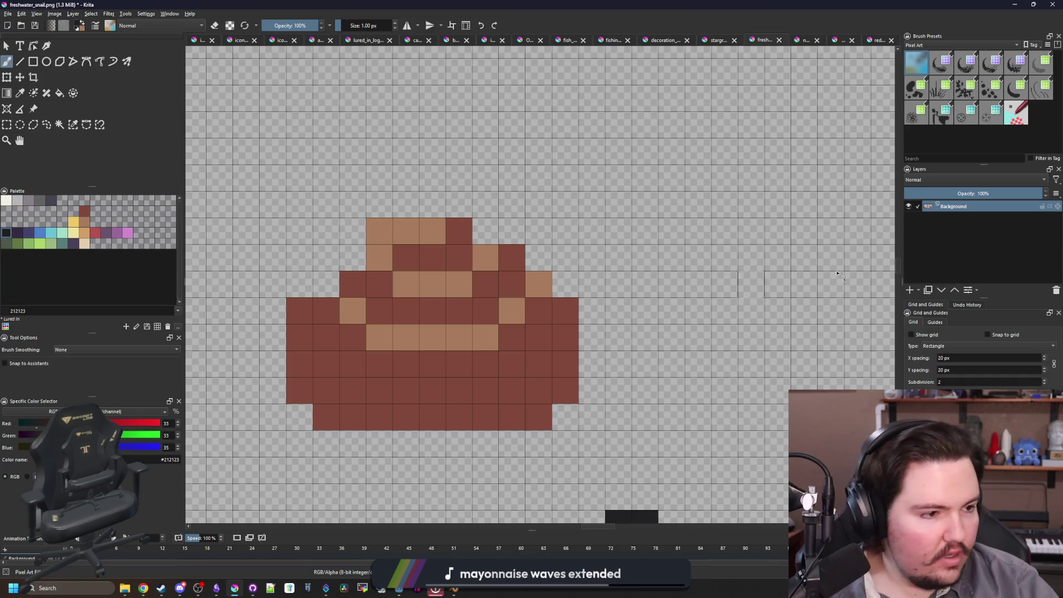
pyautogui.hotkey('alt', 'Tab')
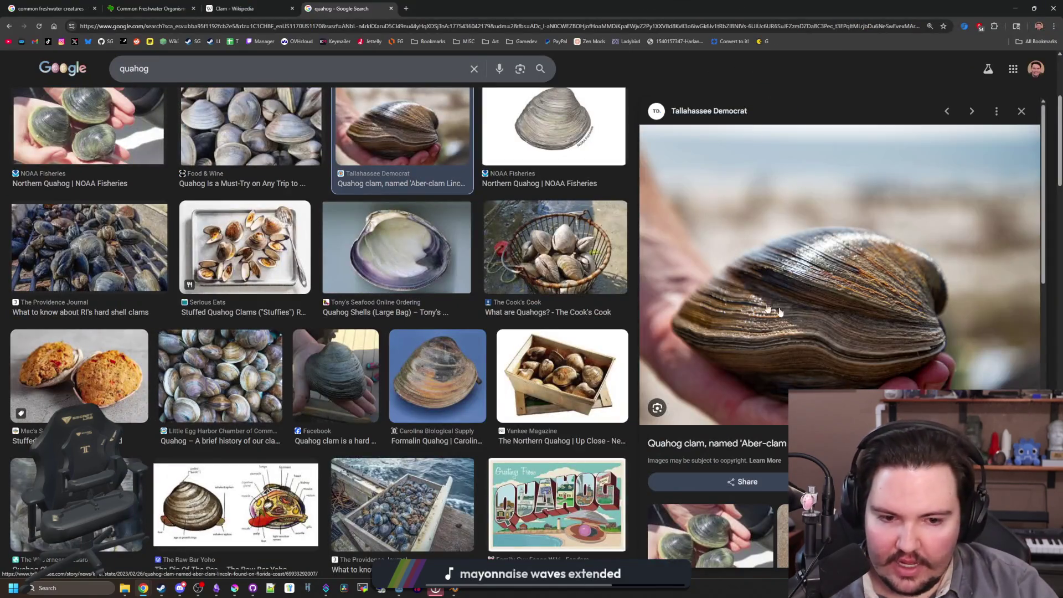
# - Search Google Images for 'quahog side view'
pyautogui.click(830, 328)
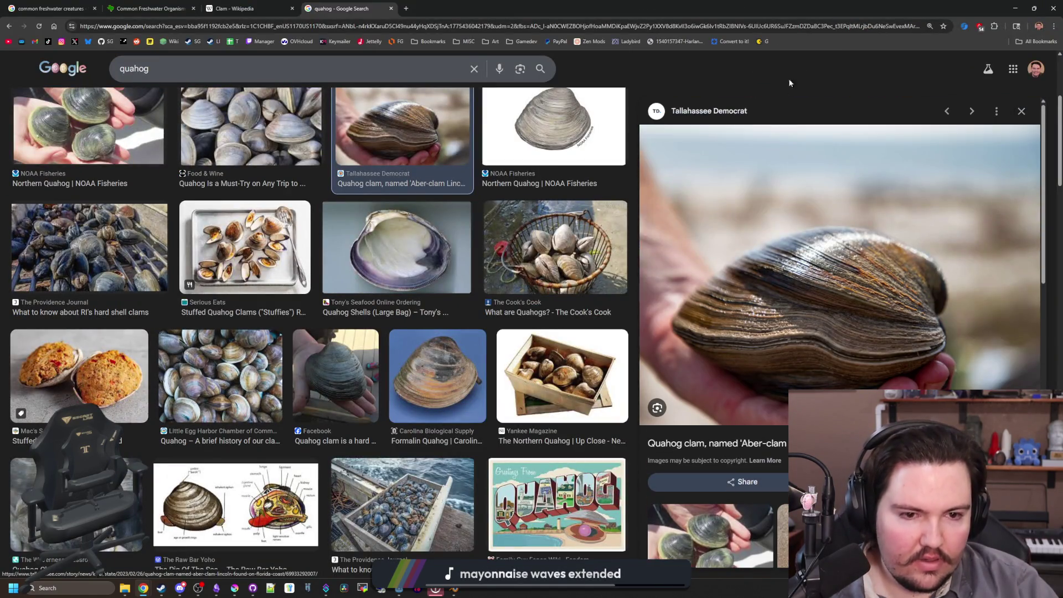
pyautogui.scroll(4, 129, 165)
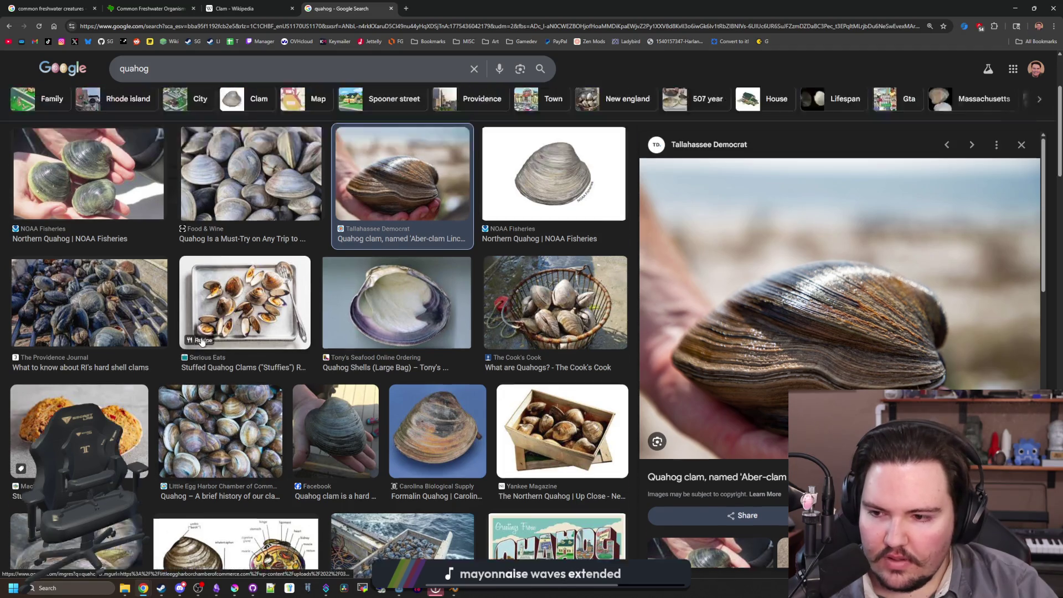
pyautogui.click(194, 87)
pyautogui.write('sid')
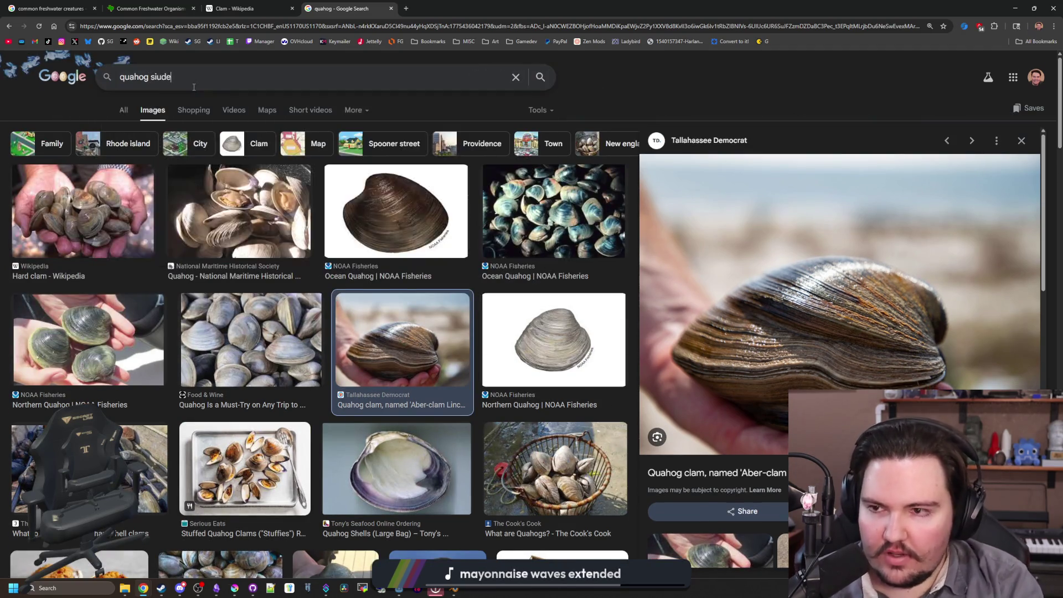
pyautogui.write('e view')
pyautogui.press('Return')
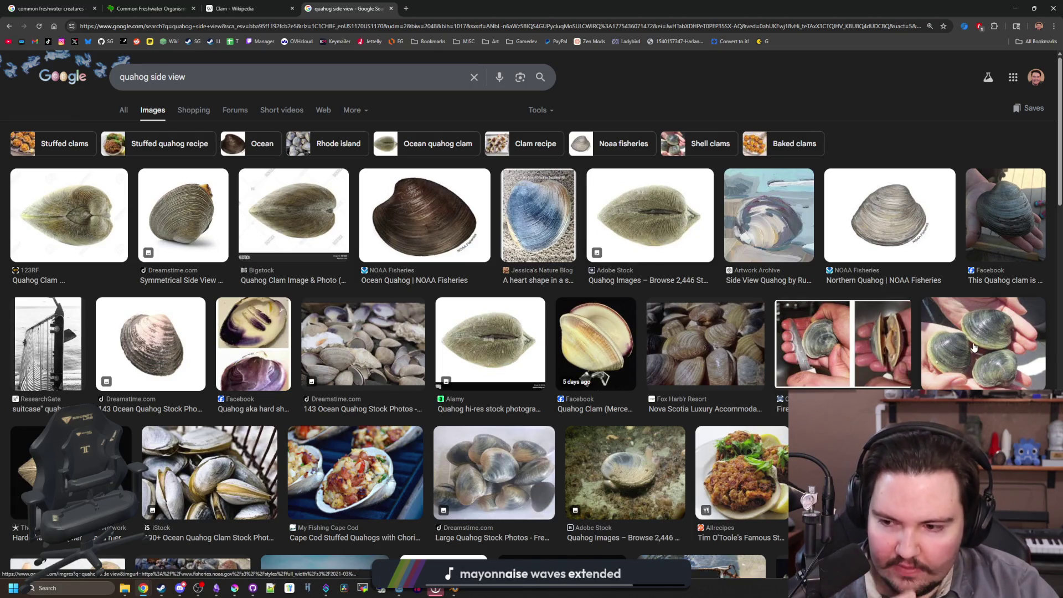
# - Preview the hard-shell clam, Facebook, iStock and On The Water clam images
pyautogui.click(83, 470)
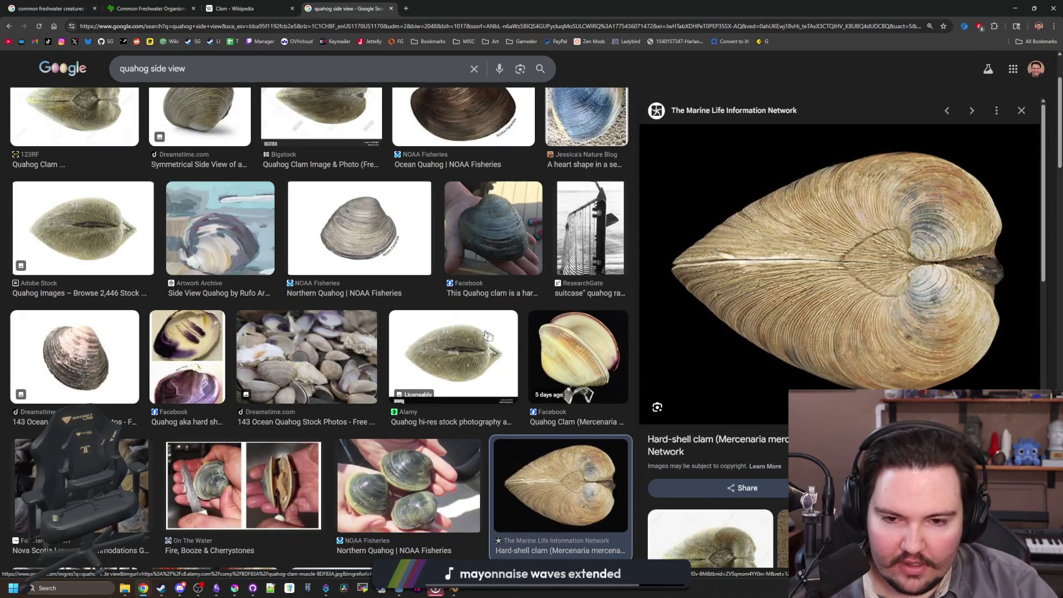
pyautogui.click(578, 337)
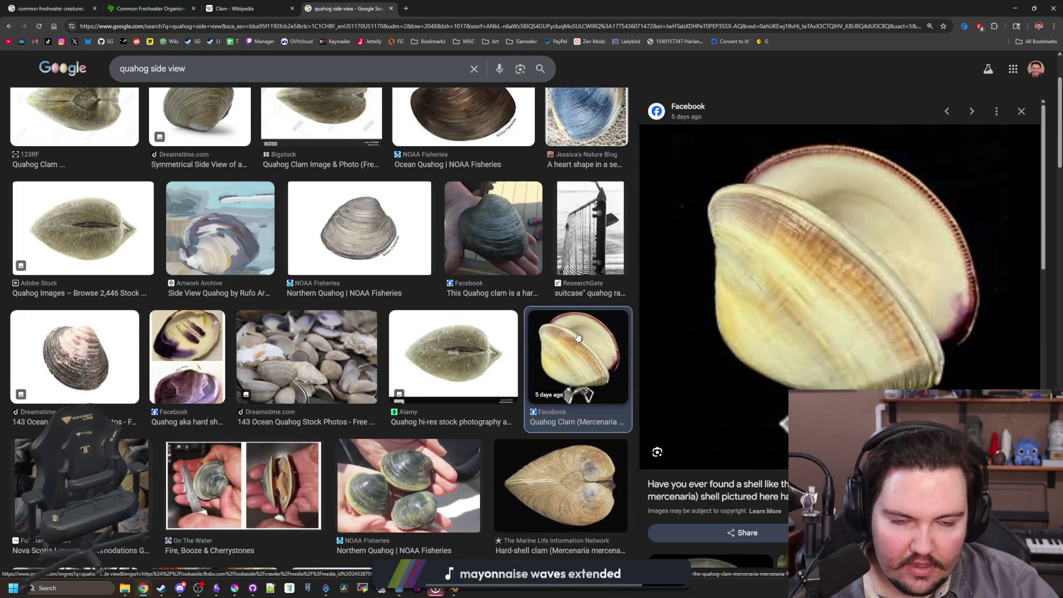
pyautogui.scroll(-5, 110, 357)
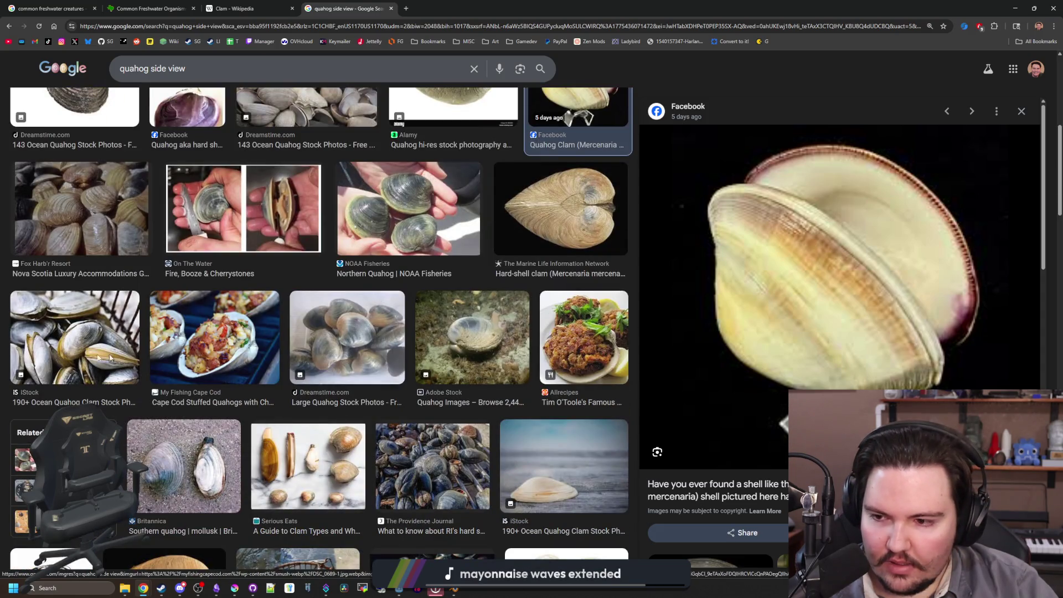
pyautogui.click(110, 357)
pyautogui.click(244, 208)
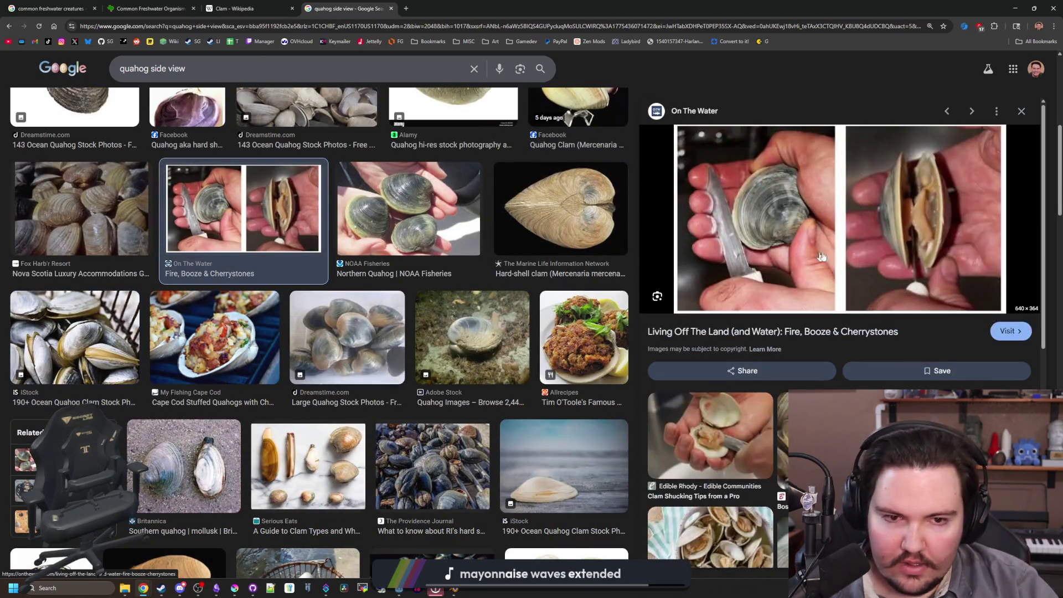
pyautogui.hotkey('alt', 'Tab')
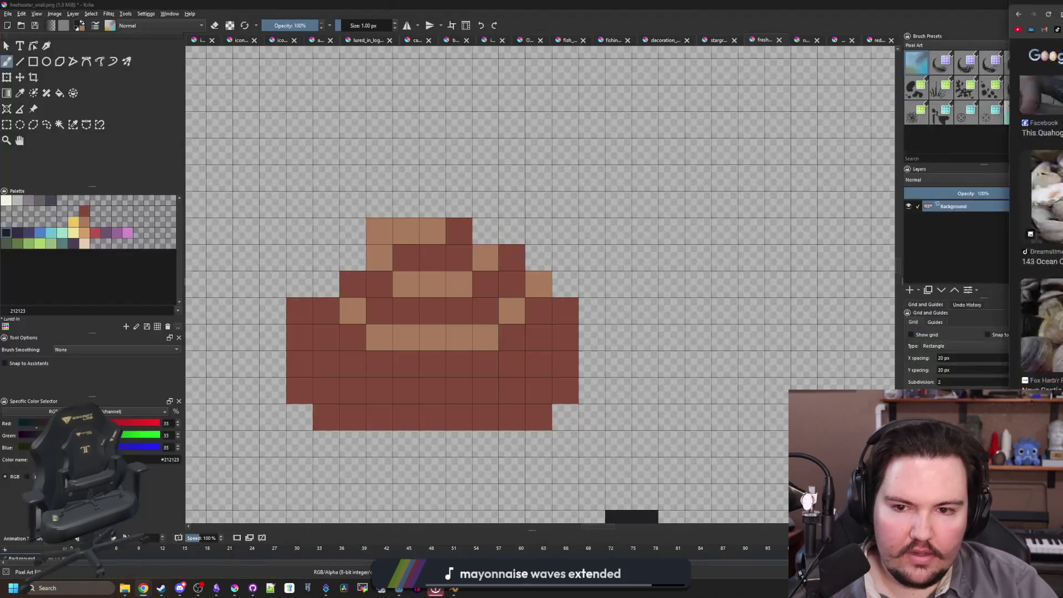
# - Fill every tan stripe patch on the shell with the sampled dark brown
pyautogui.moveTo(538, 391); pyautogui.dragTo(300, 390)
pyautogui.click(299, 364)
pyautogui.hotkey('ctrl', 'z')
pyautogui.hotkey('ctrl', 'z')
pyautogui.keyDown('ctrl'); pyautogui.click(404, 360); pyautogui.keyUp('ctrl')
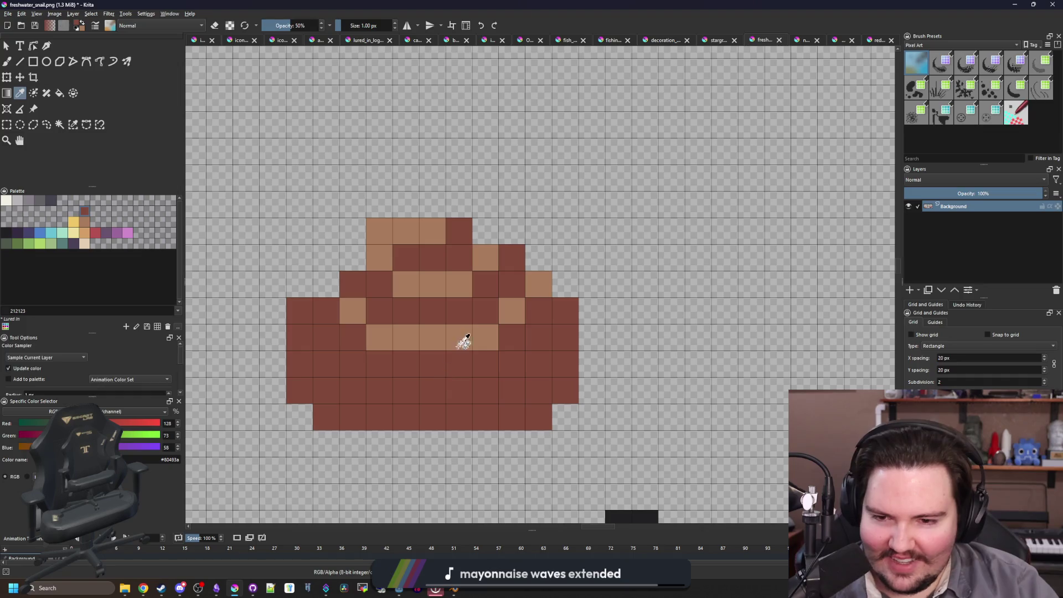
pyautogui.press('f')
pyautogui.click(459, 341)
pyautogui.click(510, 311)
pyautogui.click(449, 287)
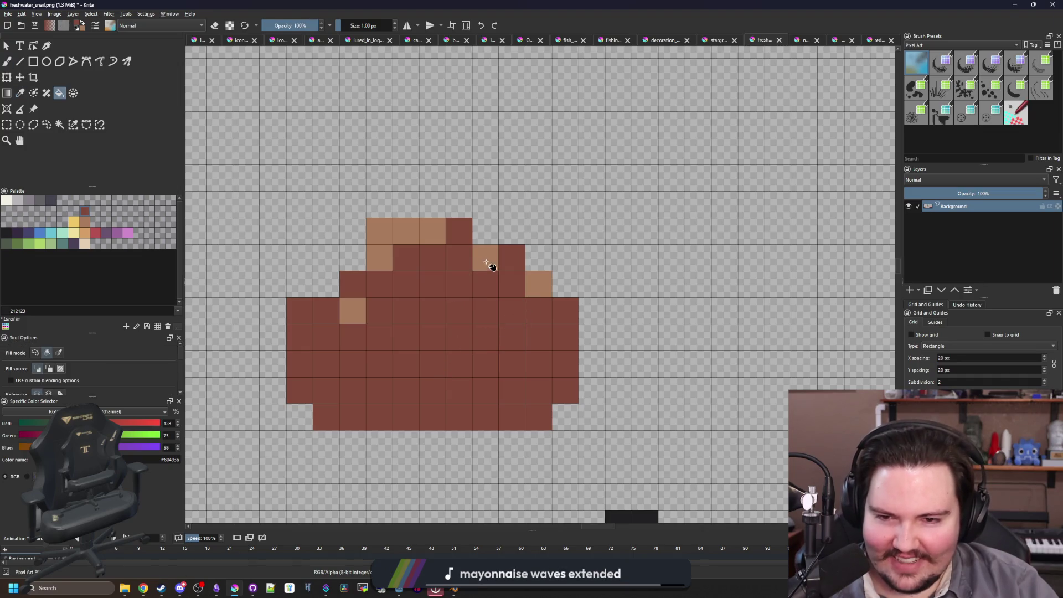
pyautogui.click(487, 257)
pyautogui.click(391, 257)
pyautogui.click(363, 308)
pyautogui.click(534, 287)
pyautogui.press('b')
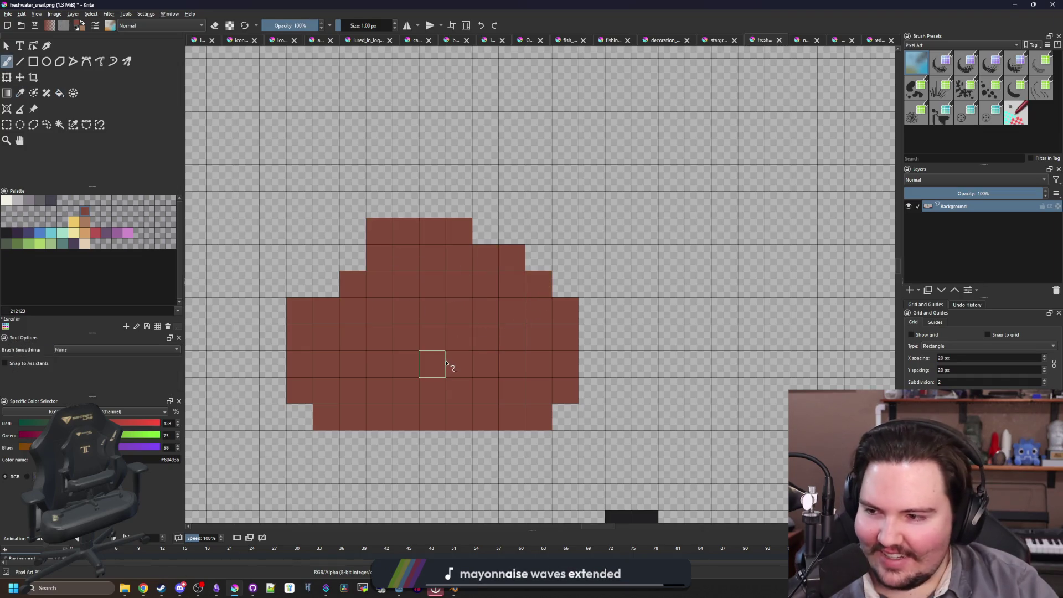
pyautogui.click(6, 232)
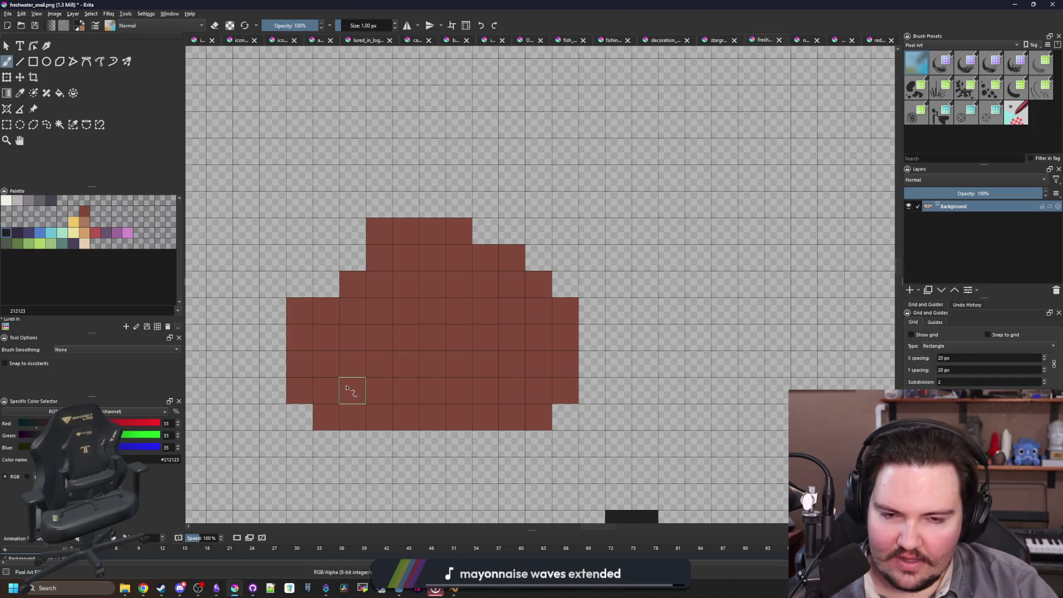
# - Erase the shell's upper rows, leaving a thin brown base strip with raised ends
pyautogui.press('e')
pyautogui.moveTo(299, 310)
pyautogui.mouseDown()
pyautogui.moveTo(327, 307)
pyautogui.moveTo(373, 233)
pyautogui.moveTo(501, 260)
pyautogui.moveTo(485, 258)
pyautogui.moveTo(563, 308)
pyautogui.mouseUp()
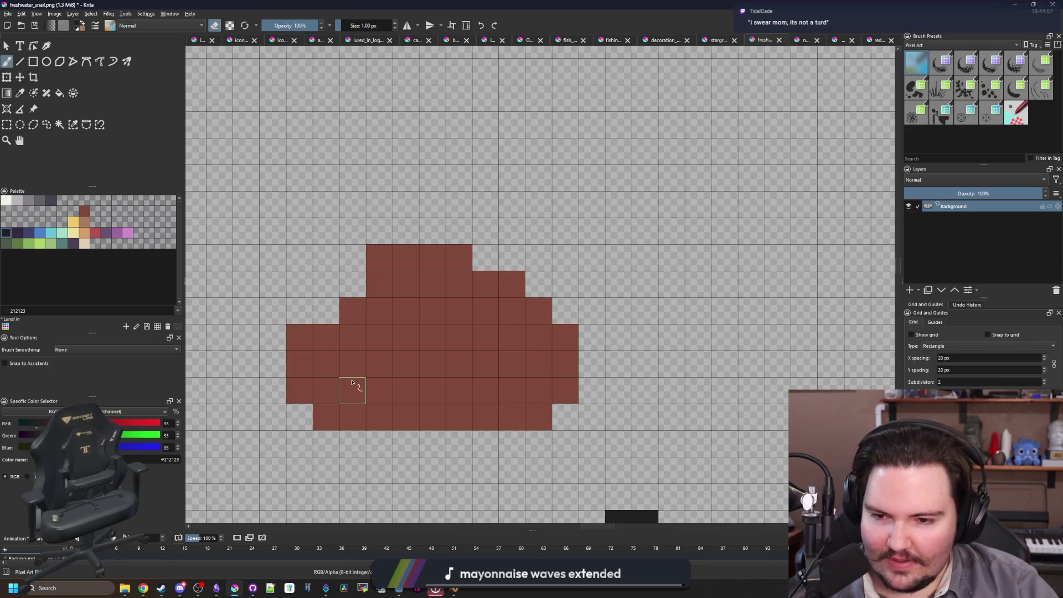
pyautogui.moveTo(352, 384)
pyautogui.mouseDown()
pyautogui.moveTo(326, 387)
pyautogui.moveTo(528, 392)
pyautogui.mouseUp()
pyautogui.hotkey('ctrl', 'z')
pyautogui.press('e')
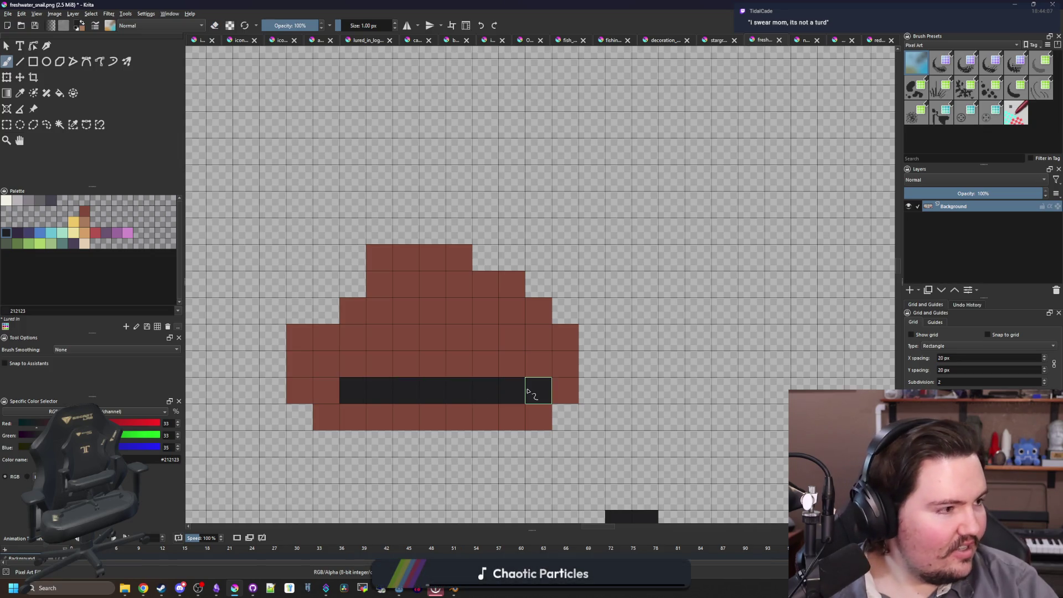
pyautogui.moveTo(527, 392); pyautogui.dragTo(564, 390)
pyautogui.hotkey('ctrl', 'z')
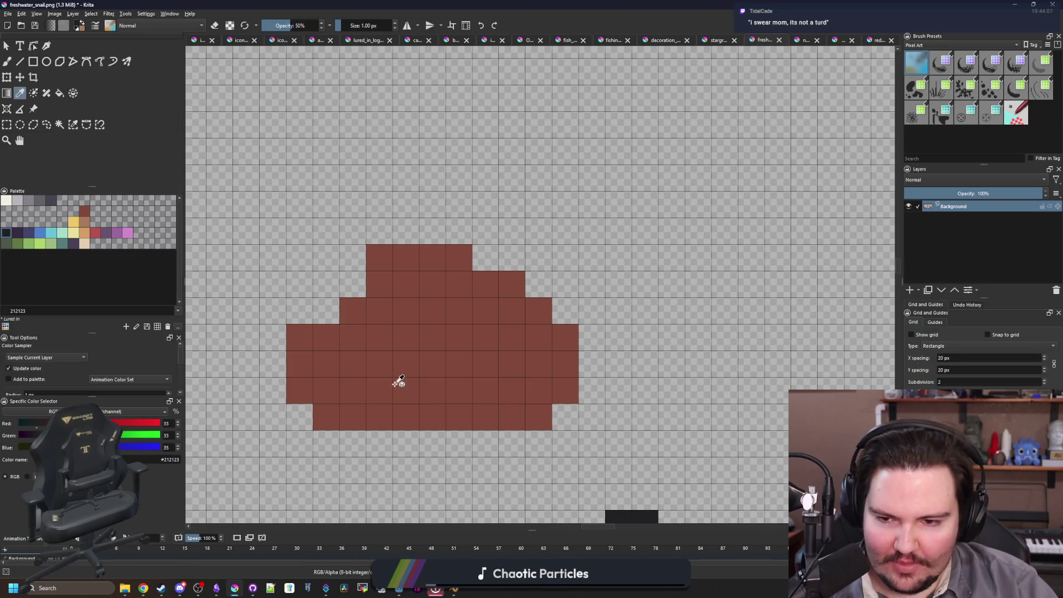
pyautogui.keyDown('ctrl'); pyautogui.click(399, 380); pyautogui.keyUp('ctrl')
pyautogui.moveTo(305, 365)
pyautogui.mouseDown()
pyautogui.moveTo(537, 343)
pyautogui.moveTo(635, 308)
pyautogui.moveTo(380, 258)
pyautogui.moveTo(445, 349)
pyautogui.mouseUp()
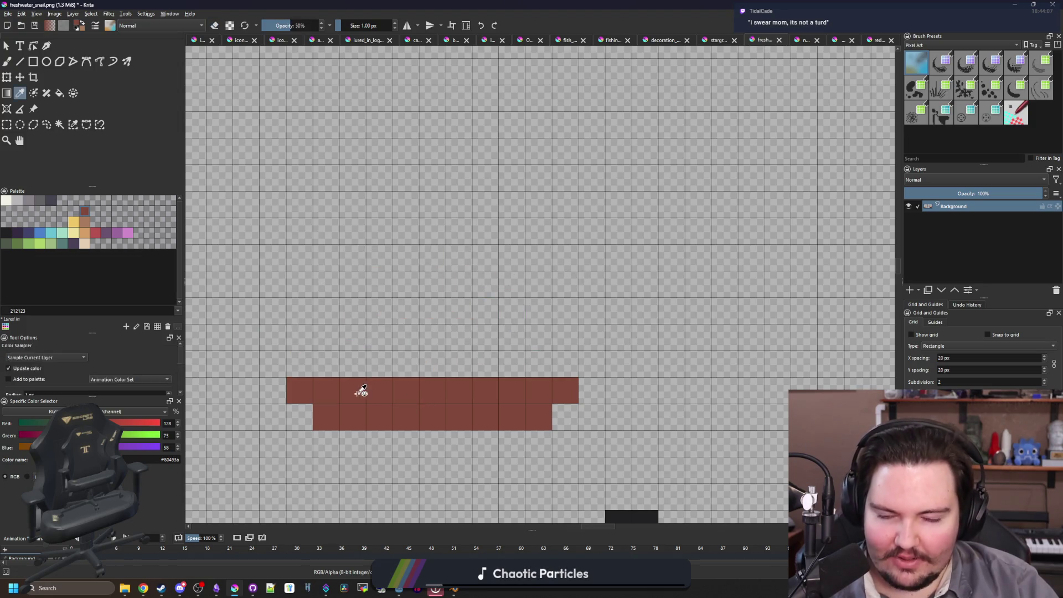
pyautogui.moveTo(351, 392); pyautogui.dragTo(503, 391)
pyautogui.press('e')
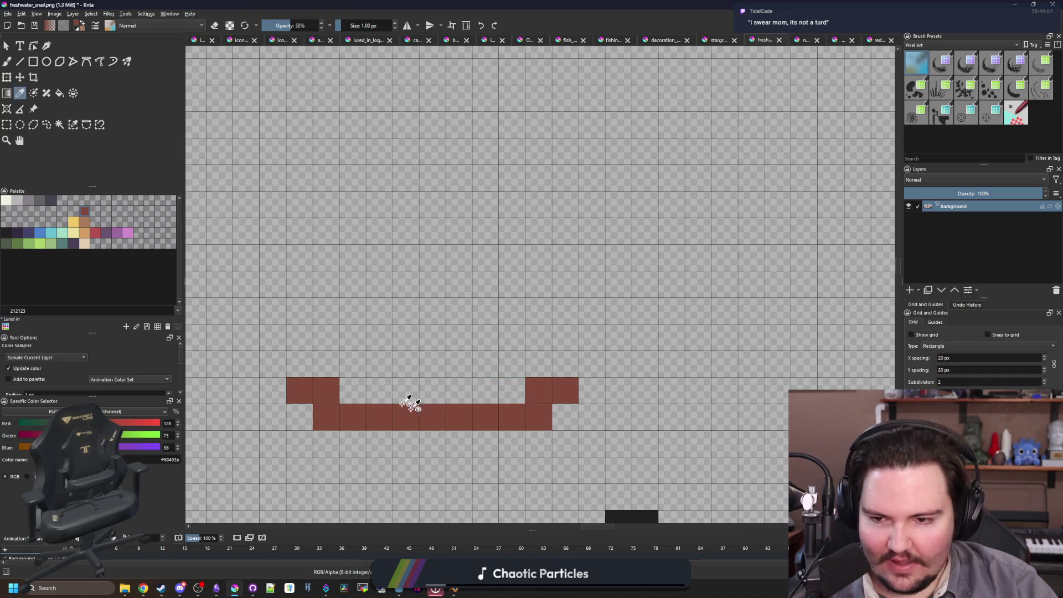
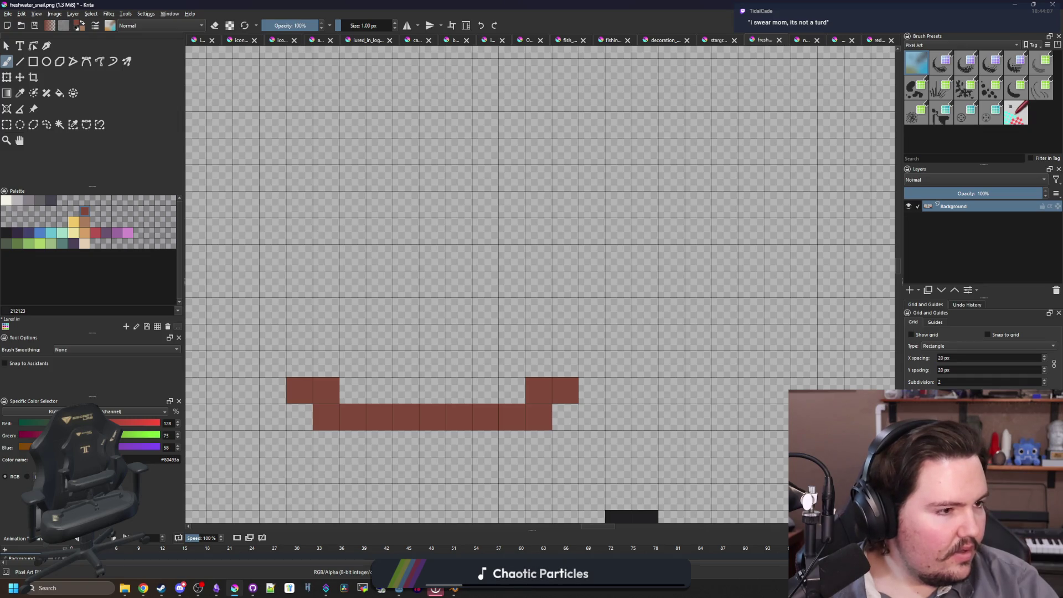
# - Leave the Krita sprite and bring up the browser's 'quahog mouth open' image results
pyautogui.hotkey('alt', 'Tab')
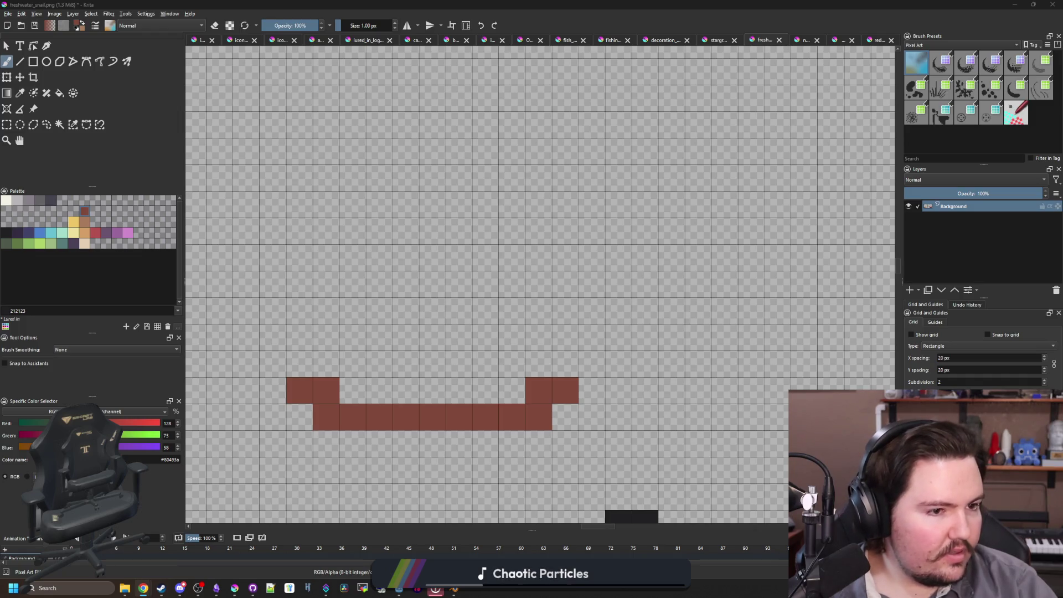
pyautogui.hotkey('alt', 'Tab')
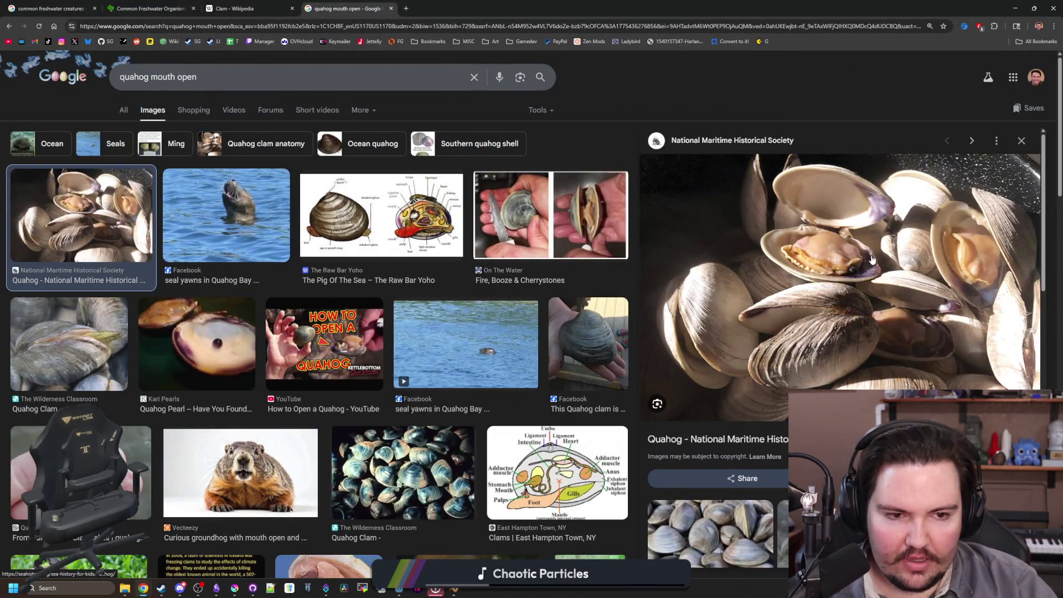
# - Preview the 'Ming the clam' and 'Fire, Booze & Cherrystones' quahog reference photos
pyautogui.scroll(-5, 873, 259)
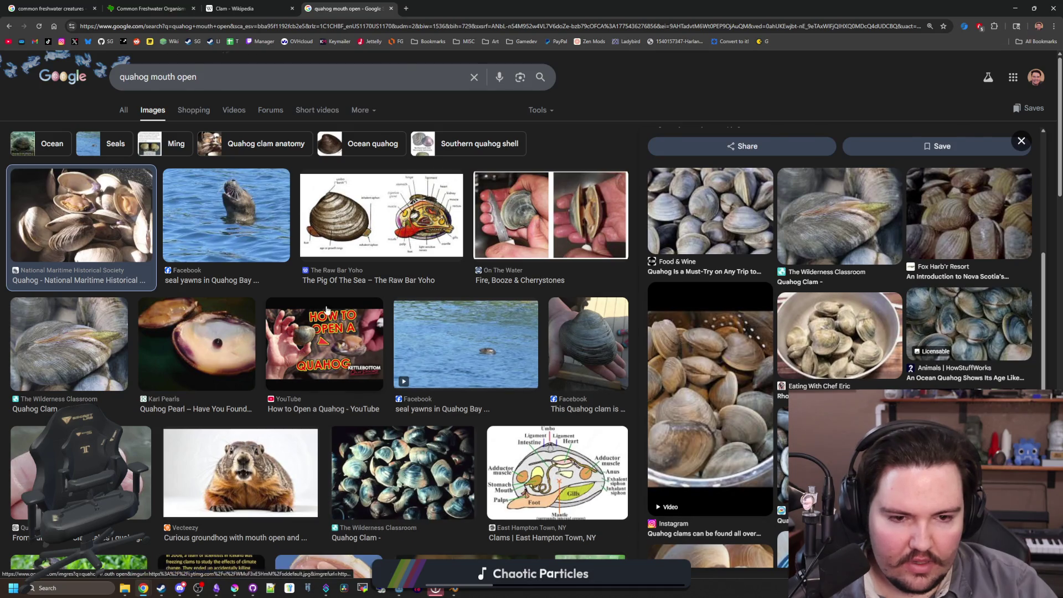
pyautogui.scroll(-5, 327, 310)
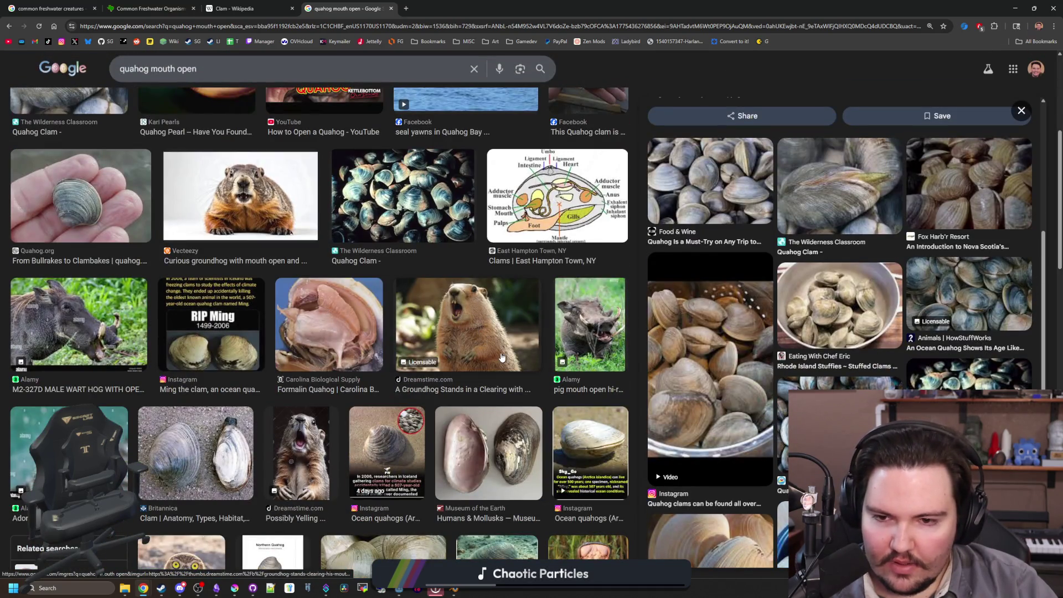
pyautogui.scroll(1, 245, 377)
pyautogui.click(239, 382)
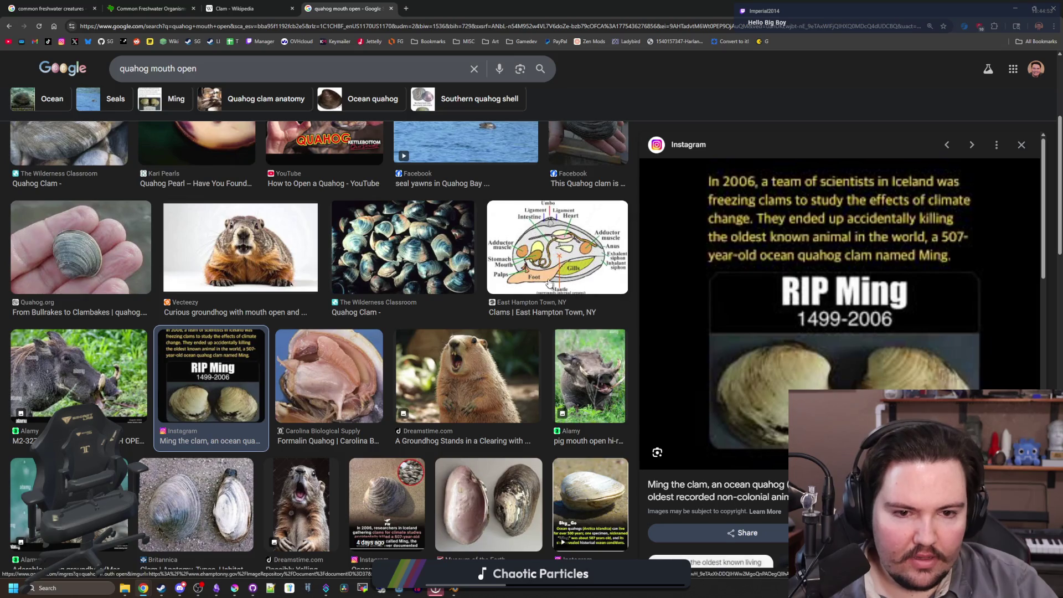
pyautogui.scroll(4, 861, 224)
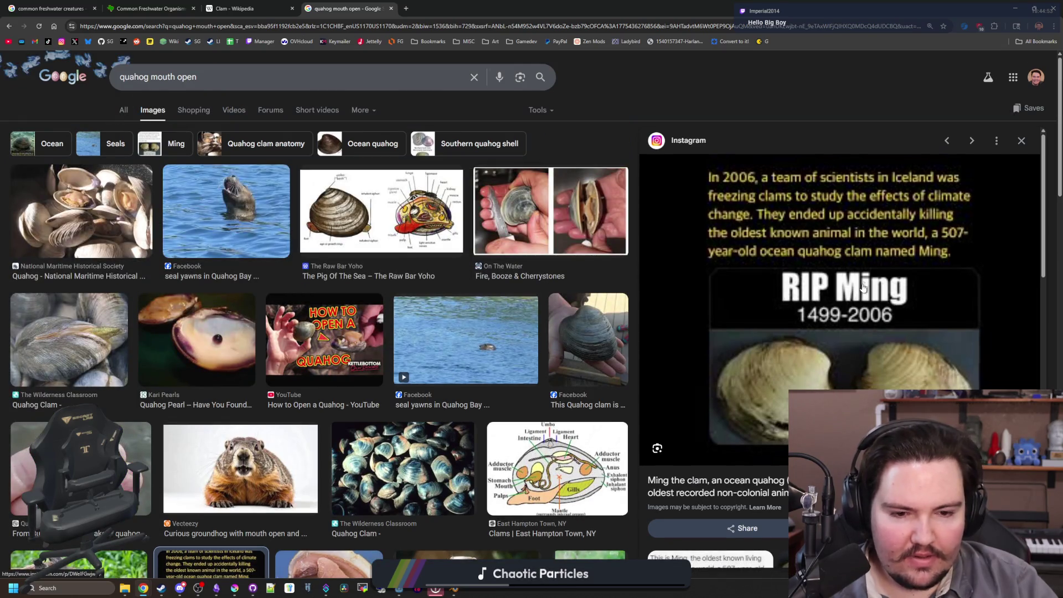
pyautogui.scroll(-4, 896, 283)
pyautogui.scroll(-3, 897, 283)
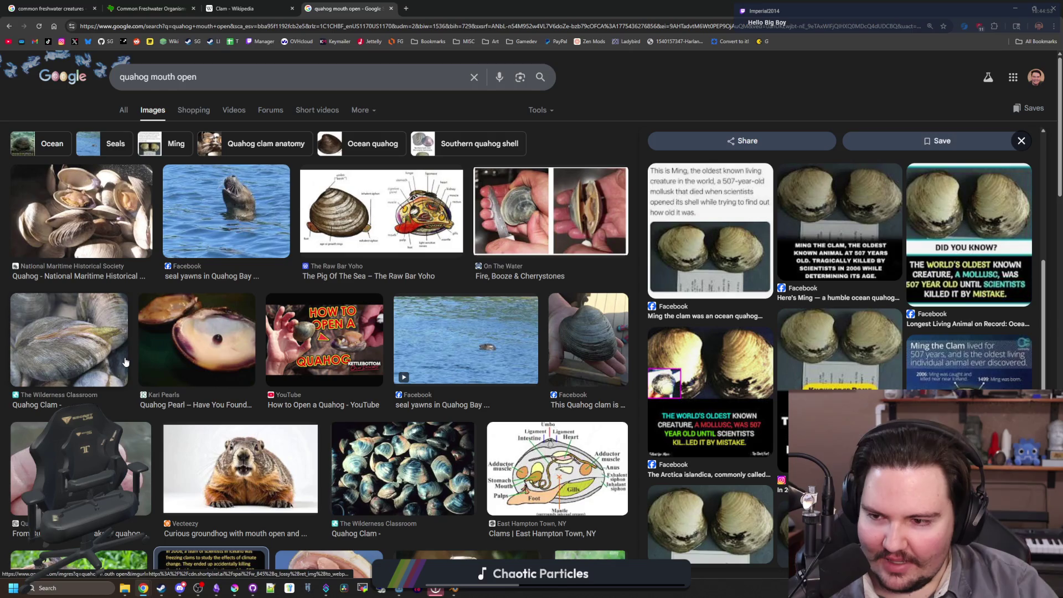
pyautogui.click(577, 218)
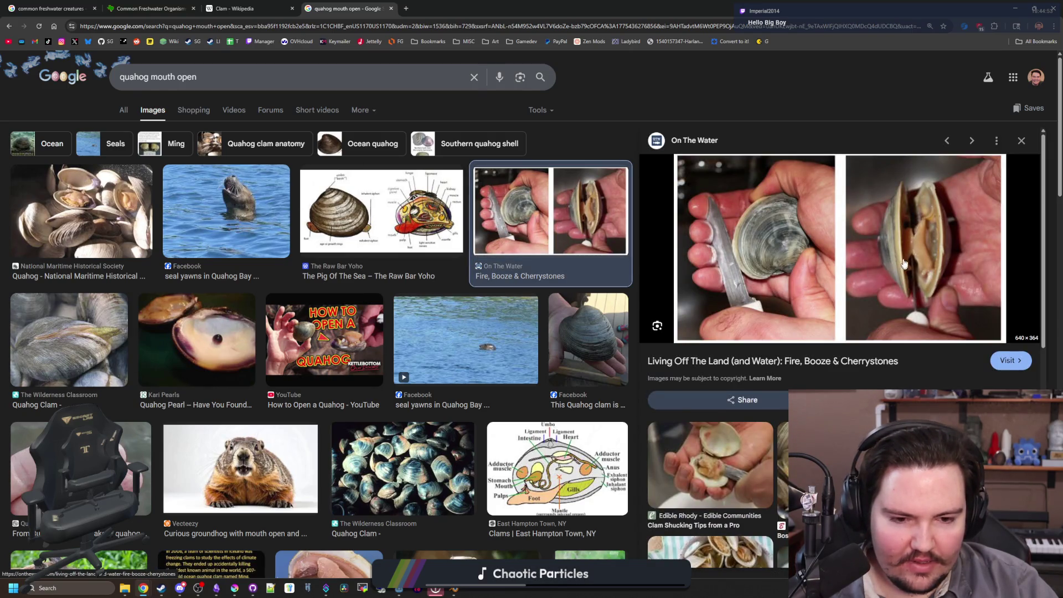
# - Preview the first open-clam photo again, then return to the Krita sprite
pyautogui.scroll(-3, 935, 240)
pyautogui.scroll(3, 770, 313)
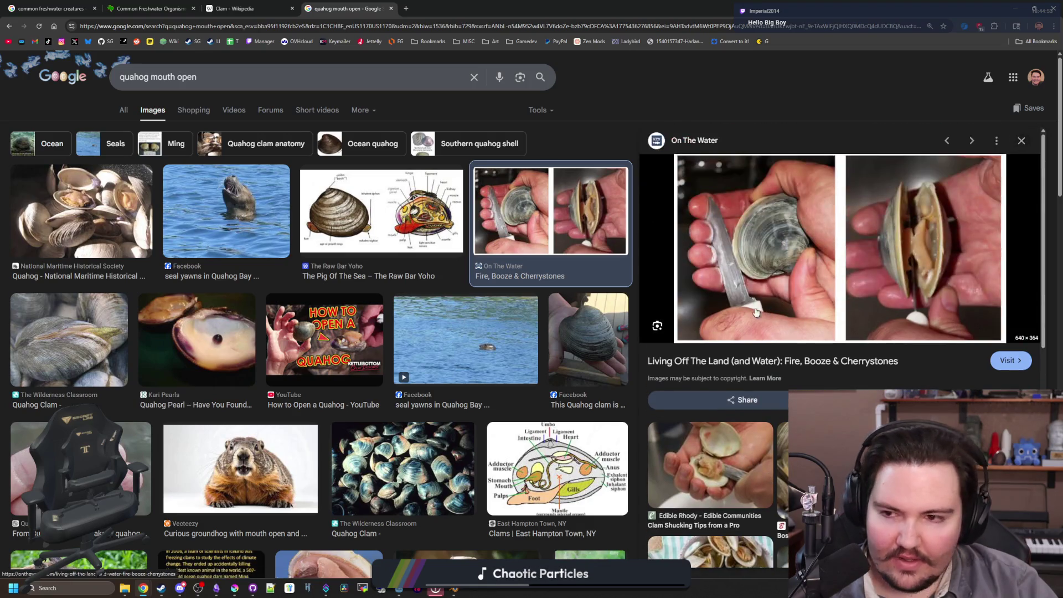
pyautogui.click(86, 208)
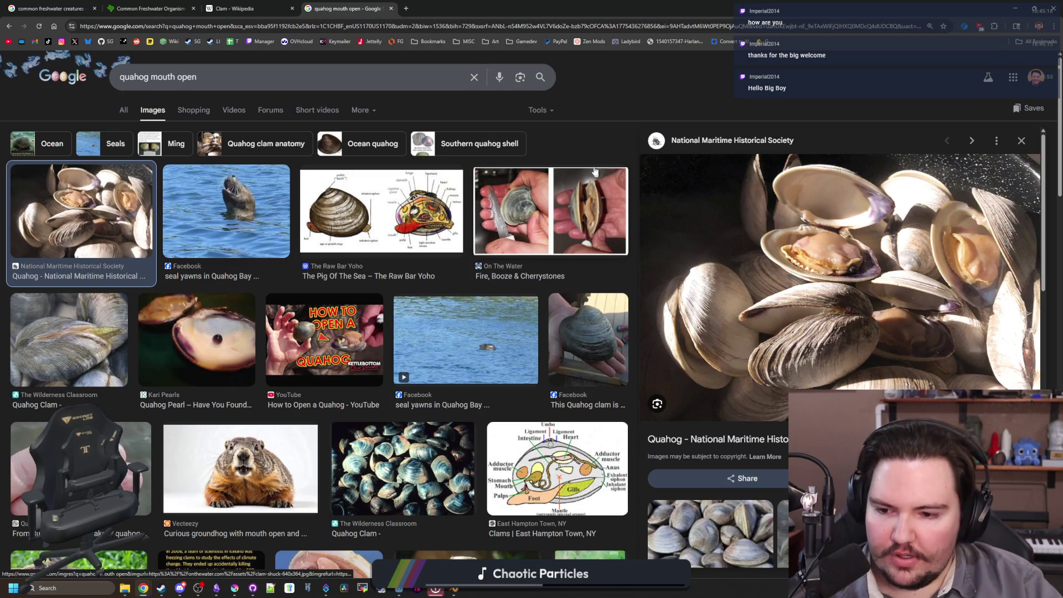
pyautogui.hotkey('alt', 'Tab')
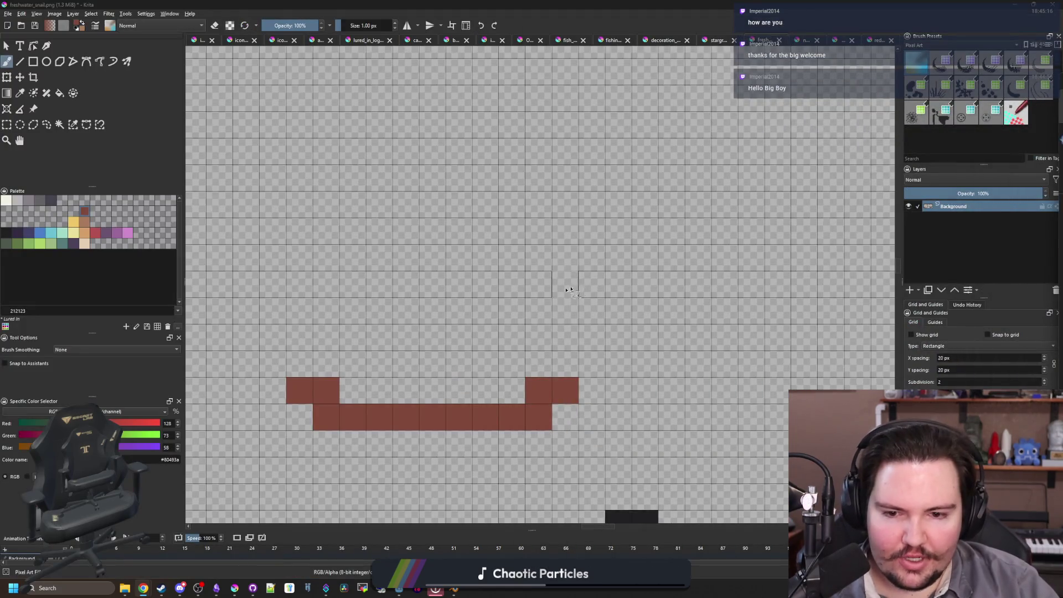
# - Fill the brown shape with palette grey 646365, return to the brush, and switch to the browser
pyautogui.scroll(-2, 512, 280)
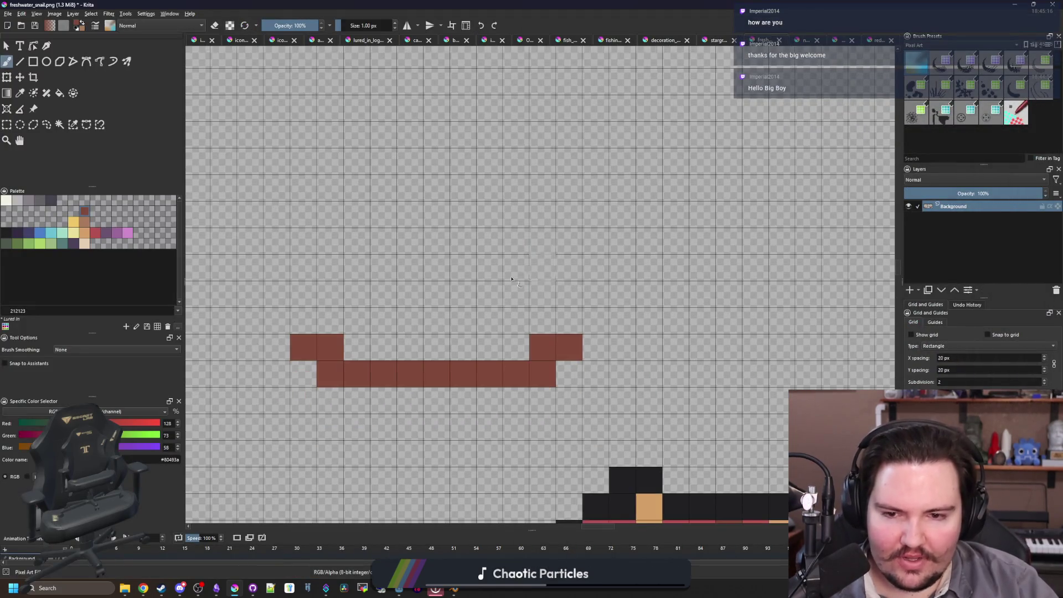
pyautogui.click(40, 200)
pyautogui.press('f')
pyautogui.click(370, 379)
pyautogui.scroll(-5, 388, 377)
pyautogui.scroll(5, 408, 370)
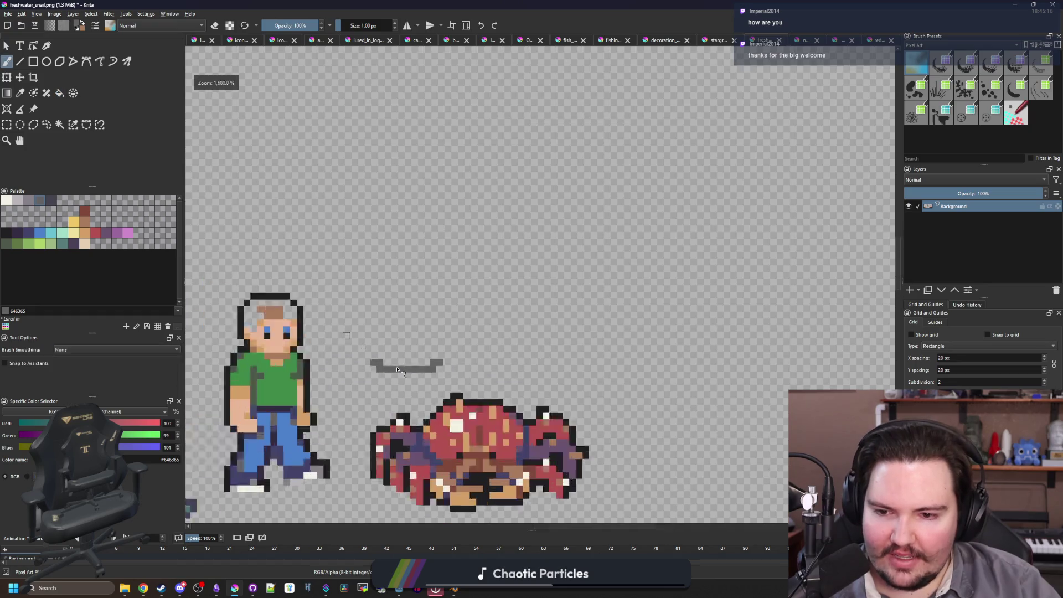
pyautogui.press('b')
pyautogui.hotkey('alt', 'Tab')
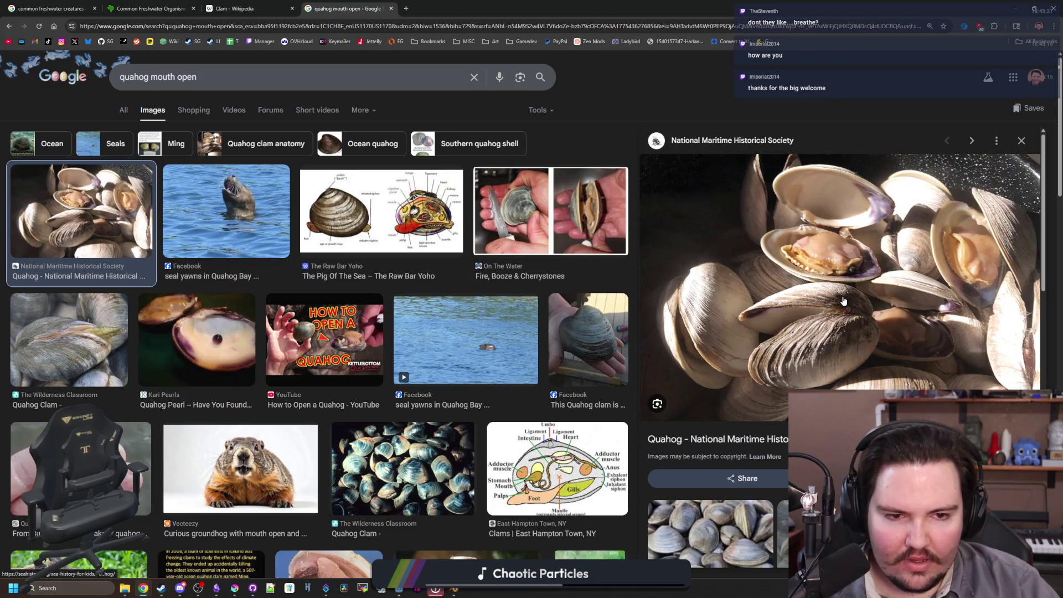
# - Search all web results for 'do clams breath' and accept the 'do clams breathe' correction
pyautogui.hotkey('alt', 'Left')
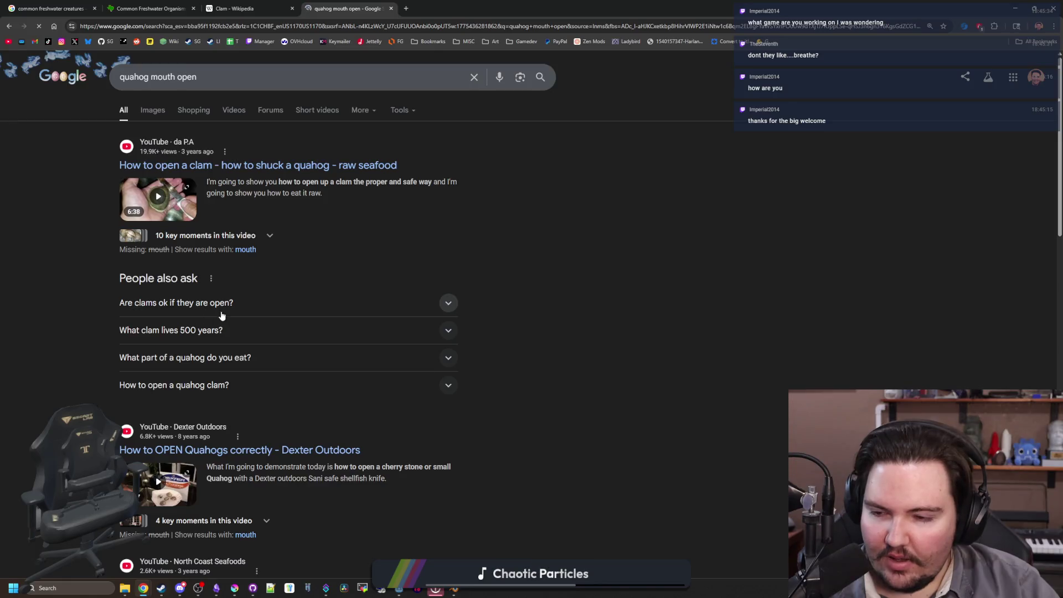
pyautogui.scroll(-6, 227, 313)
pyautogui.scroll(6, 227, 313)
pyautogui.moveTo(200, 77); pyautogui.dragTo(93, 78)
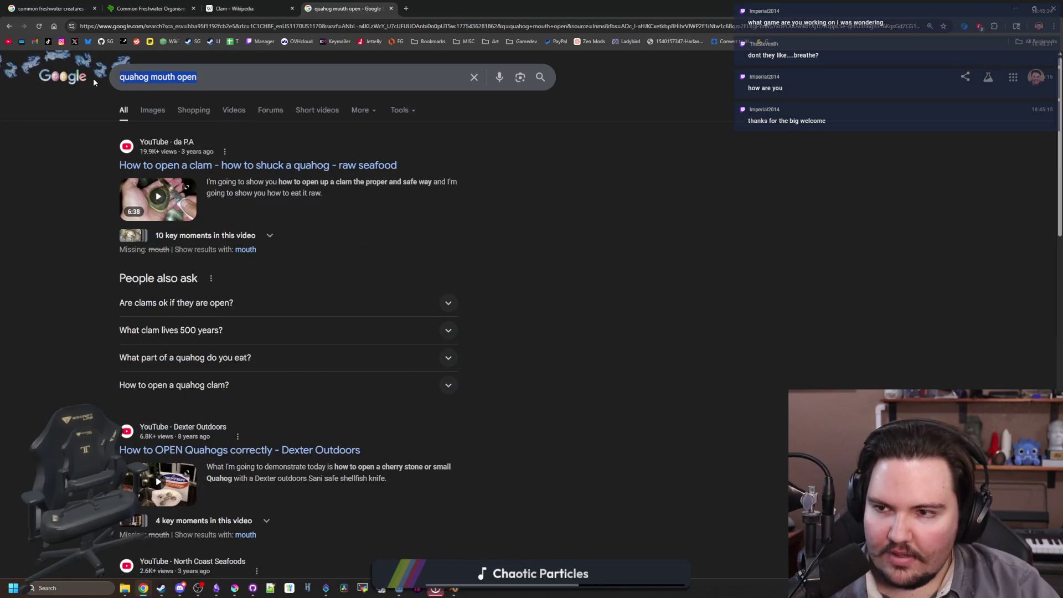
pyautogui.write('do clams breath')
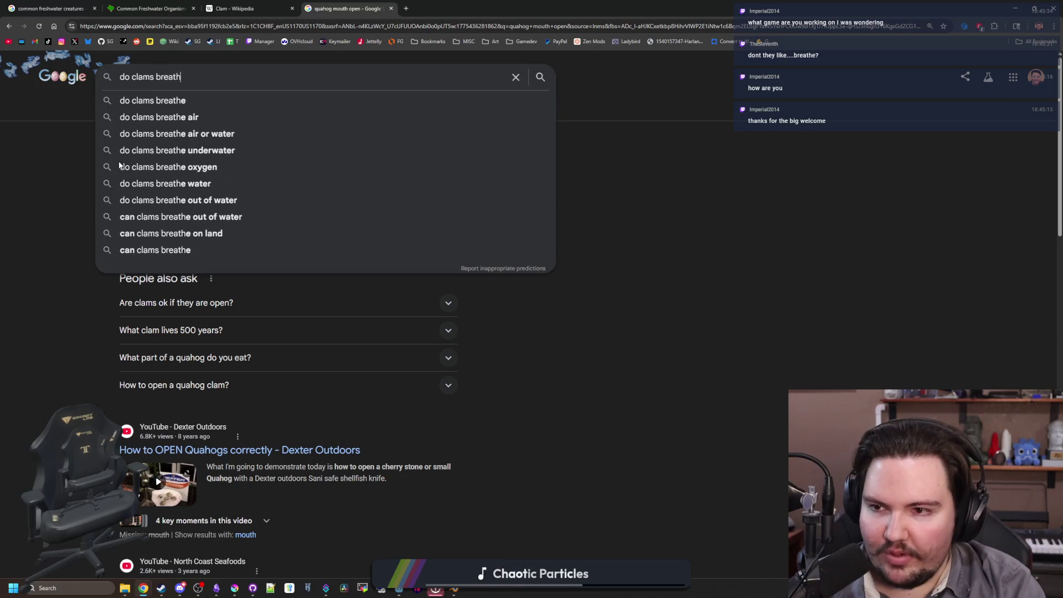
pyautogui.press('Return')
pyautogui.click(250, 143)
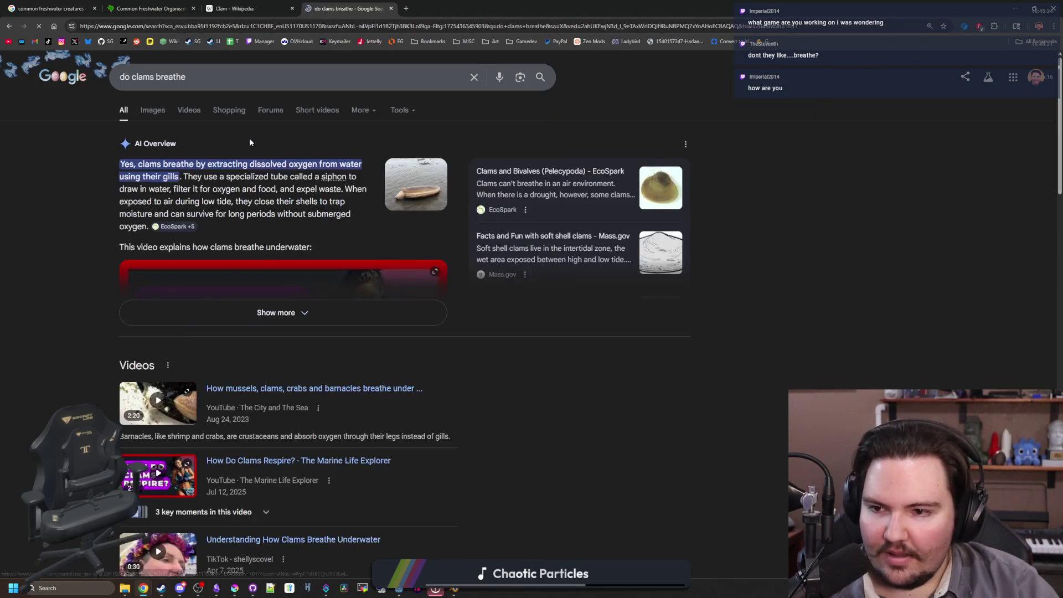
# - Read the 'Can clams breathe in water?' answer and EcoSpark snippet, then go back
pyautogui.scroll(-3, 219, 260)
pyautogui.click(221, 295)
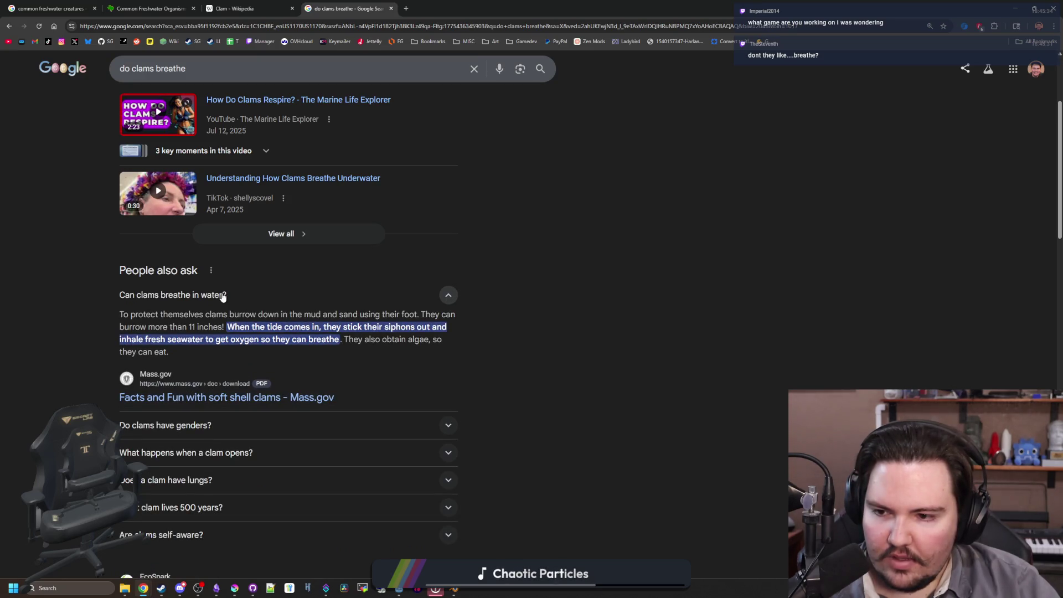
pyautogui.click(222, 296)
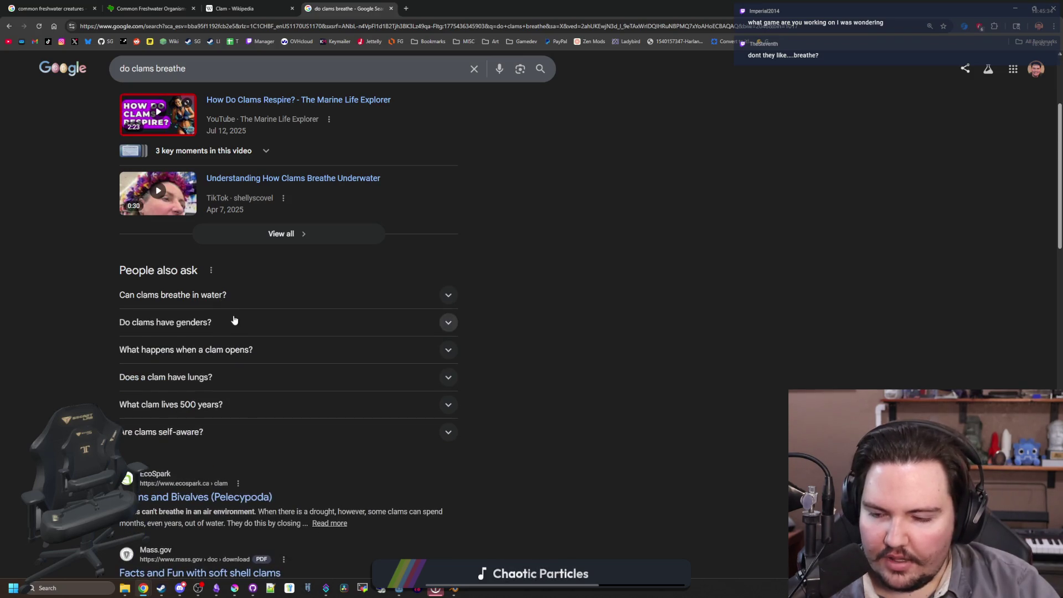
pyautogui.scroll(-3, 235, 319)
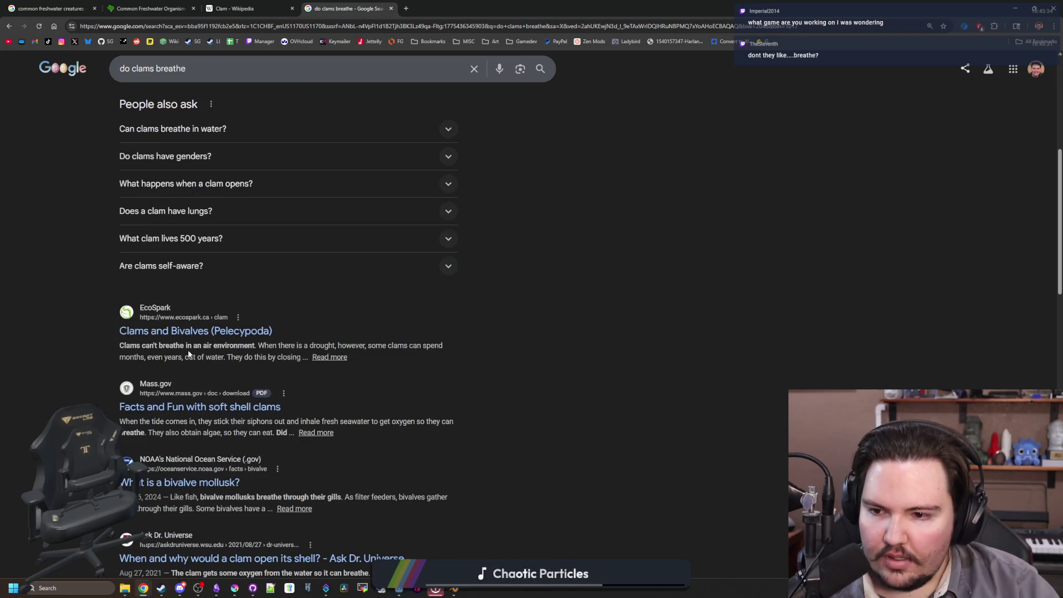
pyautogui.moveTo(193, 346); pyautogui.dragTo(235, 348)
pyautogui.click(446, 347)
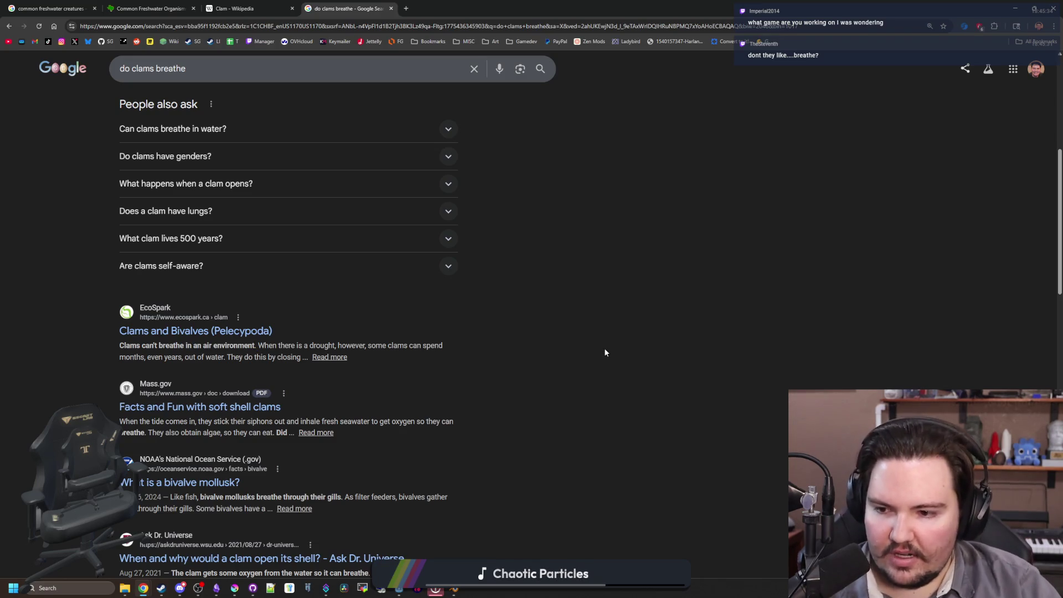
pyautogui.scroll(-4, 601, 352)
pyautogui.hotkey('alt', 'Left')
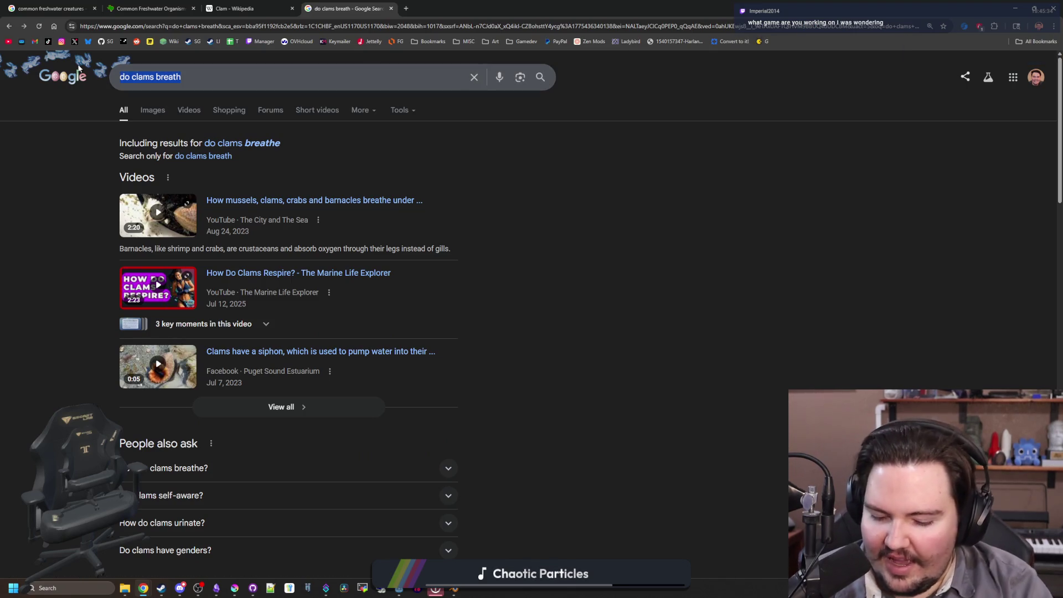
# - Search 'quahog' in a restored, smaller browser window and show the image results
pyautogui.write('quahog')
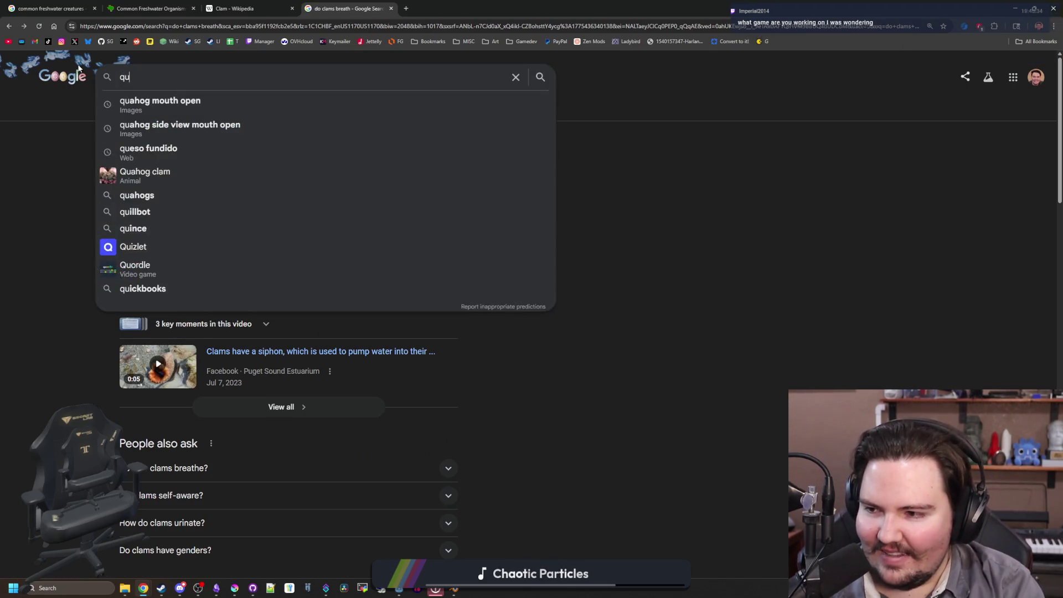
pyautogui.press('Return')
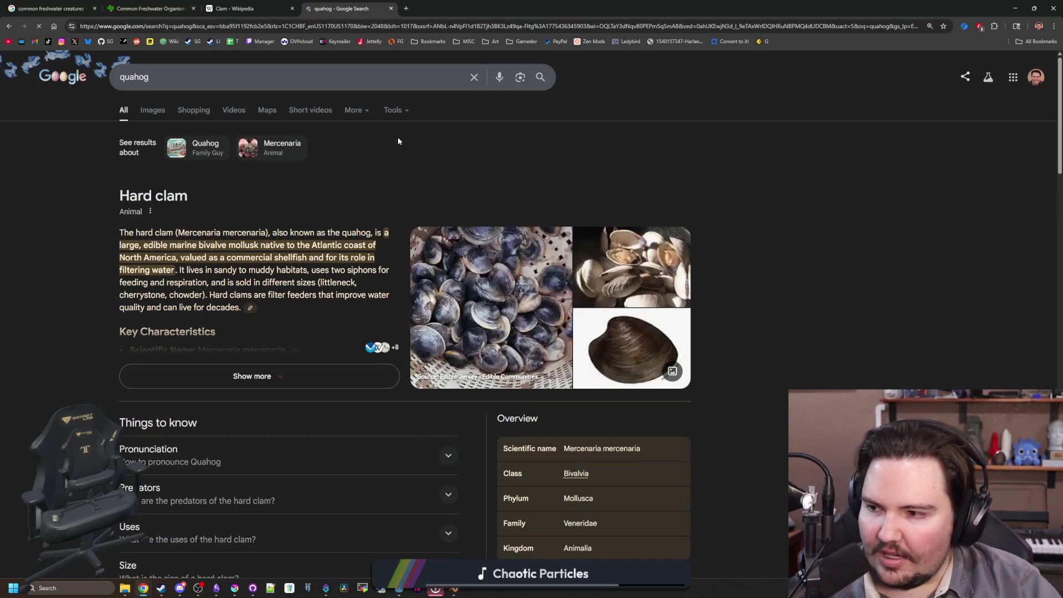
pyautogui.moveTo(540, 8)
pyautogui.mouseDown()
pyautogui.moveTo(540, 299)
pyautogui.moveTo(540, 4)
pyautogui.mouseUp()
pyautogui.click(154, 111)
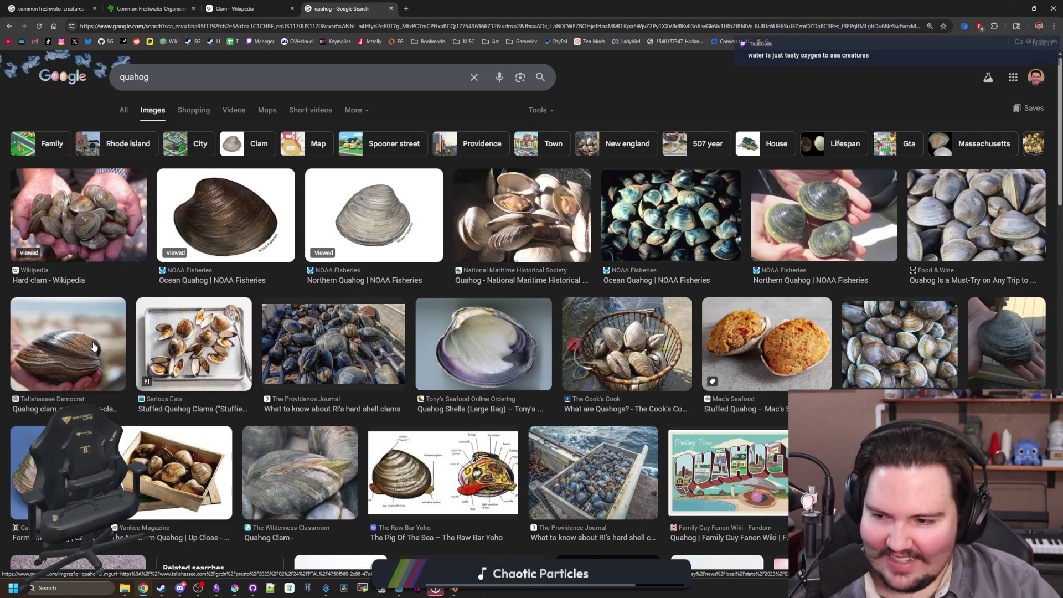
# - Preview the Aber-clam Lincoln and Wild Kratts Ocean Quahog photos, then return to Krita
pyautogui.click(68, 344)
pyautogui.scroll(-8, 452, 317)
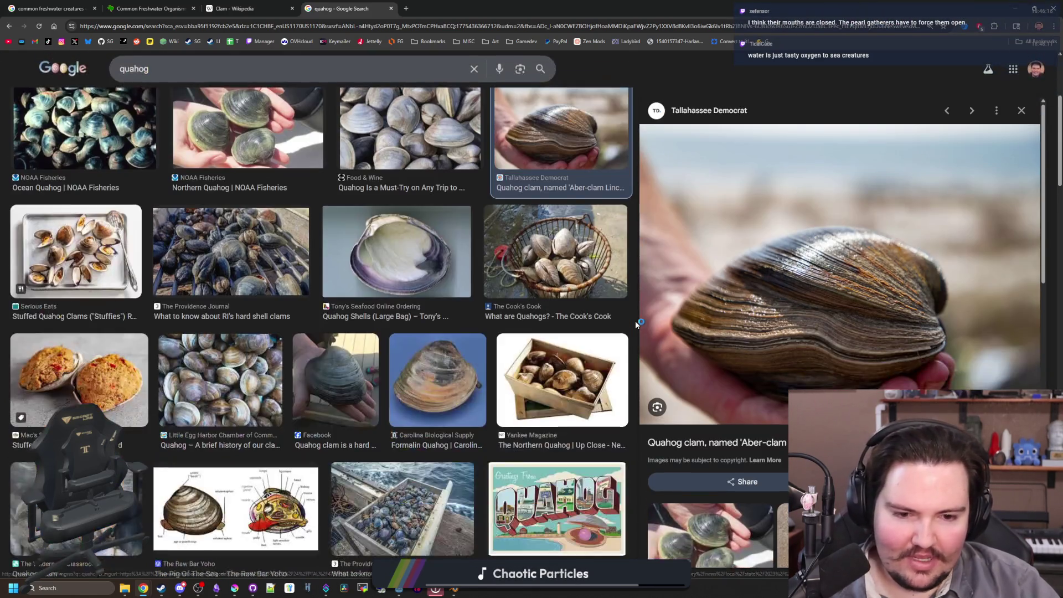
pyautogui.scroll(-5, 804, 277)
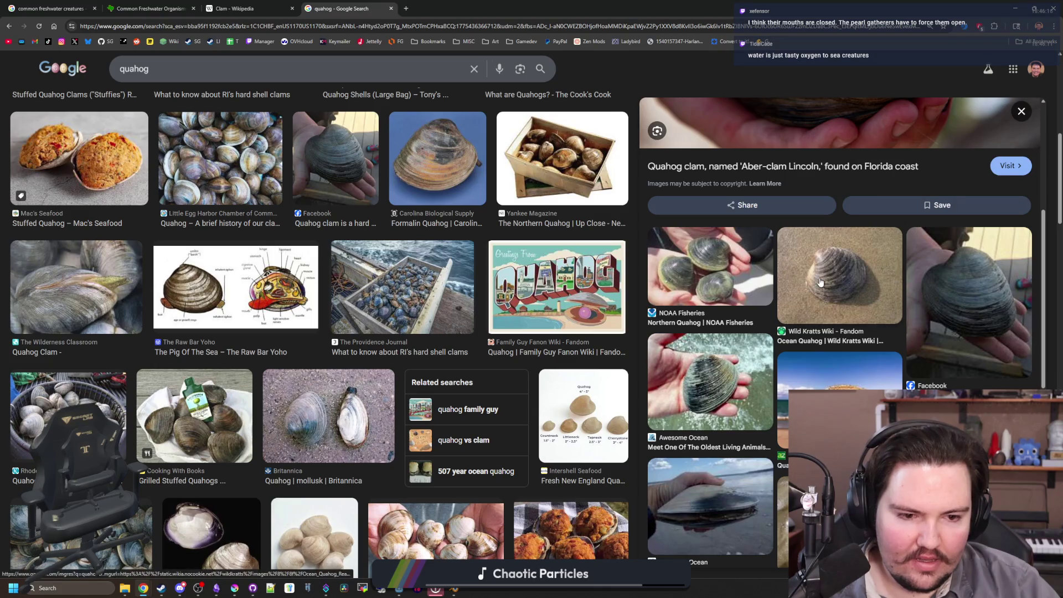
pyautogui.click(837, 280)
pyautogui.hotkey('alt', 'Tab')
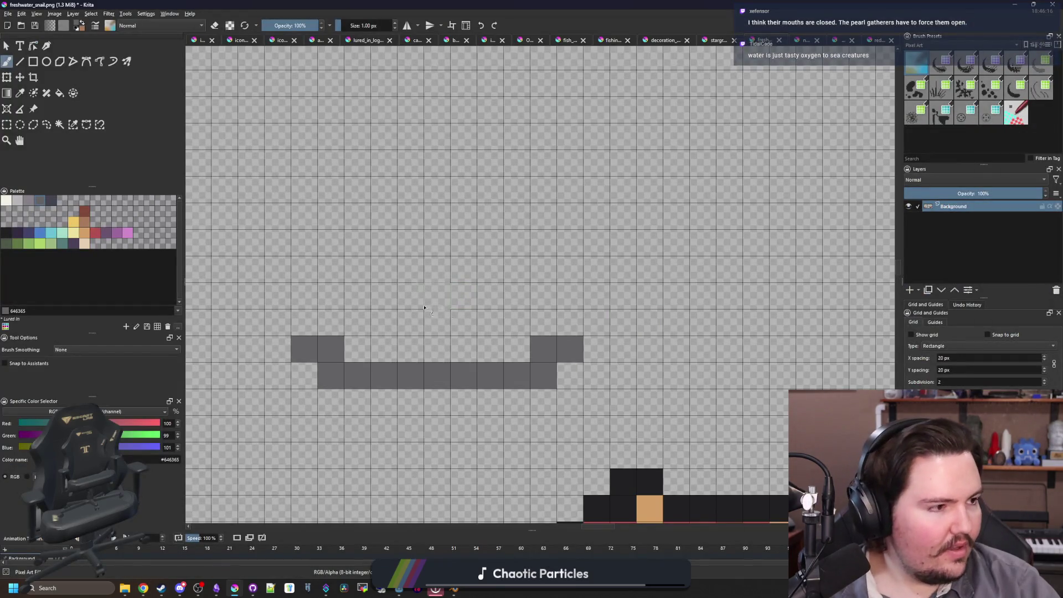
# - Add grey pixels above the shape and shade its left and top edges with 45444f
pyautogui.moveTo(310, 331)
pyautogui.mouseDown()
pyautogui.moveTo(422, 239)
pyautogui.moveTo(358, 216)
pyautogui.moveTo(410, 241)
pyautogui.moveTo(381, 292)
pyautogui.moveTo(438, 294)
pyautogui.moveTo(515, 269)
pyautogui.moveTo(554, 322)
pyautogui.moveTo(515, 293)
pyautogui.moveTo(366, 349)
pyautogui.moveTo(491, 349)
pyautogui.moveTo(331, 286)
pyautogui.moveTo(384, 295)
pyautogui.moveTo(332, 299)
pyautogui.mouseUp()
pyautogui.click(51, 200)
pyautogui.click(311, 321)
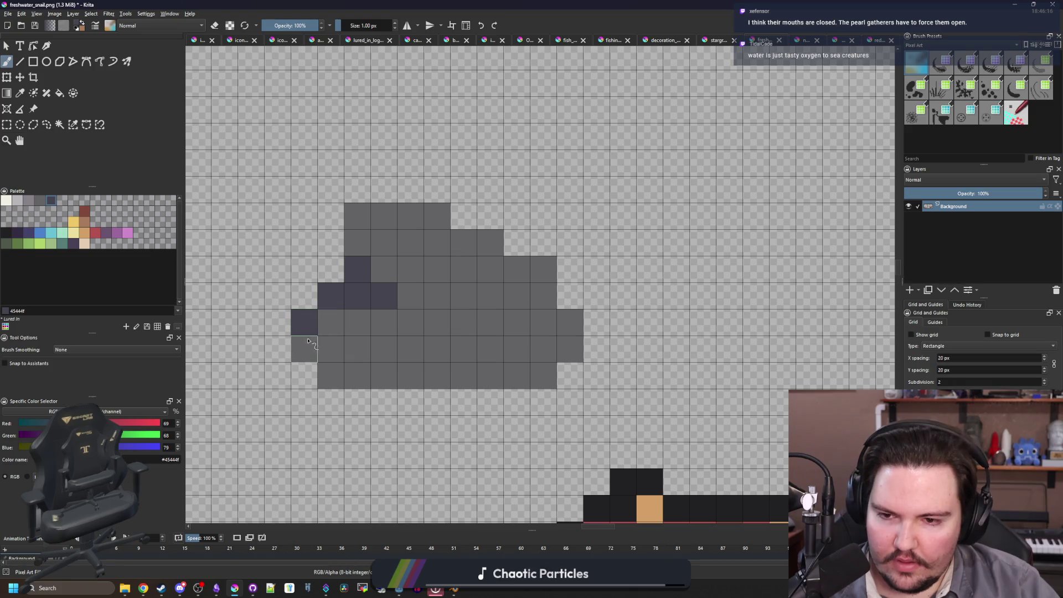
pyautogui.moveTo(308, 340); pyautogui.dragTo(330, 376)
pyautogui.click(358, 216)
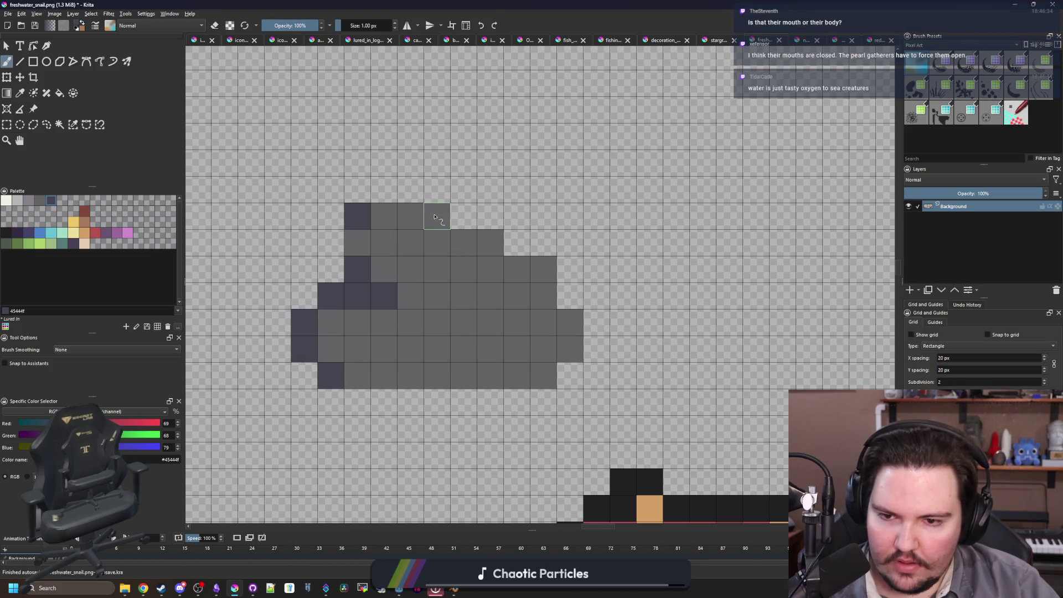
pyautogui.click(434, 217)
pyautogui.click(490, 243)
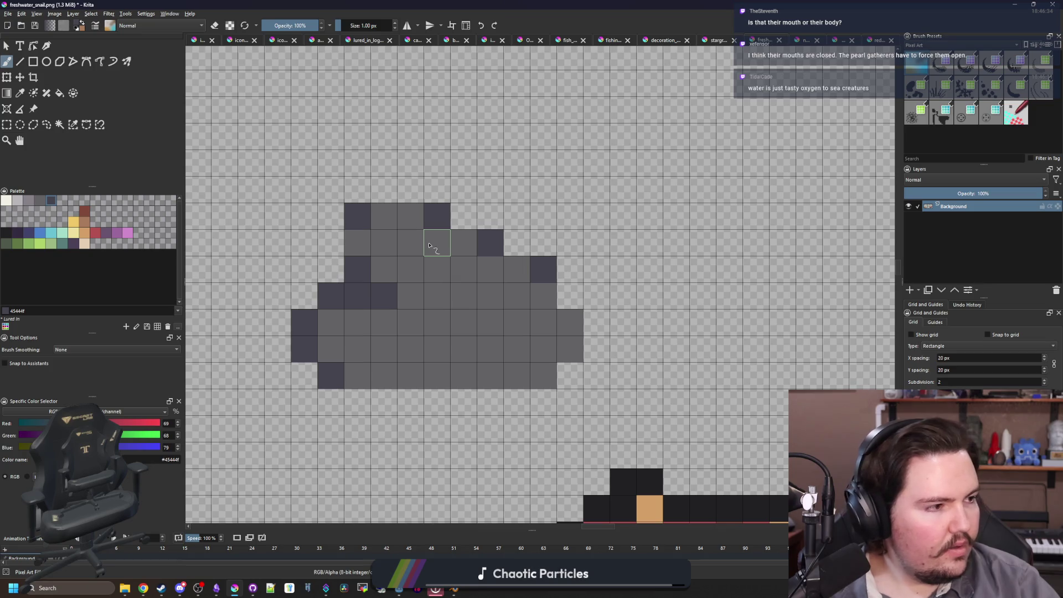
# - Paint a near-black 212123 band across the lower body, then pick teal 567b79
pyautogui.click(7, 235)
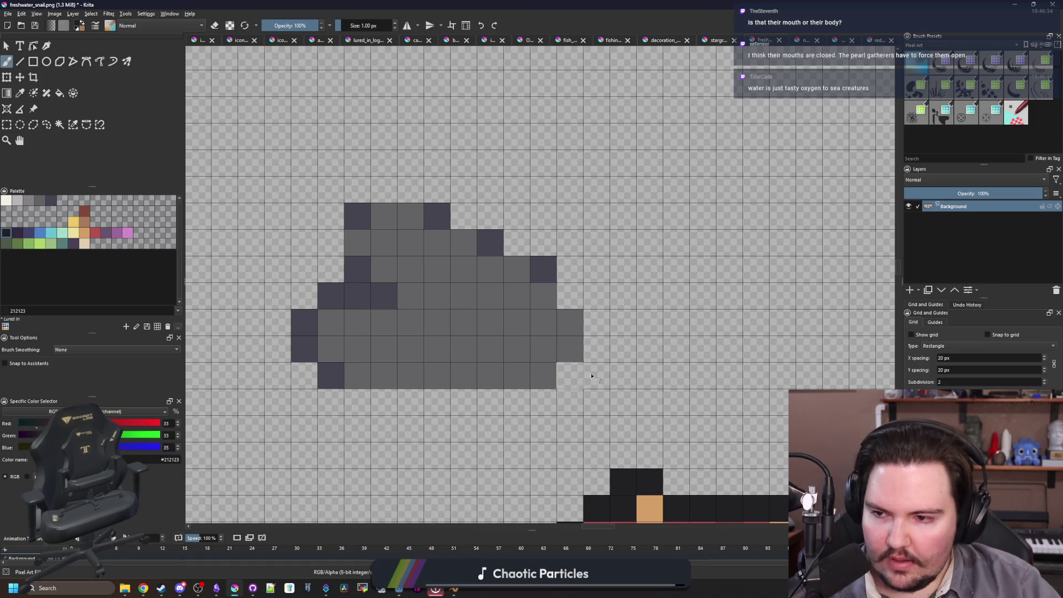
pyautogui.moveTo(574, 348)
pyautogui.mouseDown()
pyautogui.moveTo(383, 349)
pyautogui.moveTo(312, 315)
pyautogui.mouseUp()
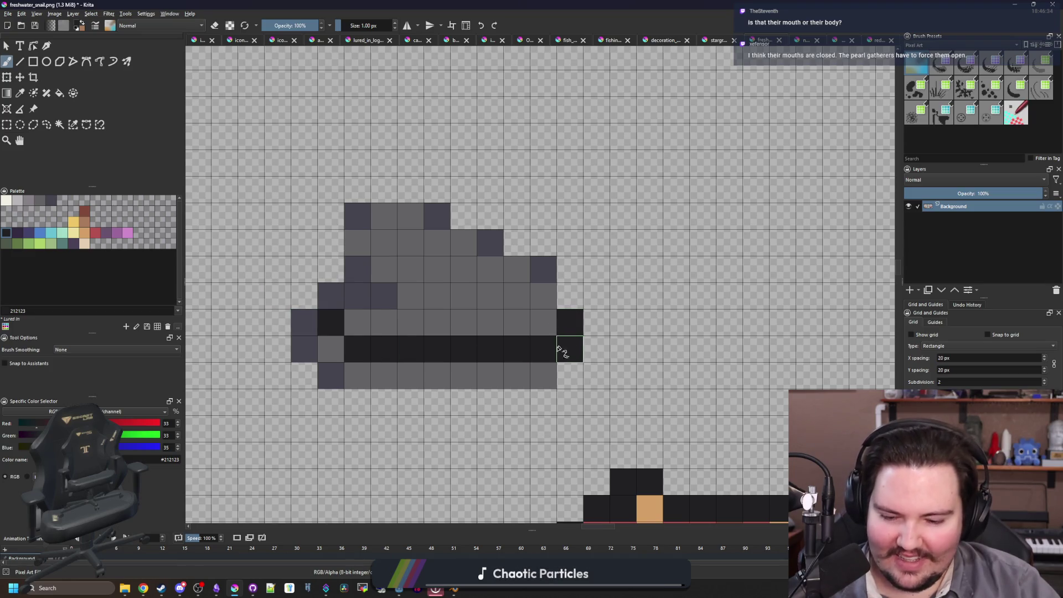
pyautogui.keyDown('ctrl'); pyautogui.click(550, 302); pyautogui.keyUp('ctrl')
pyautogui.scroll(-3, 443, 346)
pyautogui.scroll(-3, 443, 346)
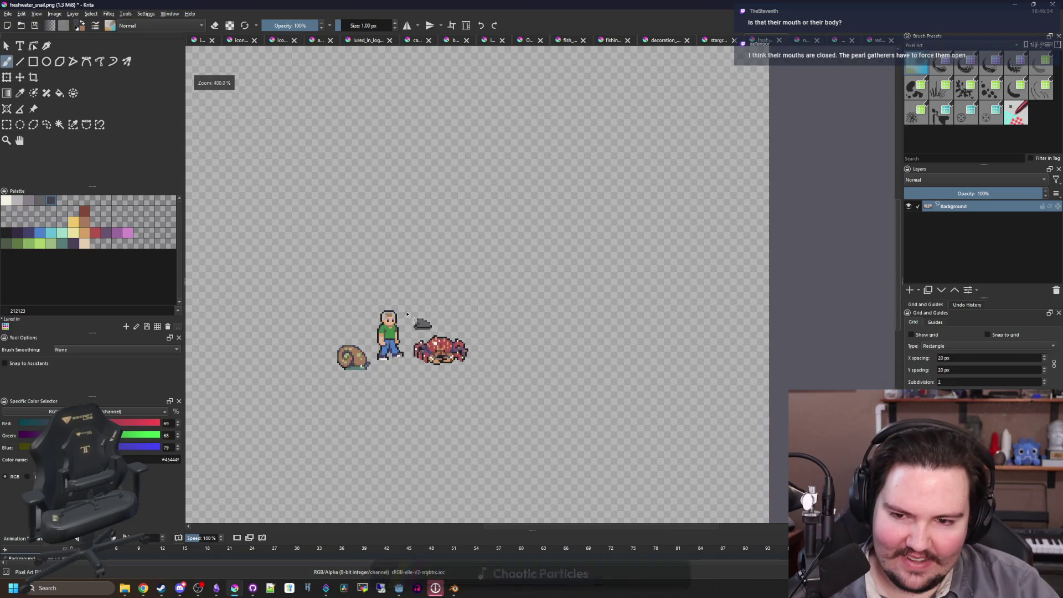
pyautogui.scroll(6, 467, 331)
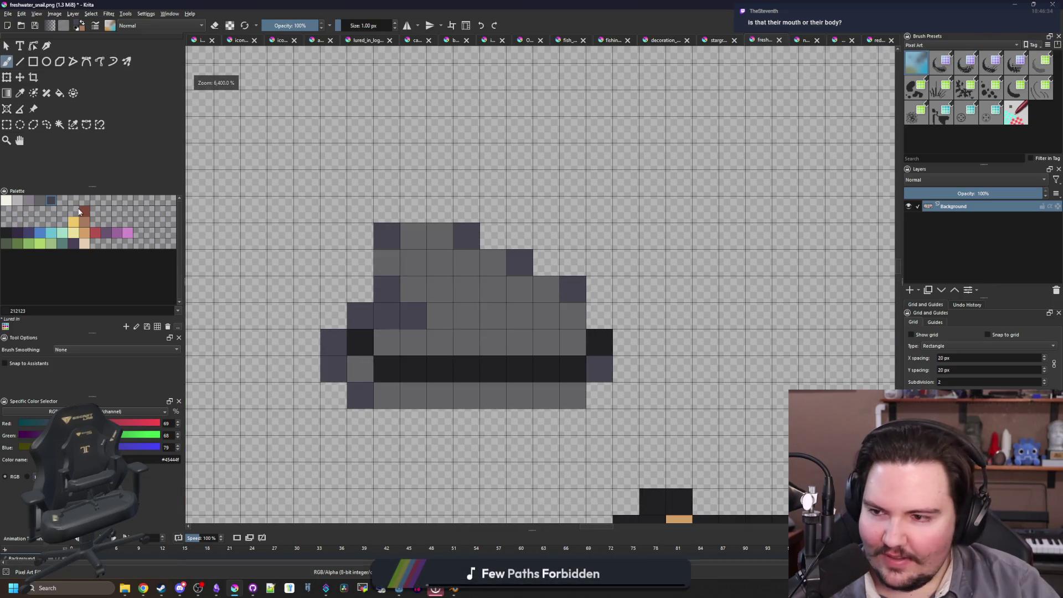
pyautogui.click(27, 200)
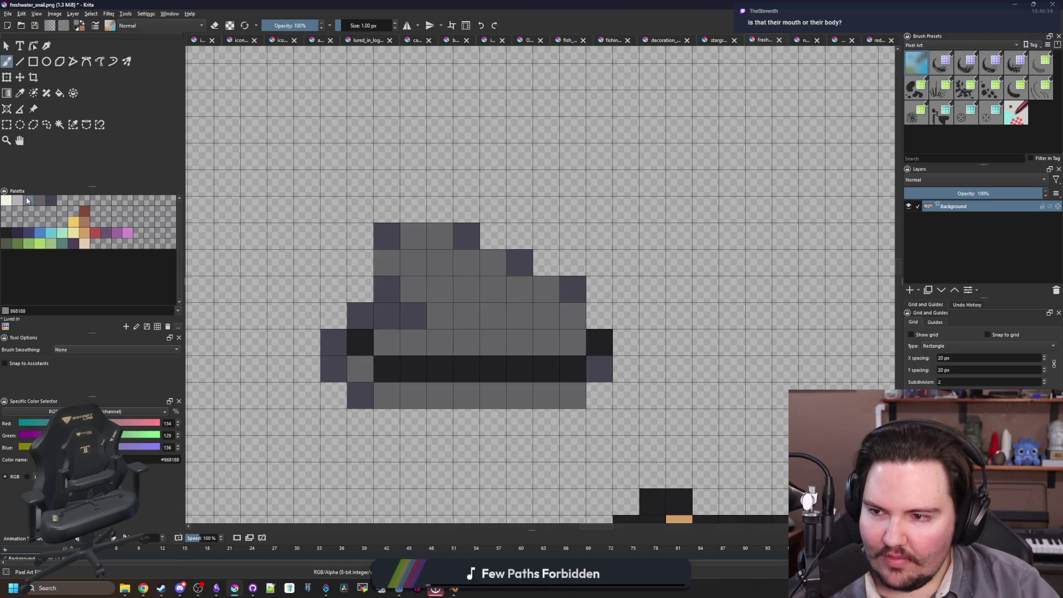
pyautogui.click(55, 245)
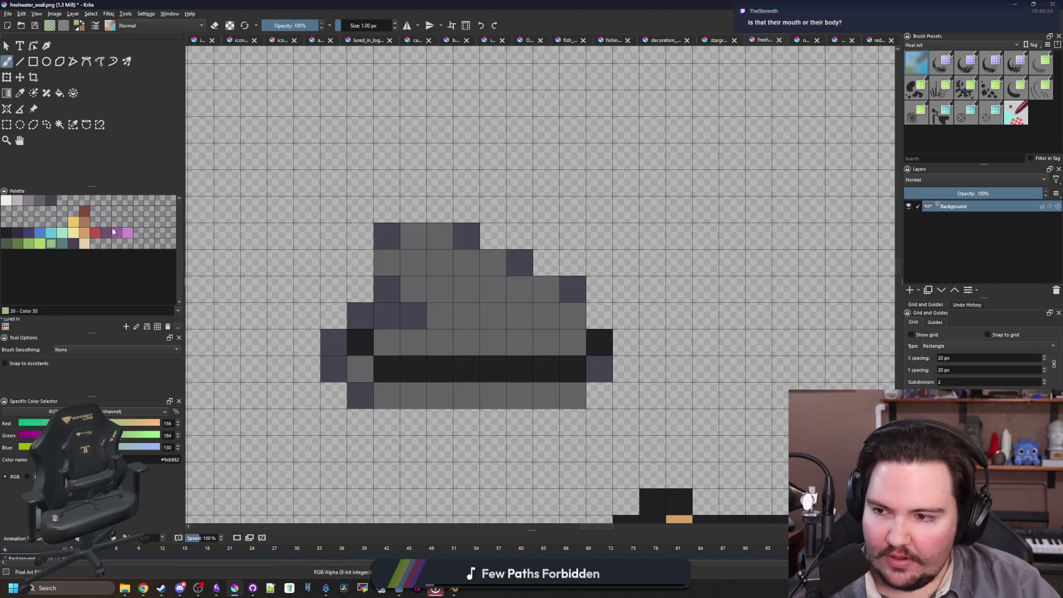
pyautogui.click(64, 247)
# - Paint two interior rows of the sprite teal, reselect dark grey 45444f, and switch to the quahog results
pyautogui.moveTo(491, 311)
pyautogui.mouseDown()
pyautogui.moveTo(465, 316)
pyautogui.moveTo(487, 292)
pyautogui.moveTo(443, 277)
pyautogui.moveTo(448, 263)
pyautogui.moveTo(443, 319)
pyautogui.mouseUp()
pyautogui.moveTo(512, 339); pyautogui.dragTo(413, 342)
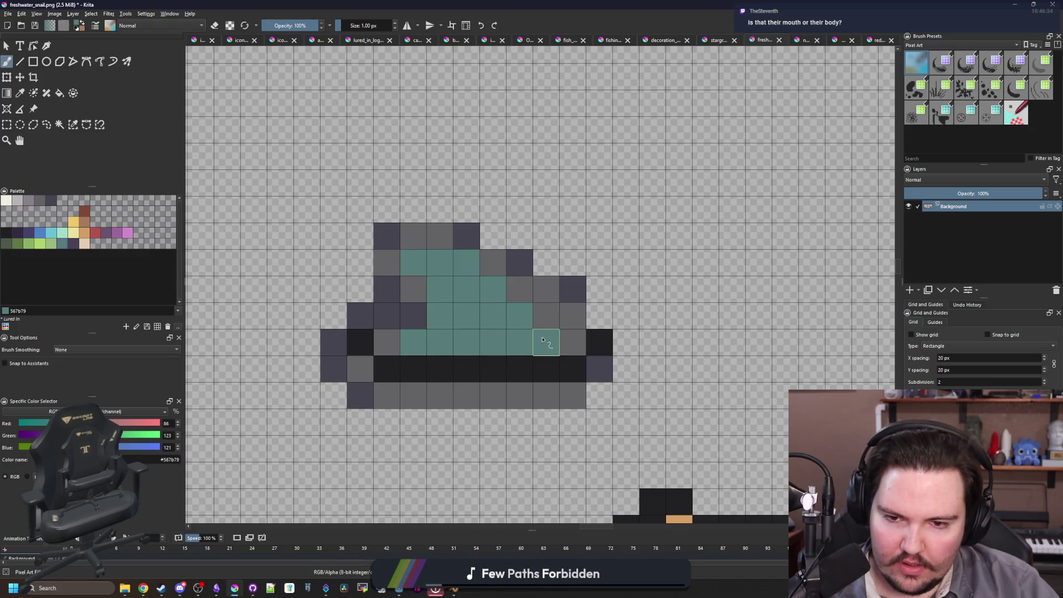
pyautogui.moveTo(488, 352)
pyautogui.mouseDown()
pyautogui.moveTo(423, 321)
pyautogui.moveTo(447, 344)
pyautogui.mouseUp()
pyautogui.click(52, 201)
pyautogui.scroll(-8, 419, 392)
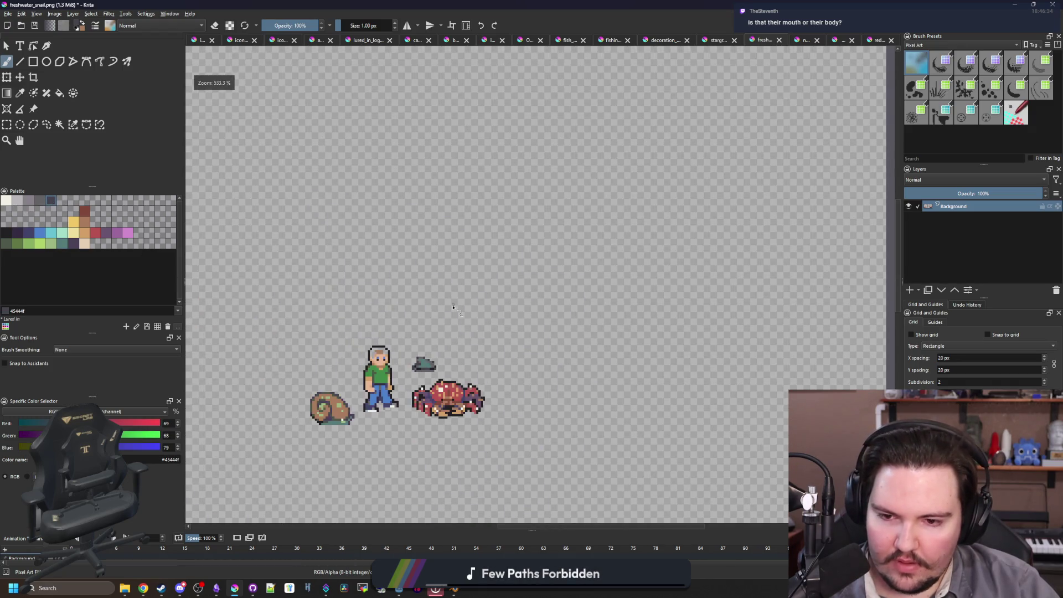
pyautogui.scroll(8, 440, 342)
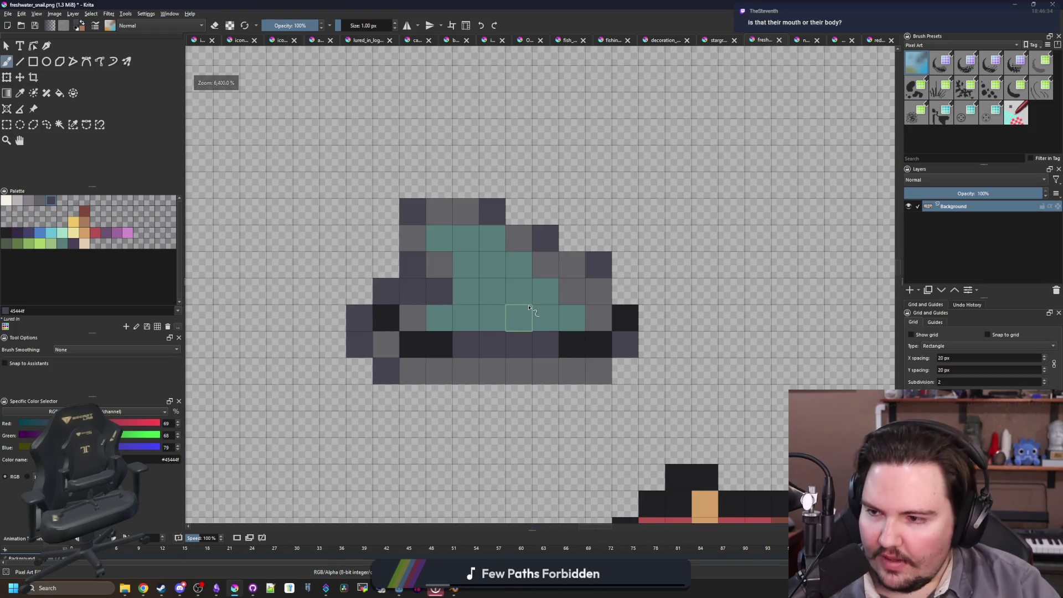
pyautogui.hotkey('alt', 'Tab')
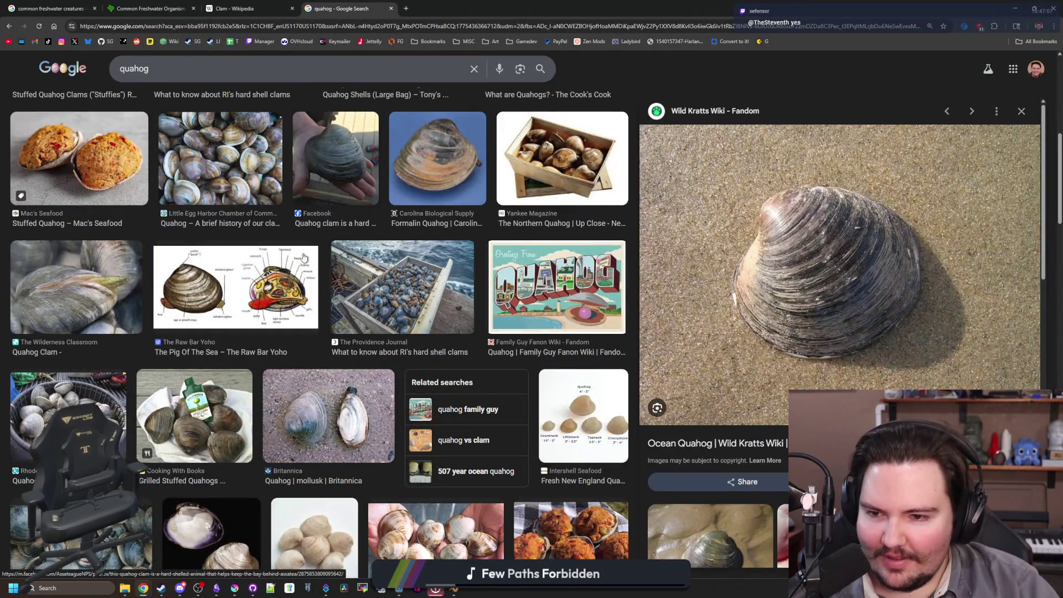
# - View the labelled quahog anatomy diagram and a related clam anatomy diagram
pyautogui.click(261, 288)
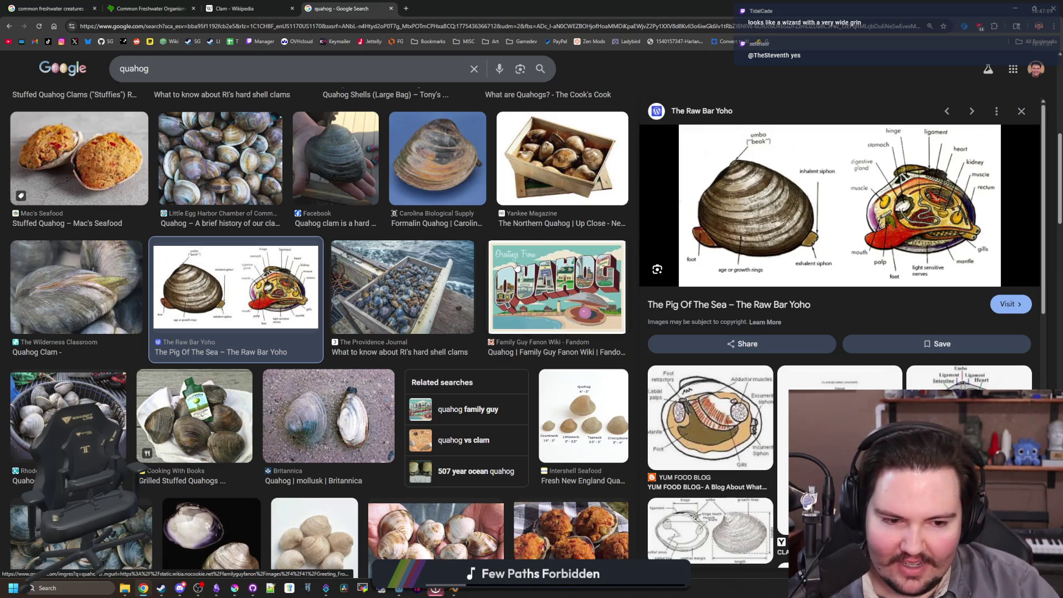
pyautogui.click(969, 379)
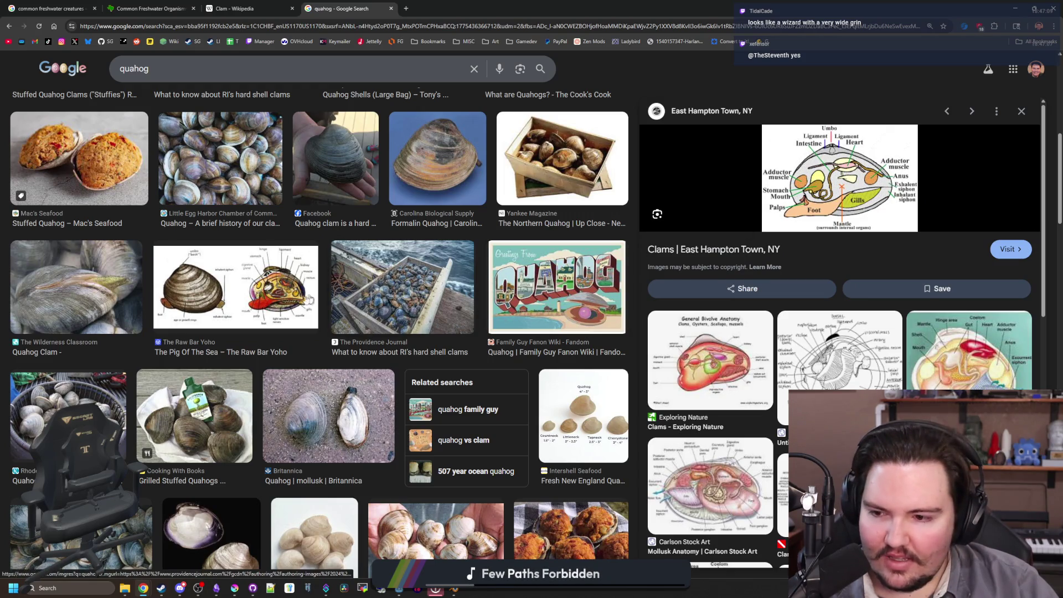
pyautogui.scroll(2, 309, 299)
pyautogui.click(244, 399)
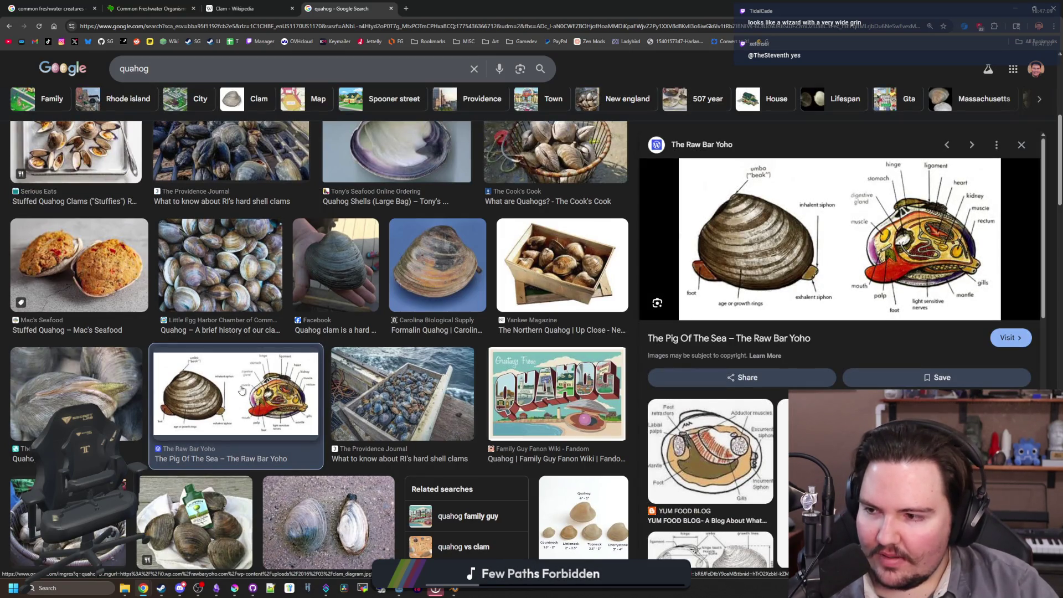
pyautogui.scroll(6, 242, 391)
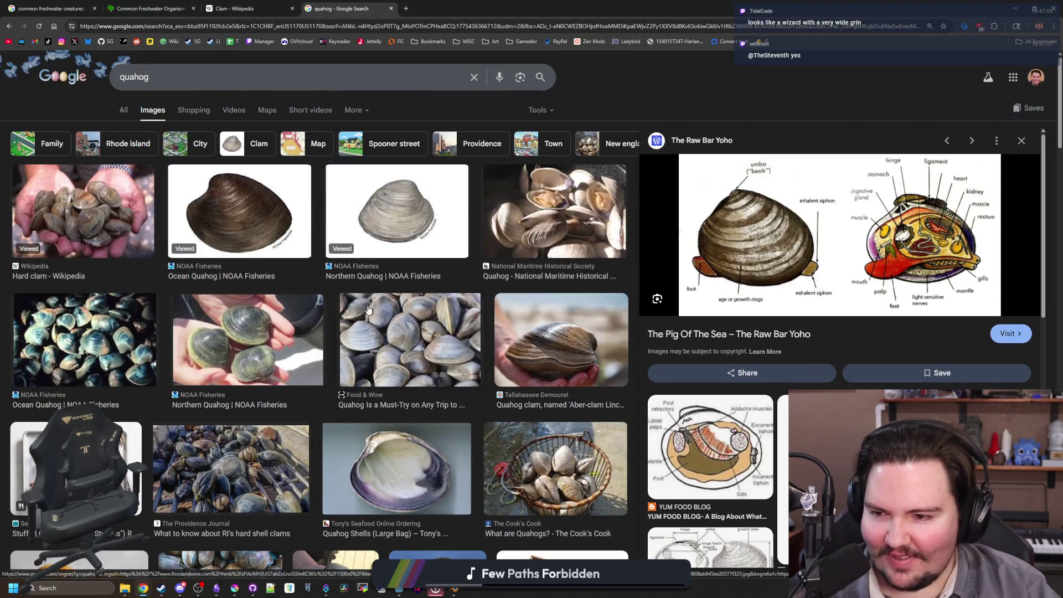
# - View the NOAA Northern Quahog illustration and Tallahassee Democrat quahog photo, then return to Krita
pyautogui.click(396, 210)
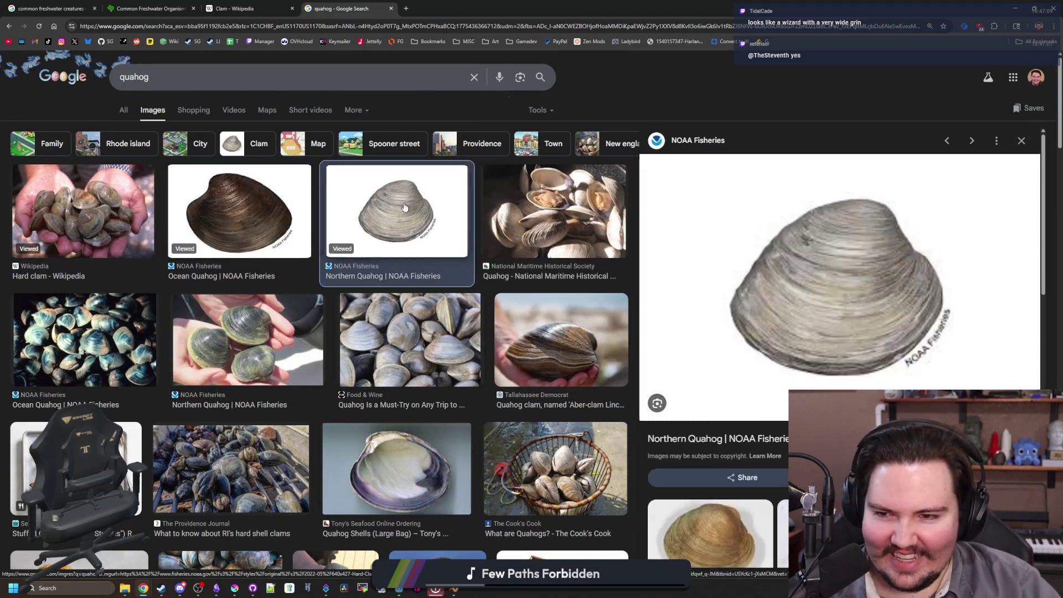
pyautogui.press('Escape')
pyautogui.click(526, 335)
pyautogui.scroll(-6, 900, 359)
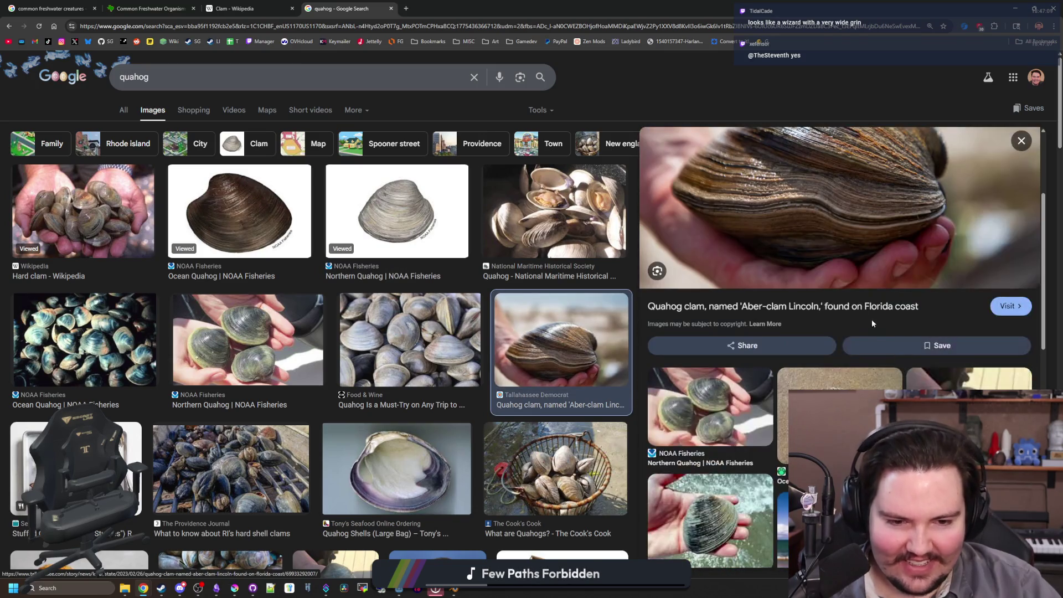
pyautogui.scroll(6, 809, 233)
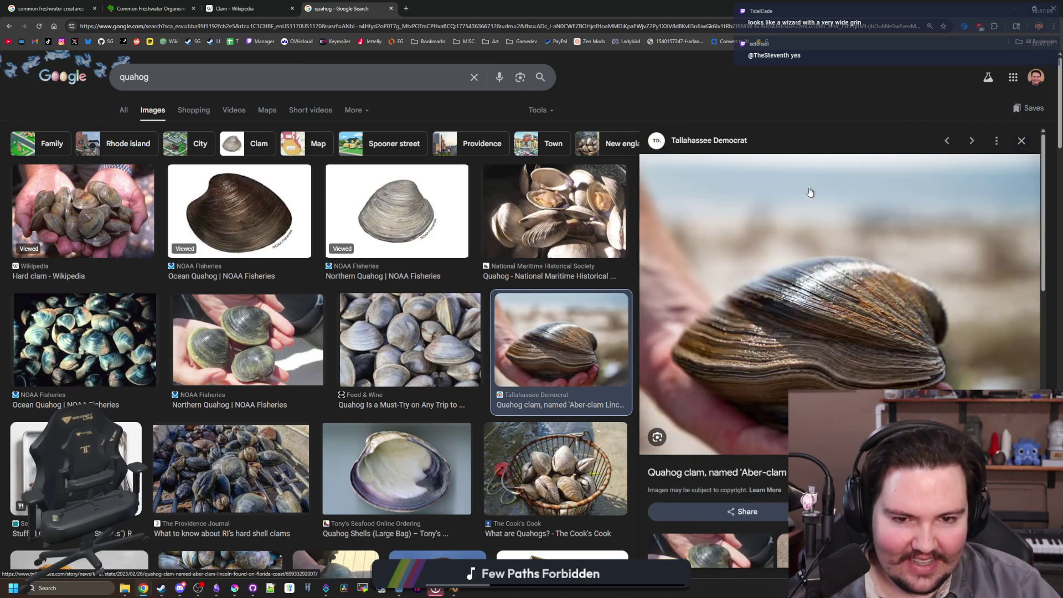
pyautogui.hotkey('alt', 'Tab')
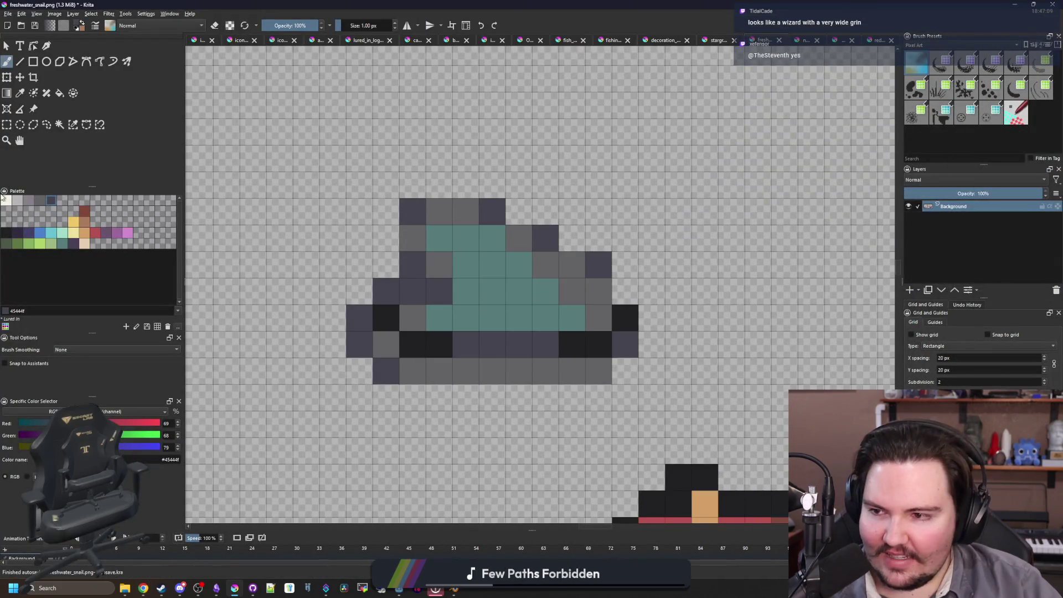
# - Paint off-white f2f0e5 highlight pixels across the teal shell
pyautogui.click(5, 199)
pyautogui.moveTo(492, 291); pyautogui.dragTo(465, 291)
pyautogui.hotkey('ctrl', 'z')
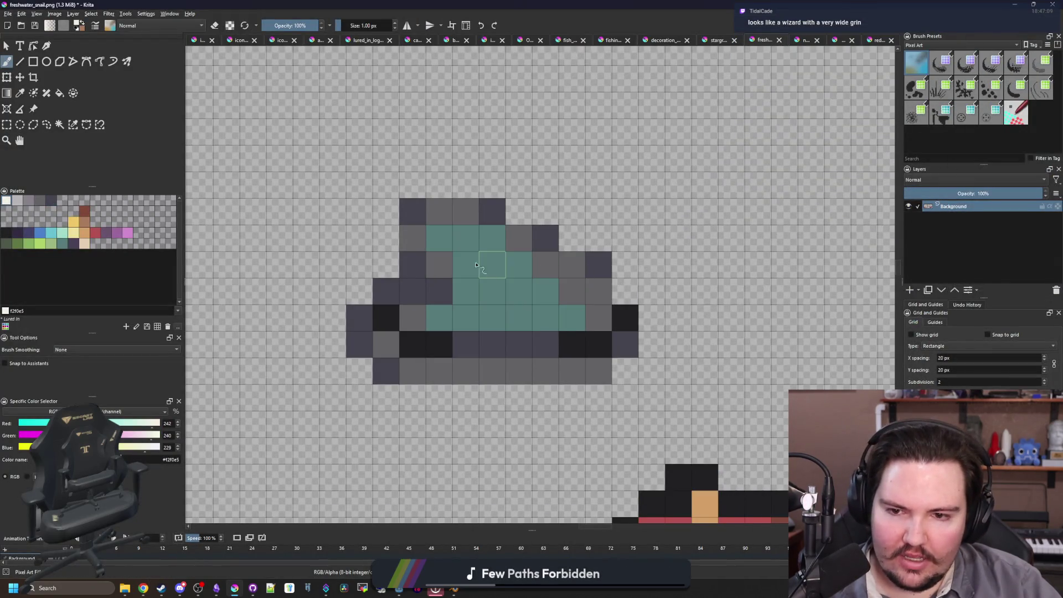
pyautogui.click(468, 265)
pyautogui.moveTo(468, 238); pyautogui.dragTo(492, 264)
pyautogui.moveTo(545, 292); pyautogui.dragTo(518, 293)
pyautogui.scroll(-5, 437, 192)
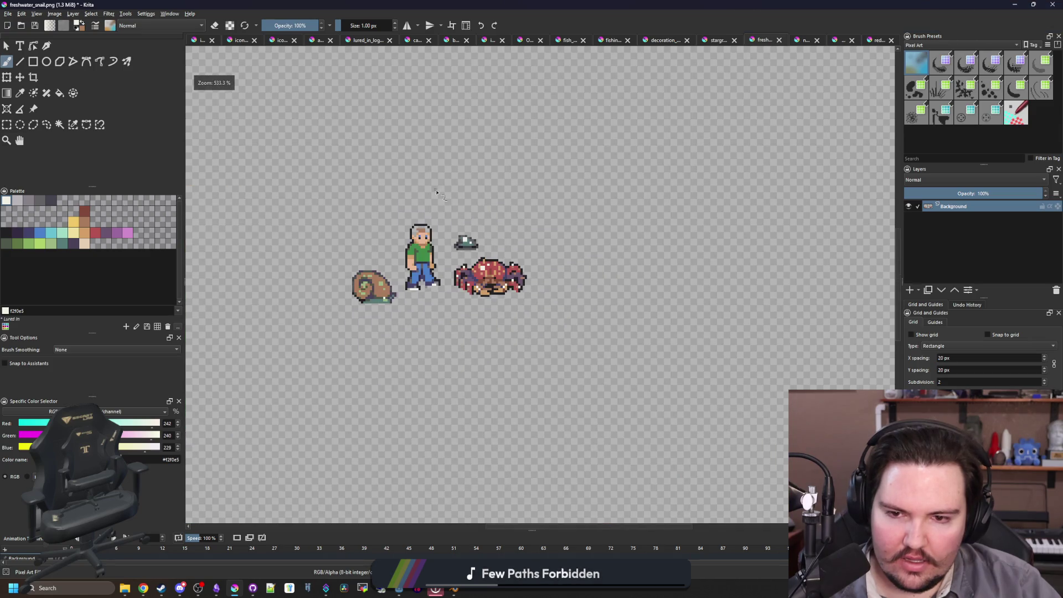
pyautogui.scroll(7, 468, 242)
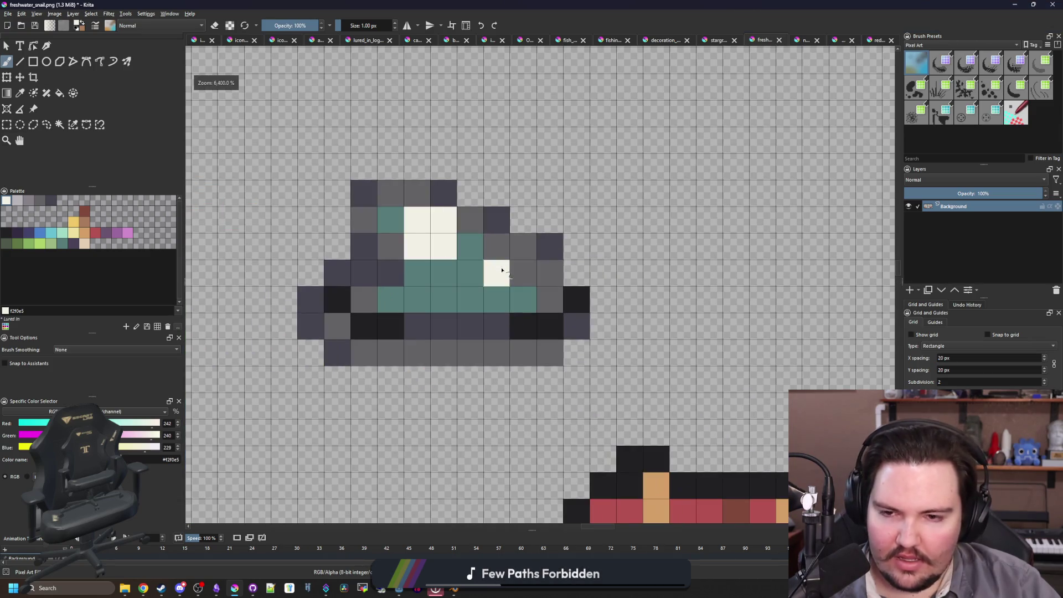
# - Repaint the shell highlights in light grey b8b5b9
pyautogui.click(17, 200)
pyautogui.moveTo(443, 245)
pyautogui.mouseDown()
pyautogui.moveTo(421, 222)
pyautogui.moveTo(495, 267)
pyautogui.mouseUp()
pyautogui.scroll(-7, 494, 267)
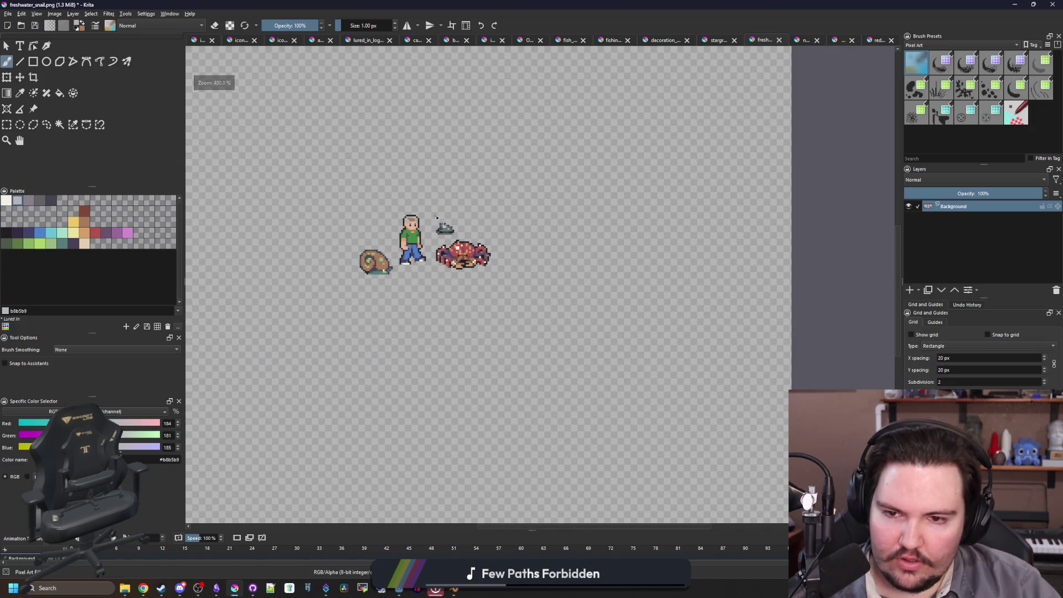
pyautogui.scroll(6, 454, 238)
pyautogui.scroll(1, 454, 238)
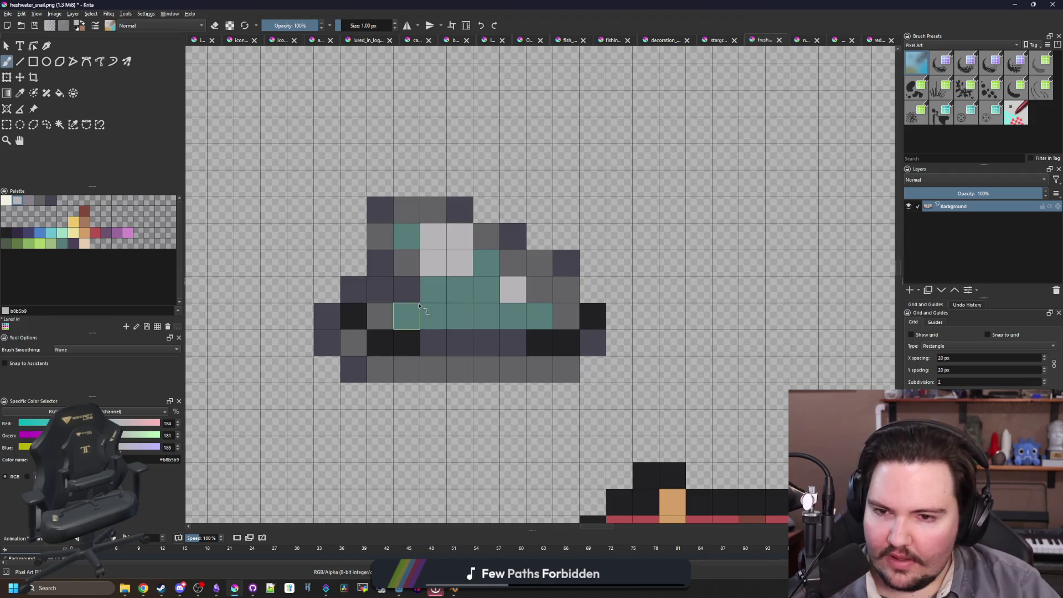
# - Draw a near-black 212123 outline around the sprite's sides and bottom
pyautogui.click(6, 233)
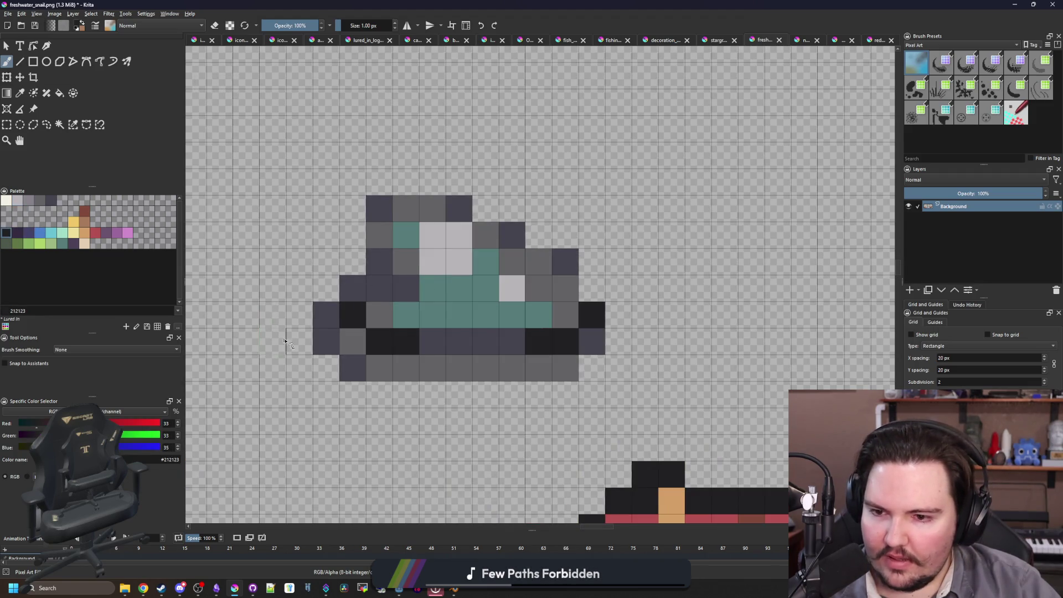
pyautogui.moveTo(299, 343)
pyautogui.mouseDown()
pyautogui.moveTo(304, 312)
pyautogui.moveTo(341, 274)
pyautogui.moveTo(376, 183)
pyautogui.moveTo(468, 186)
pyautogui.moveTo(593, 266)
pyautogui.moveTo(618, 316)
pyautogui.moveTo(613, 352)
pyautogui.moveTo(592, 367)
pyautogui.mouseUp()
pyautogui.moveTo(351, 364); pyautogui.dragTo(327, 367)
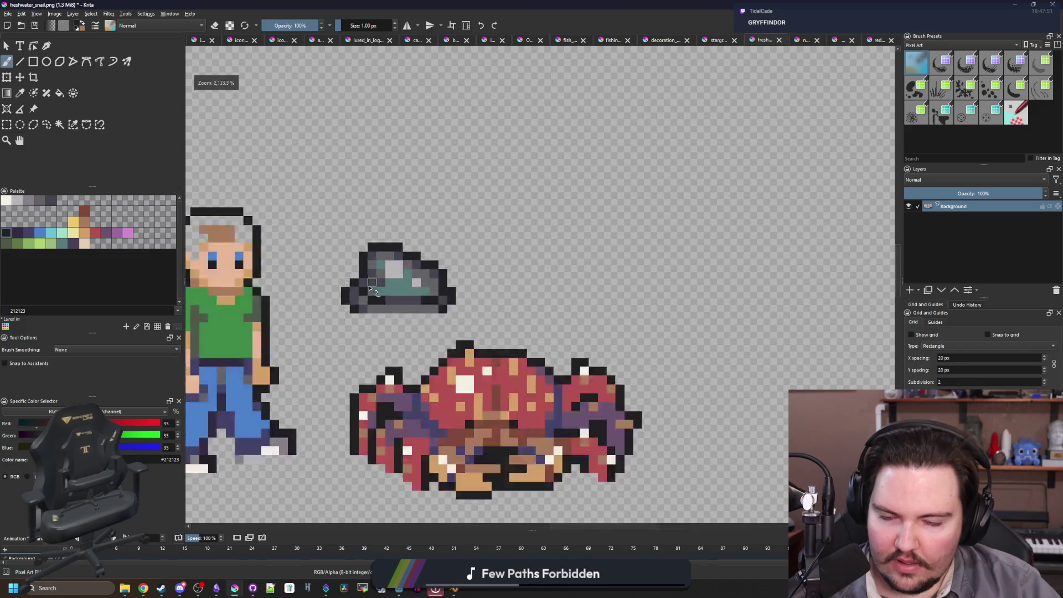
pyautogui.scroll(-5, 367, 279)
pyautogui.scroll(5, 367, 279)
pyautogui.scroll(-8, 372, 285)
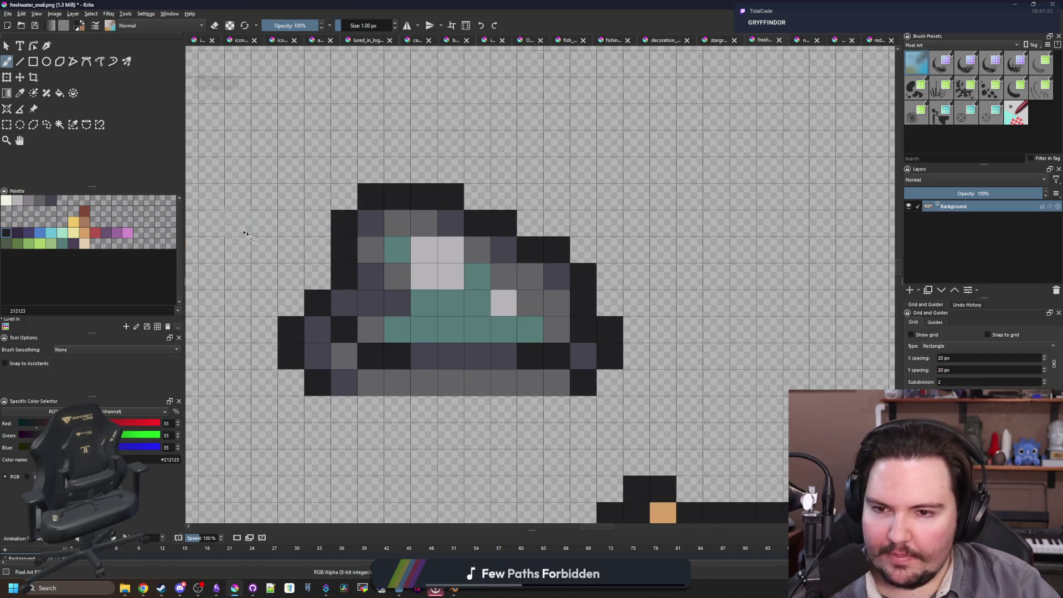
pyautogui.scroll(2, 403, 223)
pyautogui.scroll(6, 403, 223)
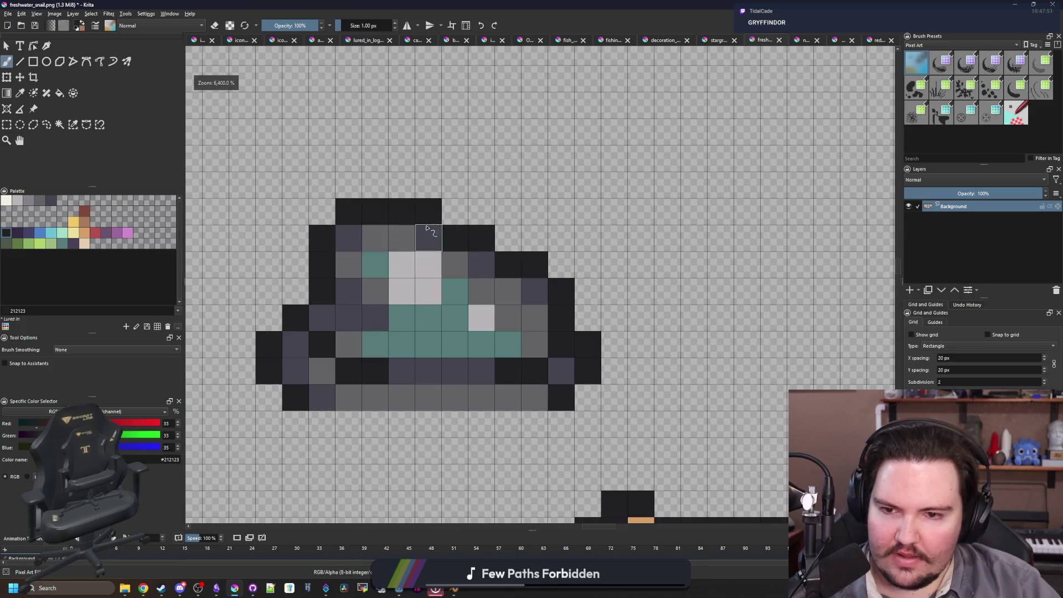
# - Copy the 13×8 shell sprite into a new document created from the clipboard
pyautogui.hotkey('ctrl', 'r')
pyautogui.moveTo(256, 411); pyautogui.dragTo(601, 198)
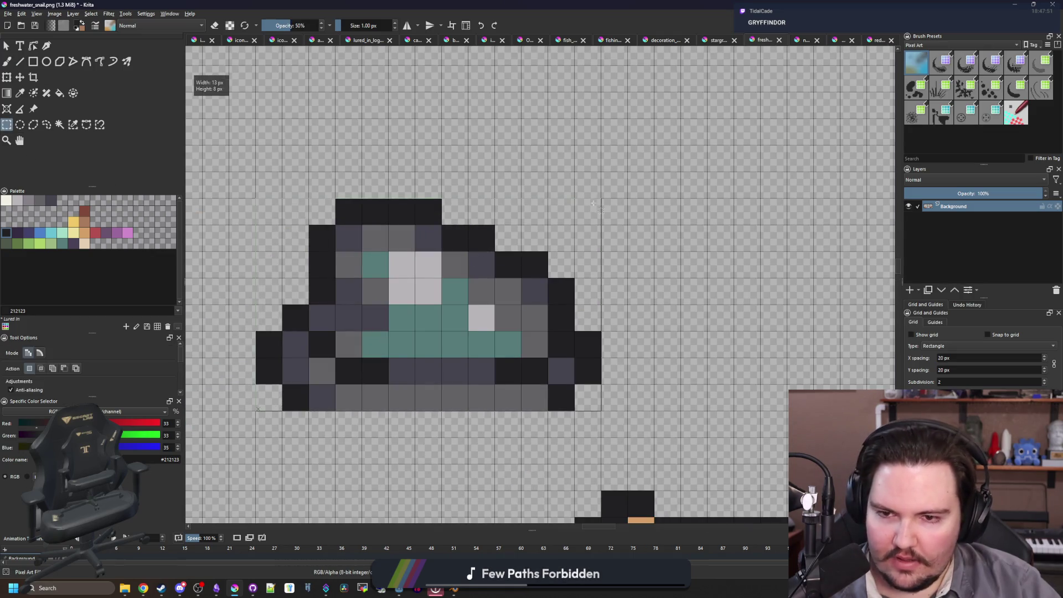
pyautogui.hotkey('alt', 'f')
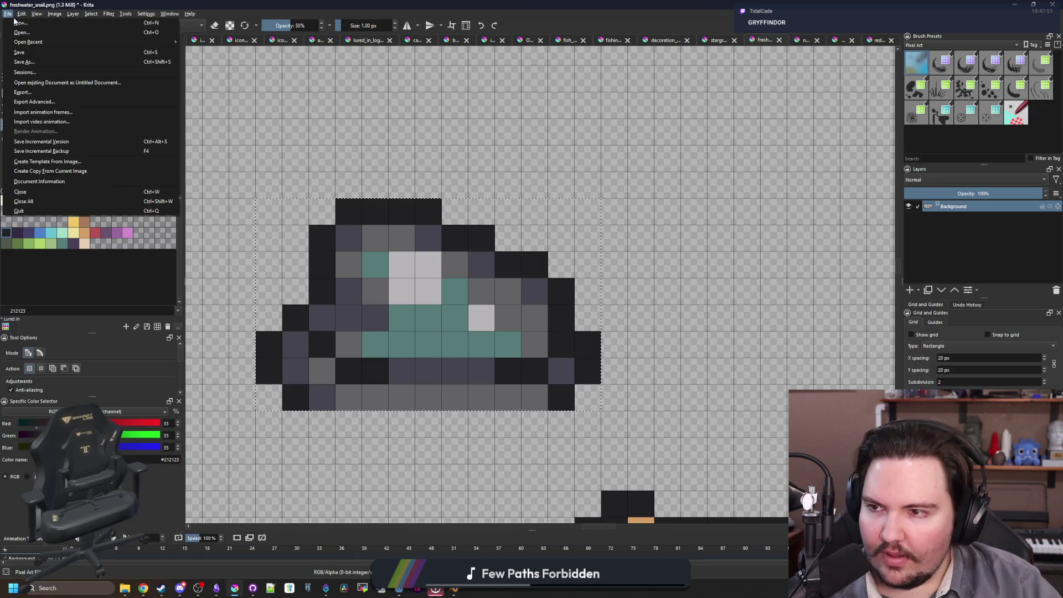
pyautogui.press('Escape')
pyautogui.hotkey('ctrl', 'n')
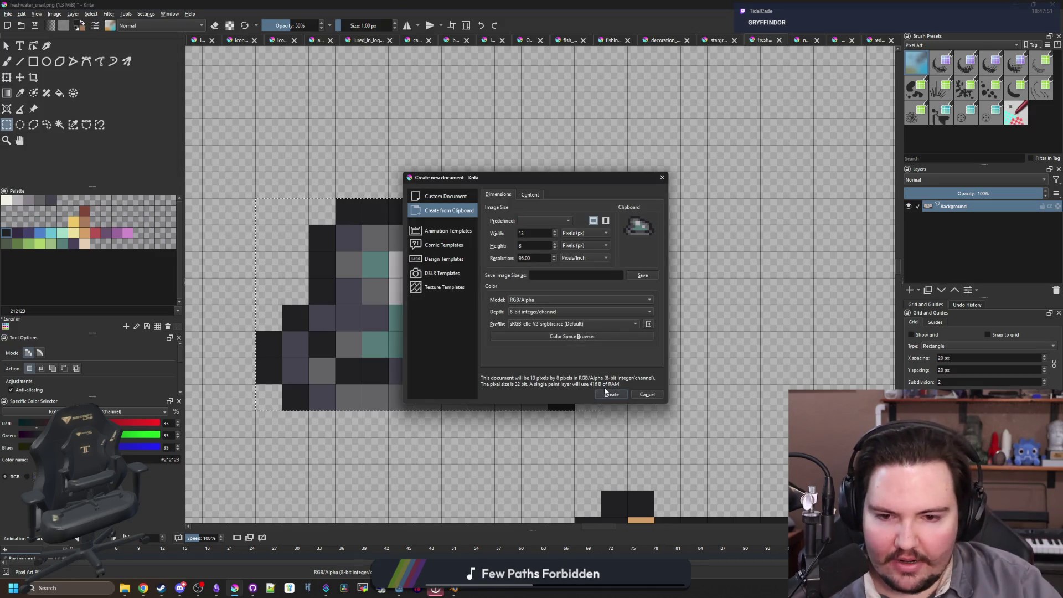
pyautogui.click(611, 394)
pyautogui.press('b')
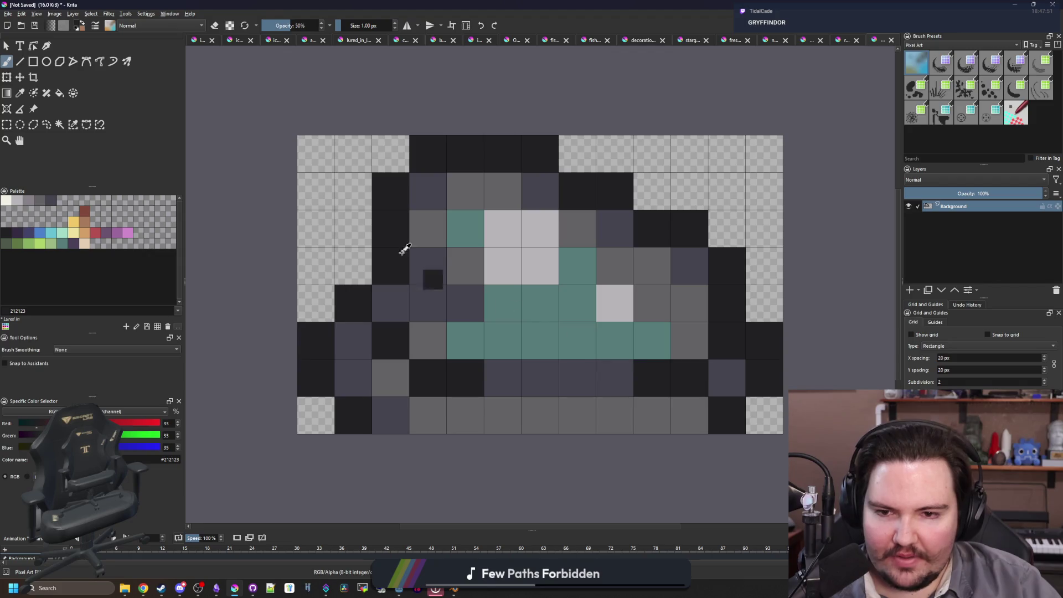
pyautogui.scroll(-2, 403, 244)
# - Save the new sprite as quahog.png in PNG format, confirming the export settings
pyautogui.hotkey('alt', 'f')
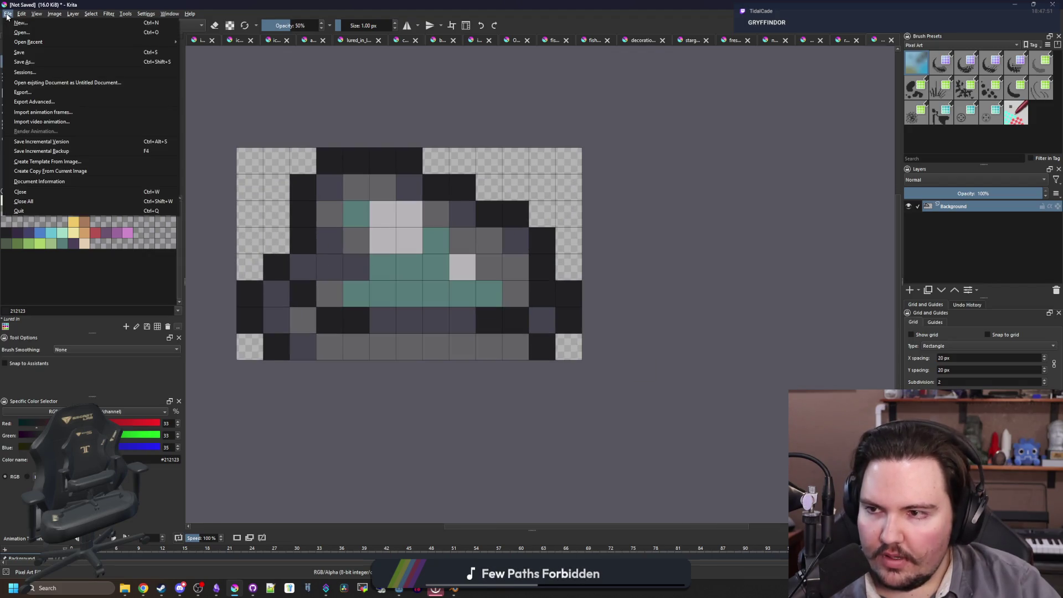
pyautogui.press('Escape')
pyautogui.scroll(-2, 443, 233)
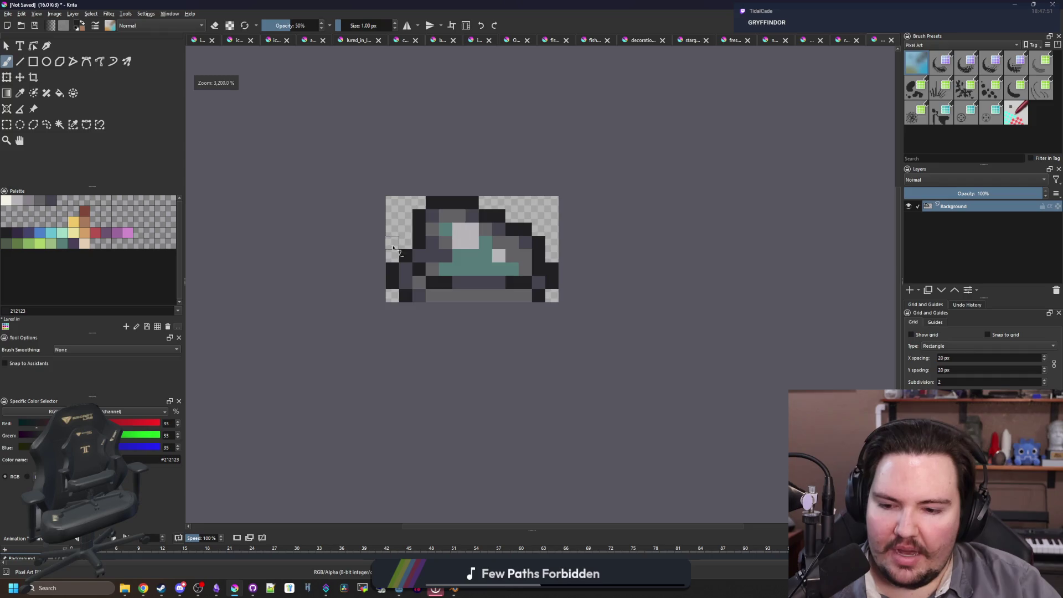
pyautogui.scroll(3, 437, 235)
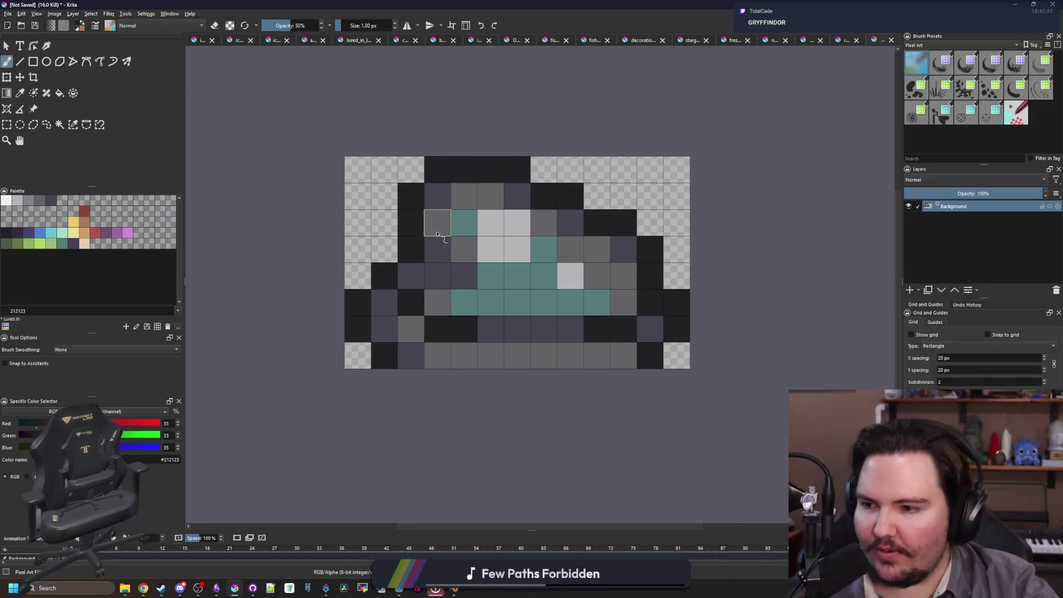
pyautogui.click(7, 14)
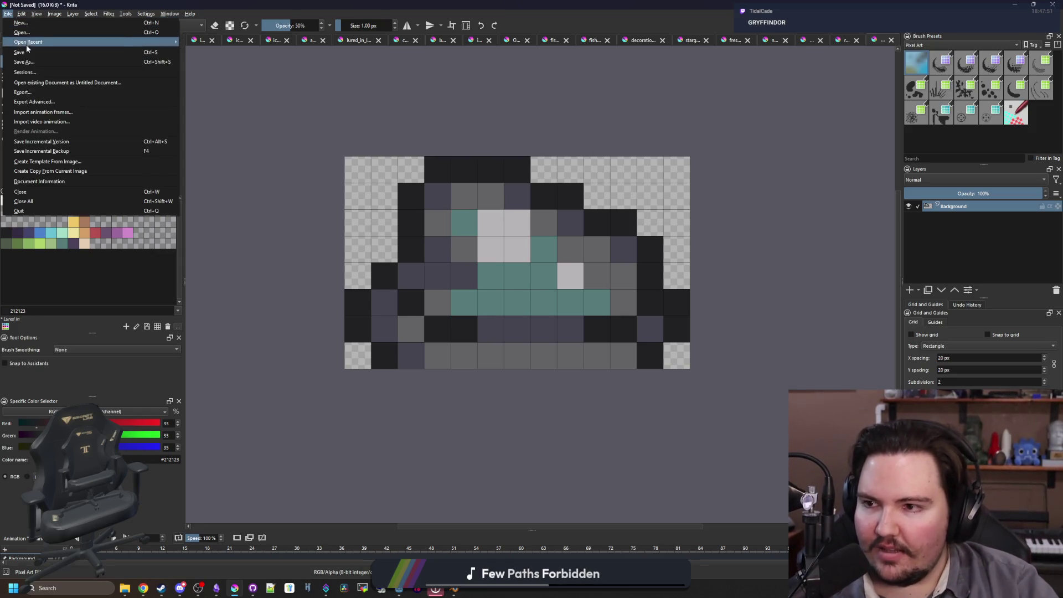
pyautogui.press('Escape')
pyautogui.hotkey('ctrl', 's')
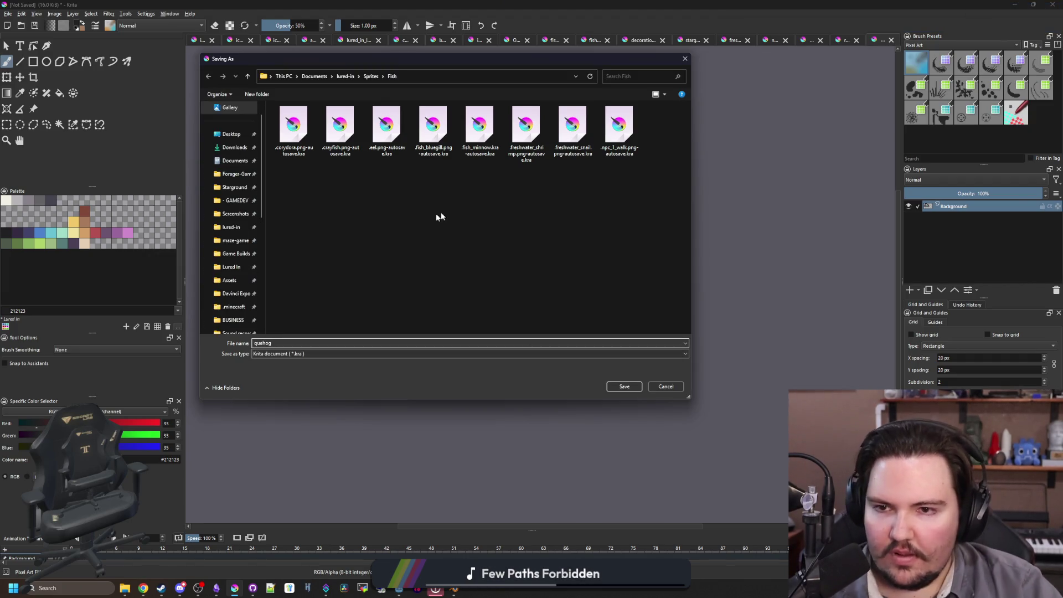
pyautogui.click(277, 354)
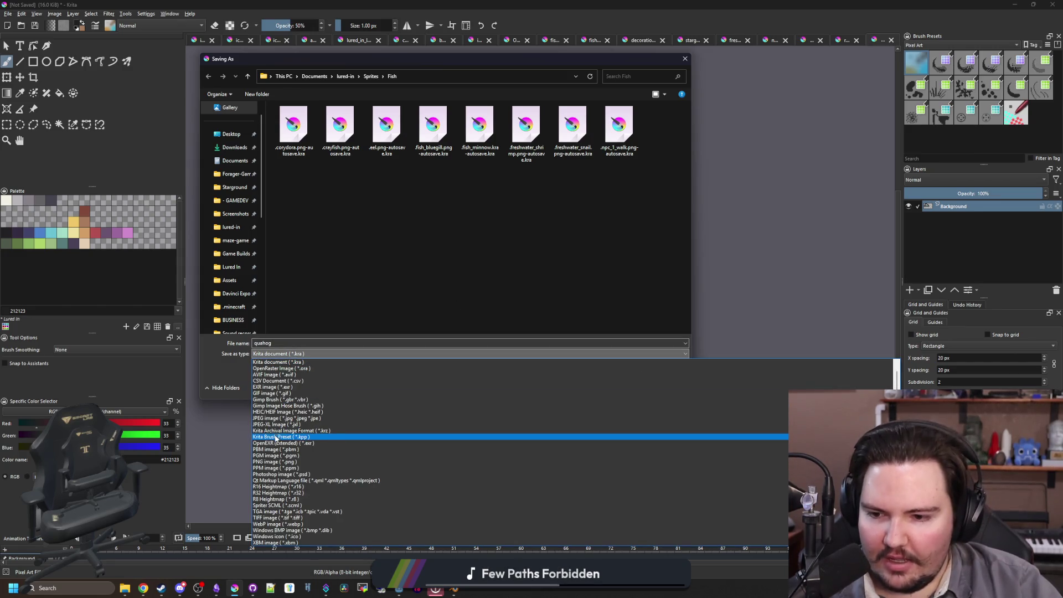
pyautogui.click(269, 462)
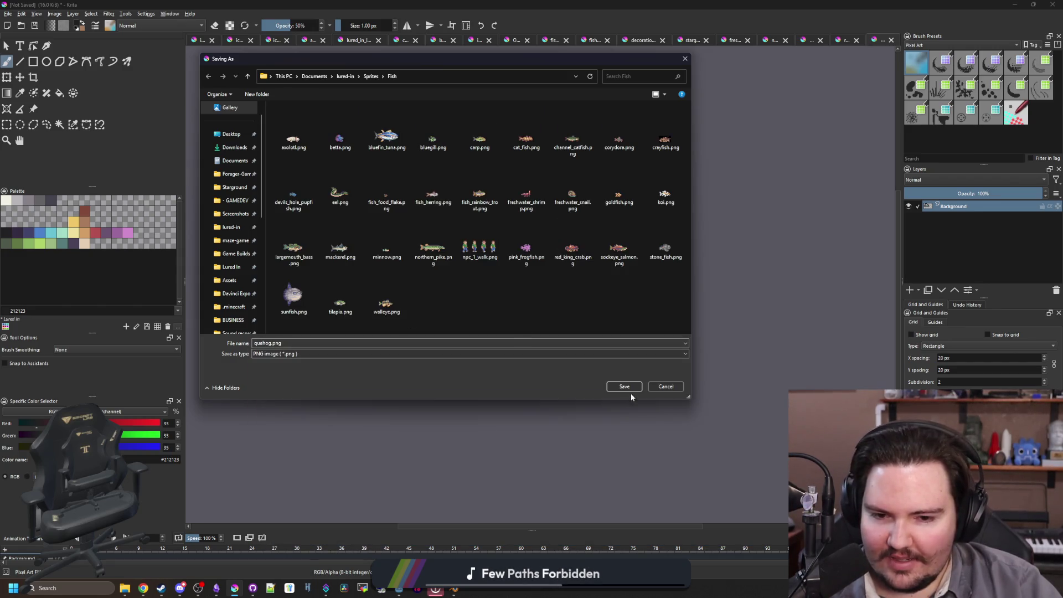
pyautogui.click(630, 387)
pyautogui.click(570, 370)
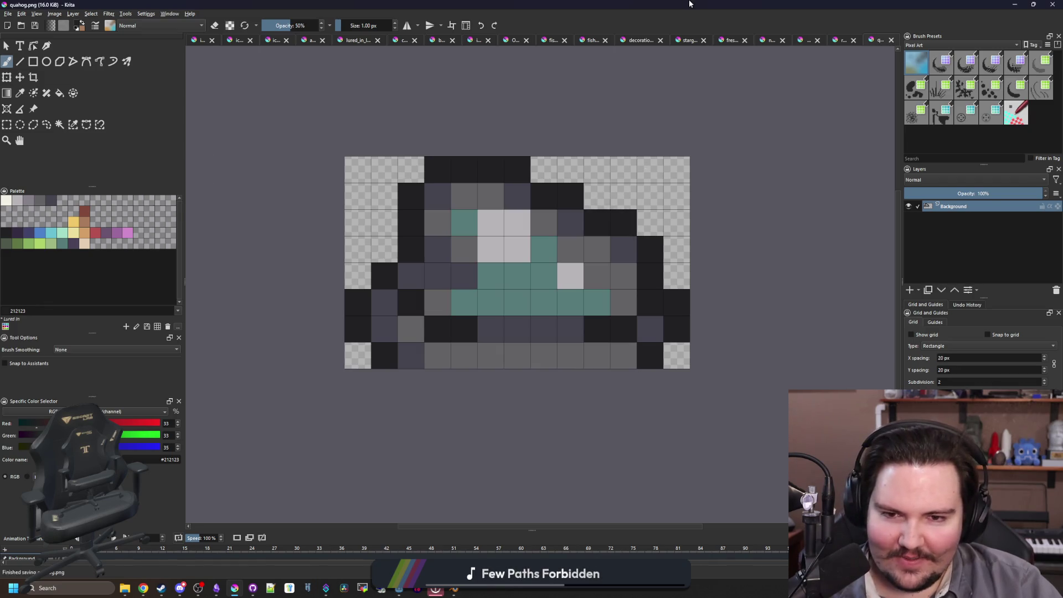
pyautogui.hotkey('alt', 'Tab')
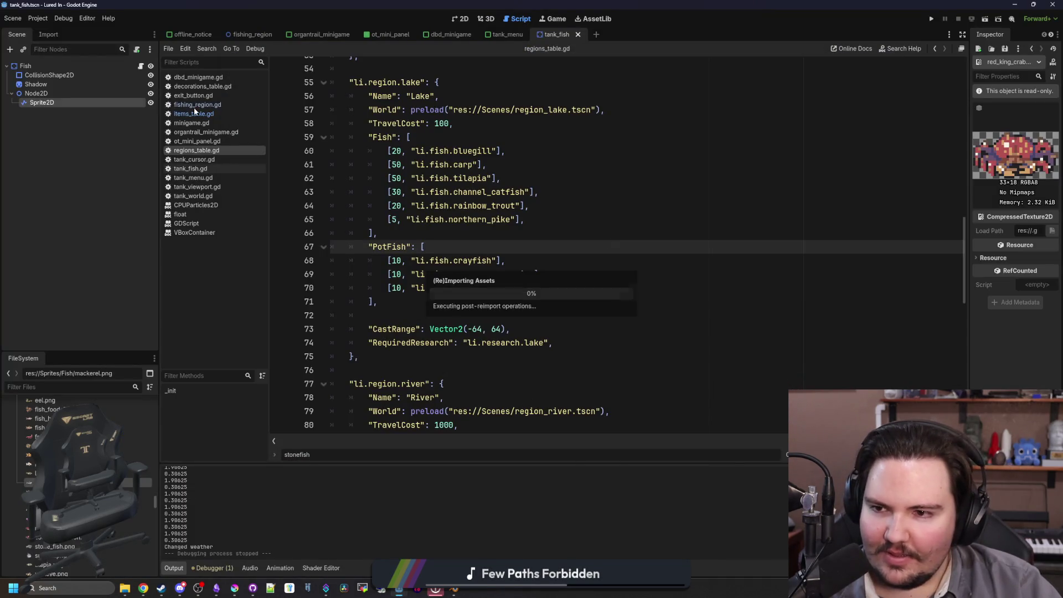
# - Duplicate the stonefish entry in items_table.gd directly below the original
pyautogui.hotkey('alt', 'Left')
pyautogui.scroll(-1, 471, 281)
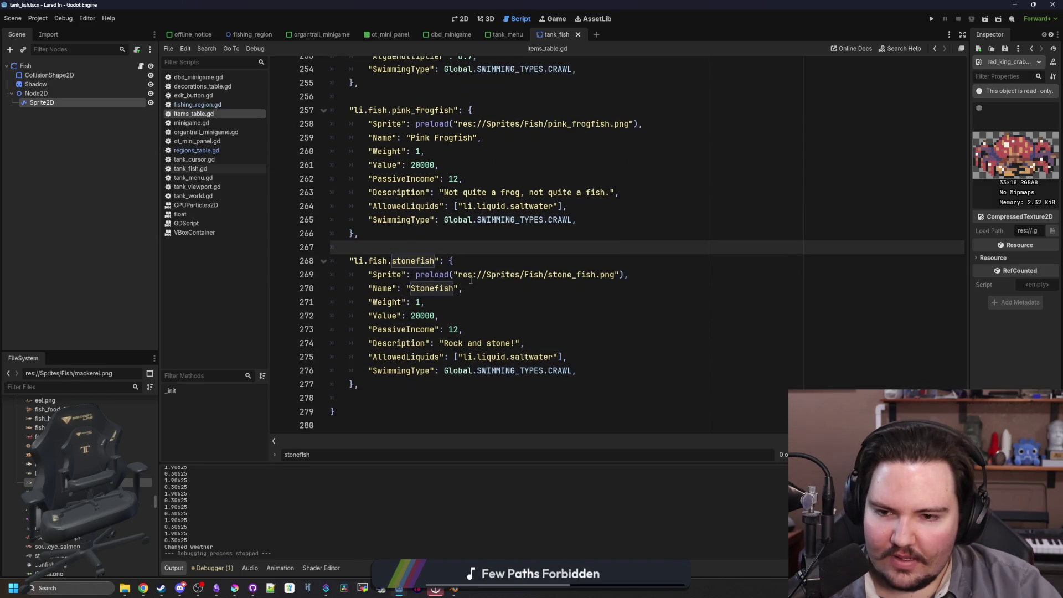
pyautogui.moveTo(381, 385); pyautogui.dragTo(274, 267)
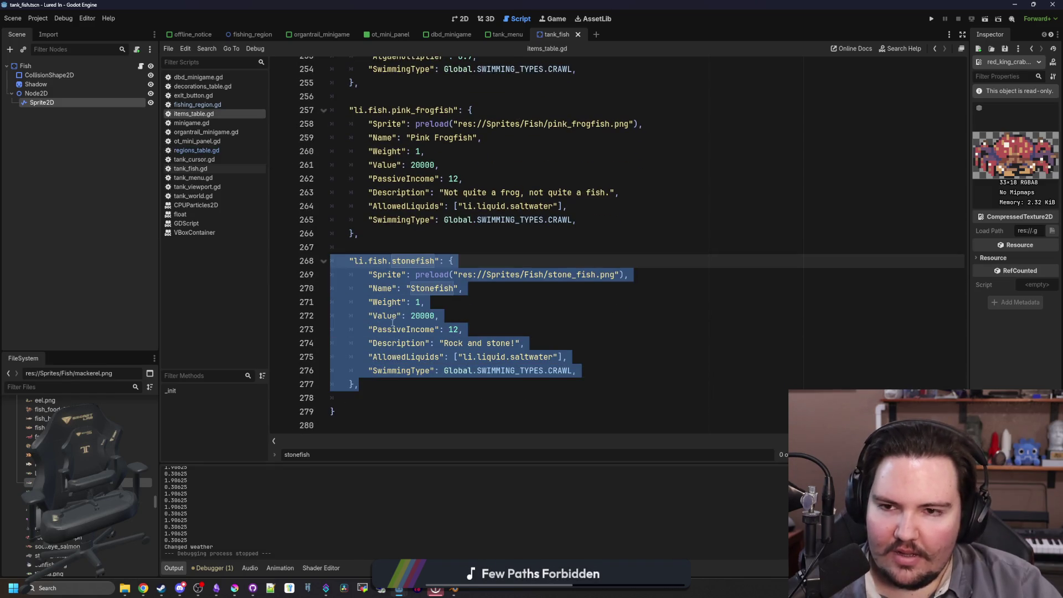
pyautogui.click(372, 396)
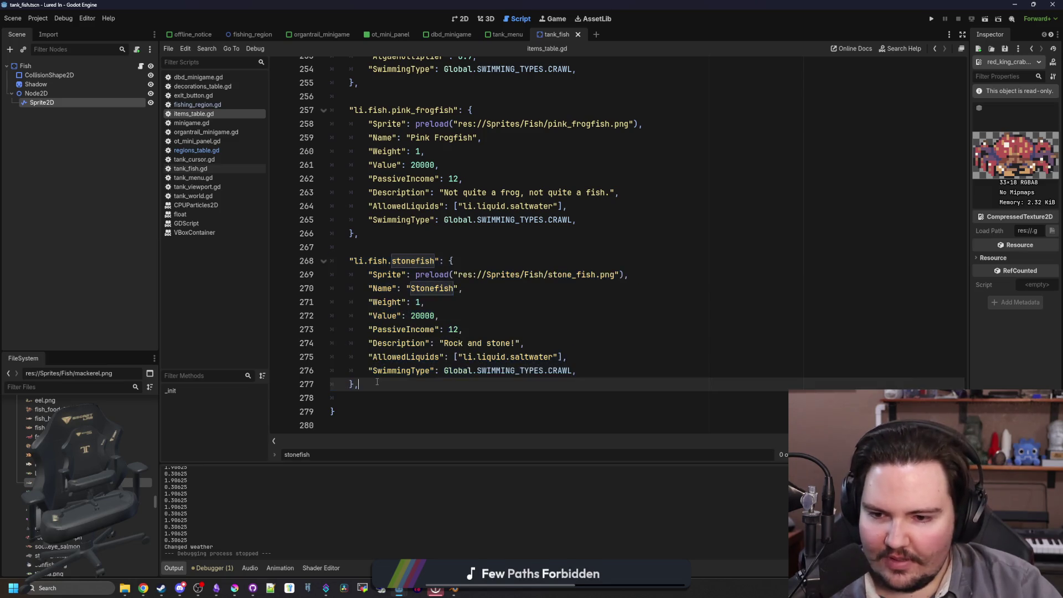
pyautogui.press('Return')
pyautogui.hotkey('ctrl', 'v')
pyautogui.click(359, 303)
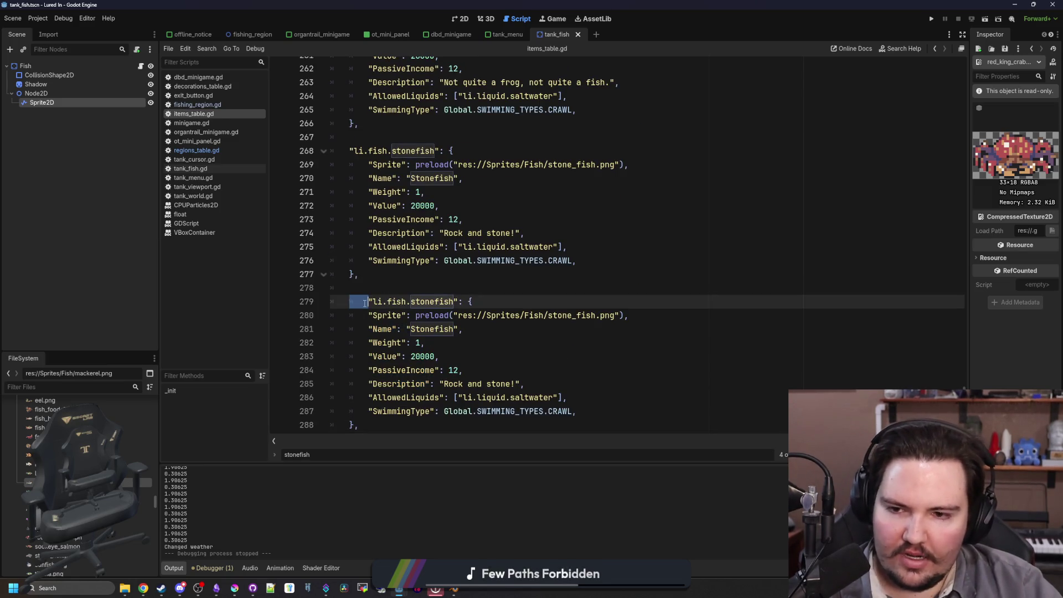
# - Add an AlgaeMultiplier line below the copied entry's PassiveIncome, matching the red king crab's
pyautogui.scroll(4, 388, 288)
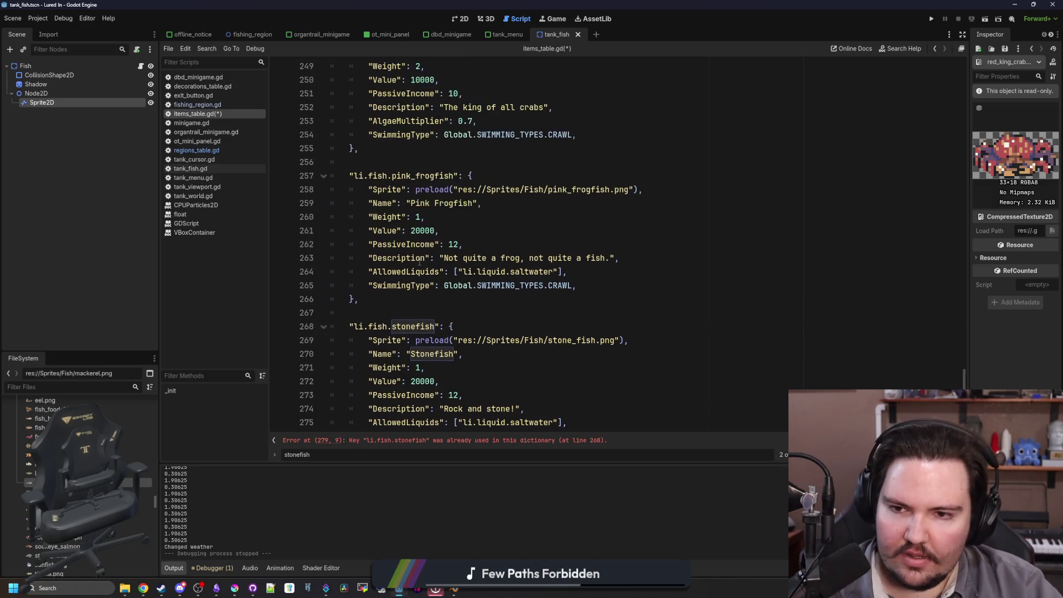
pyautogui.scroll(2, 485, 252)
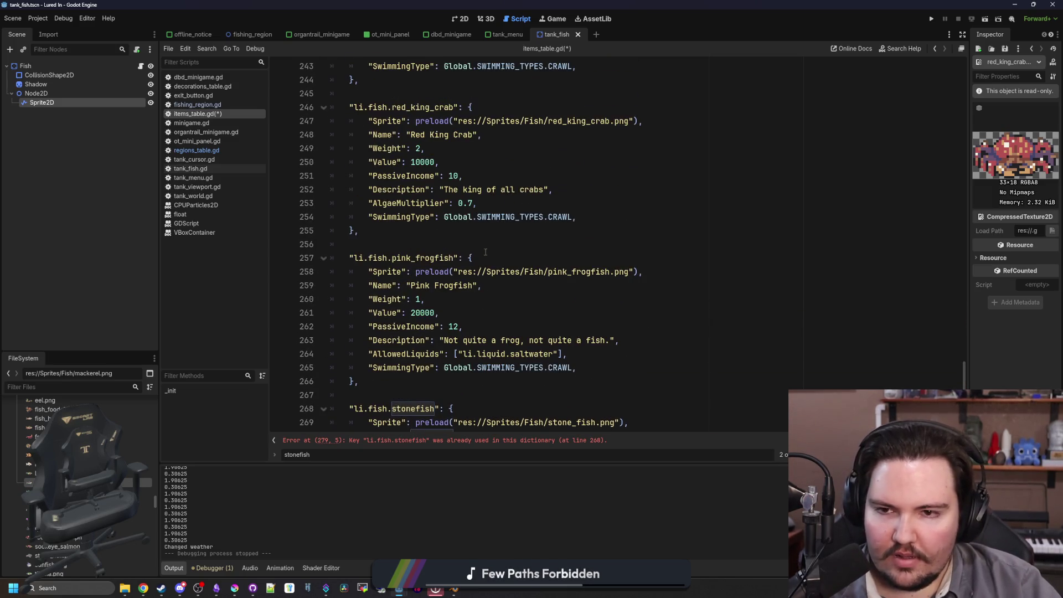
pyautogui.click(489, 205)
pyautogui.scroll(-7, 471, 277)
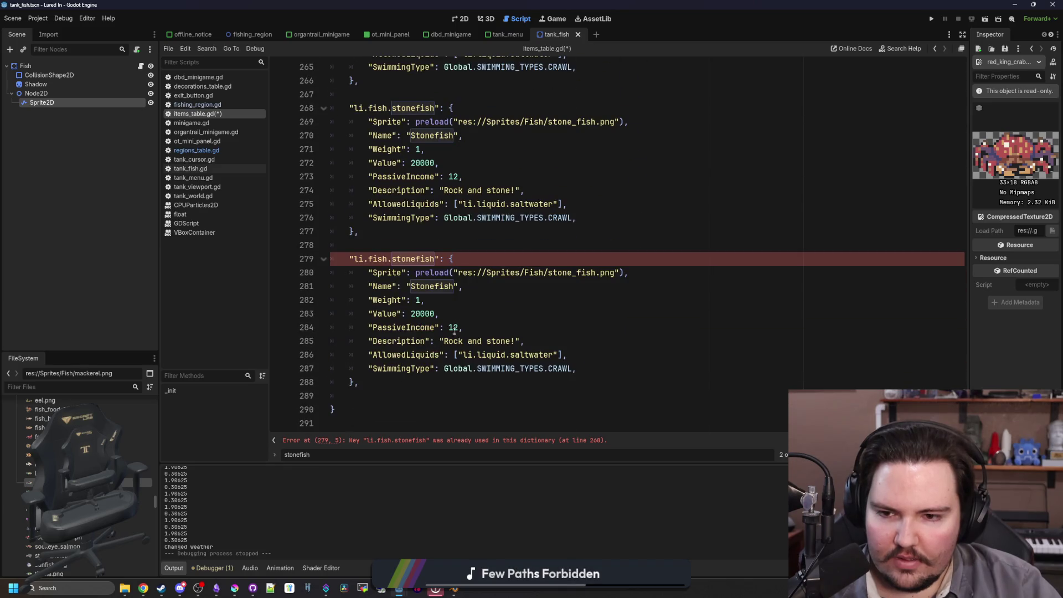
pyautogui.click(465, 327)
pyautogui.press('Return')
pyautogui.write('"AlgaeMultiplier": 0.7,')
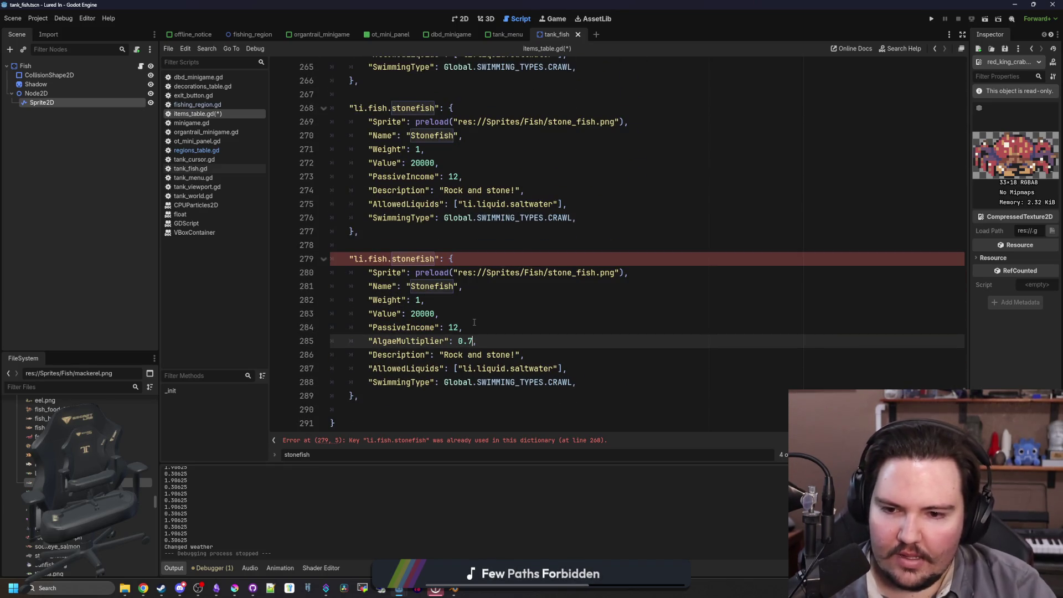
pyautogui.write('5')
# - Rename the copy's key, sprite path and Name from stonefish to quahog
pyautogui.doubleClick(413, 259)
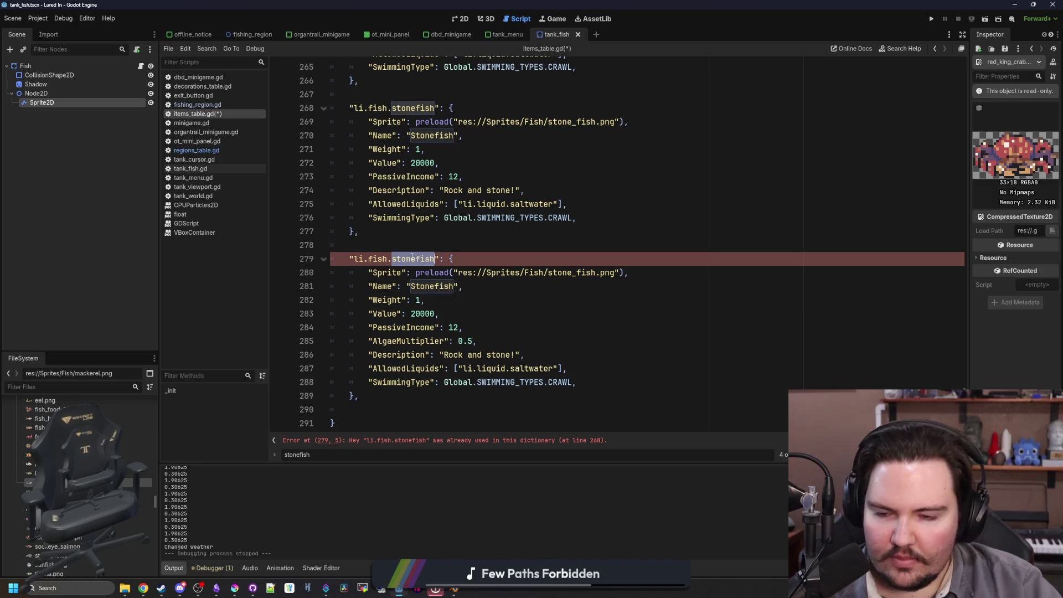
pyautogui.write('quahog')
pyautogui.scroll(1, 413, 257)
pyautogui.doubleClick(571, 285)
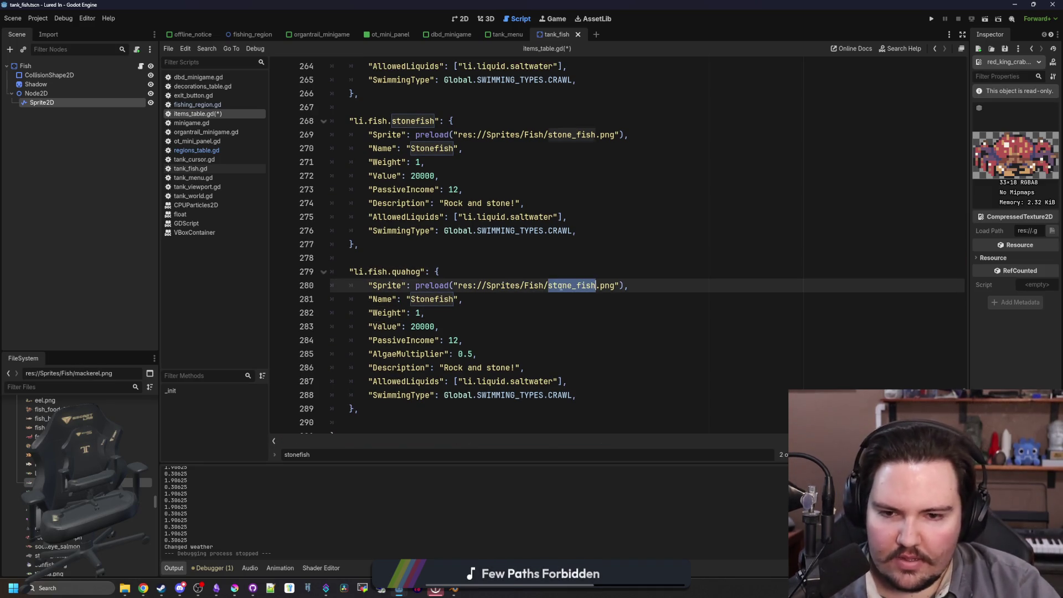
pyautogui.write('quahog')
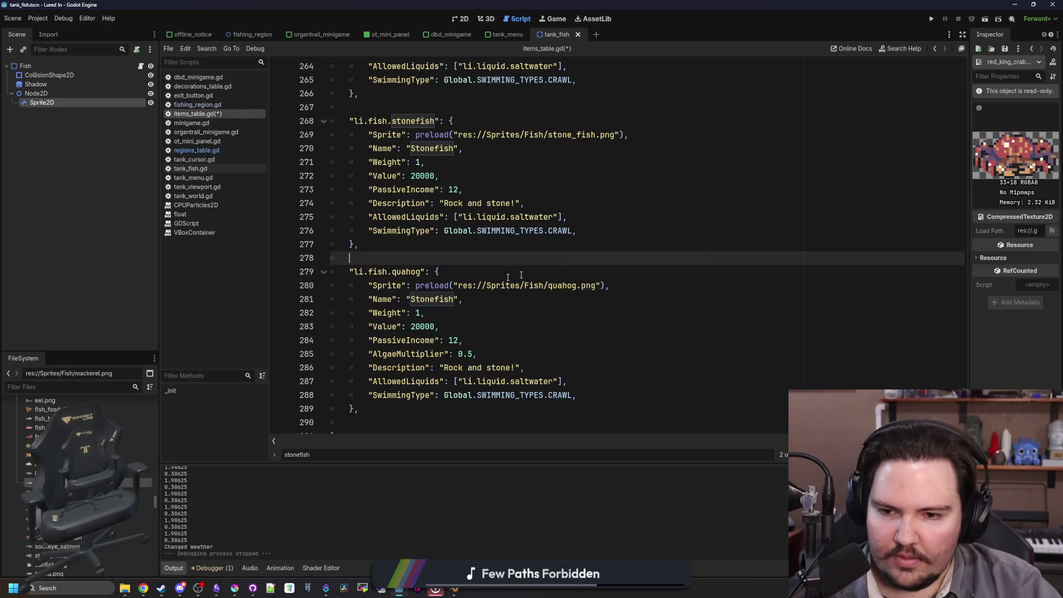
pyautogui.doubleClick(431, 299)
pyautogui.write('Quahog')
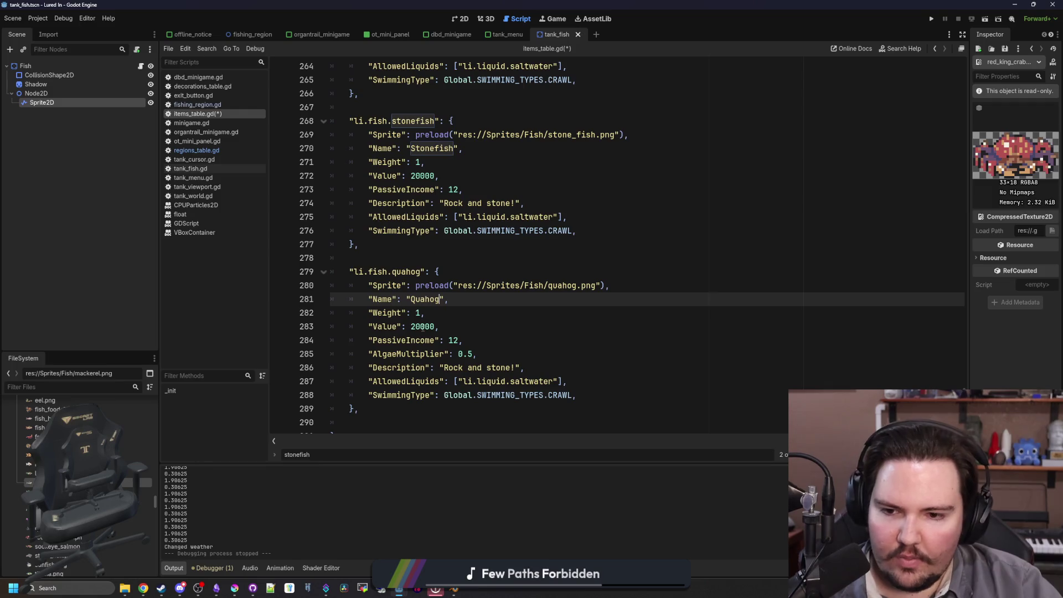
# - Change the quahog entry's Value from 20000 to 10000
pyautogui.doubleClick(423, 327)
pyautogui.scroll(4, 559, 314)
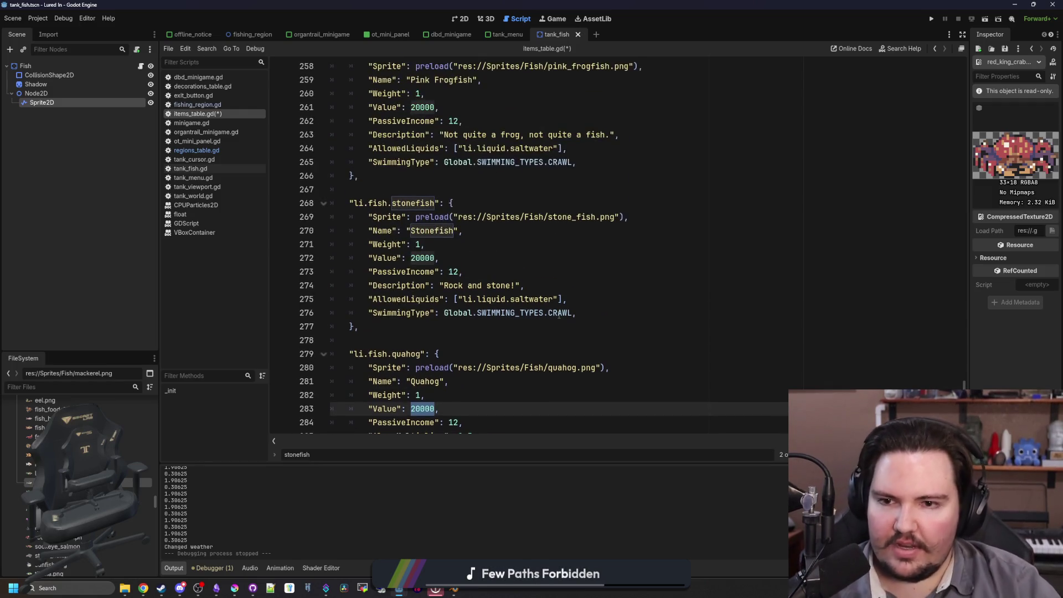
pyautogui.scroll(-4, 558, 315)
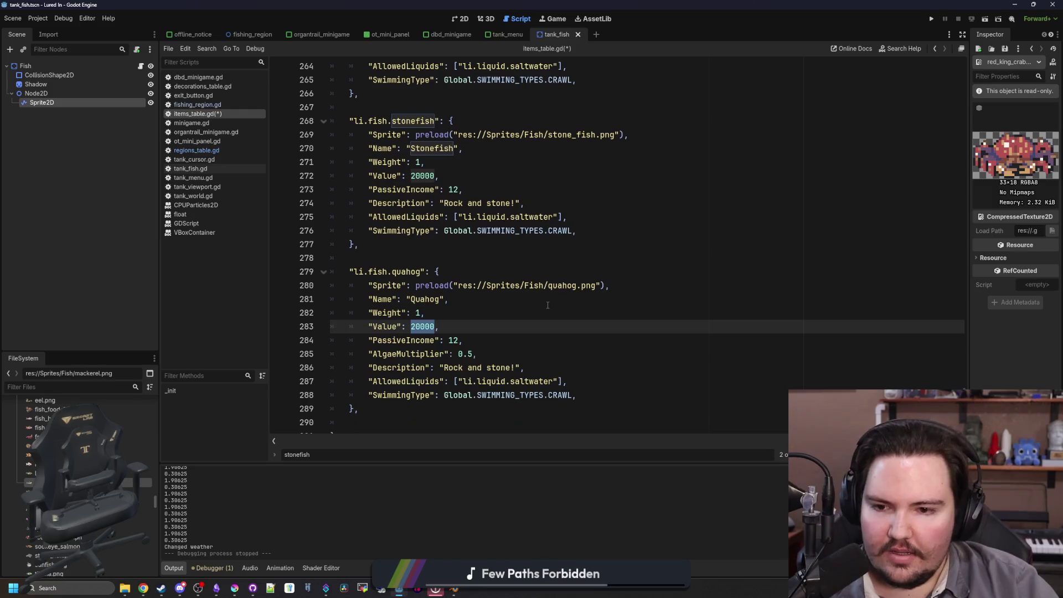
pyautogui.write('10')
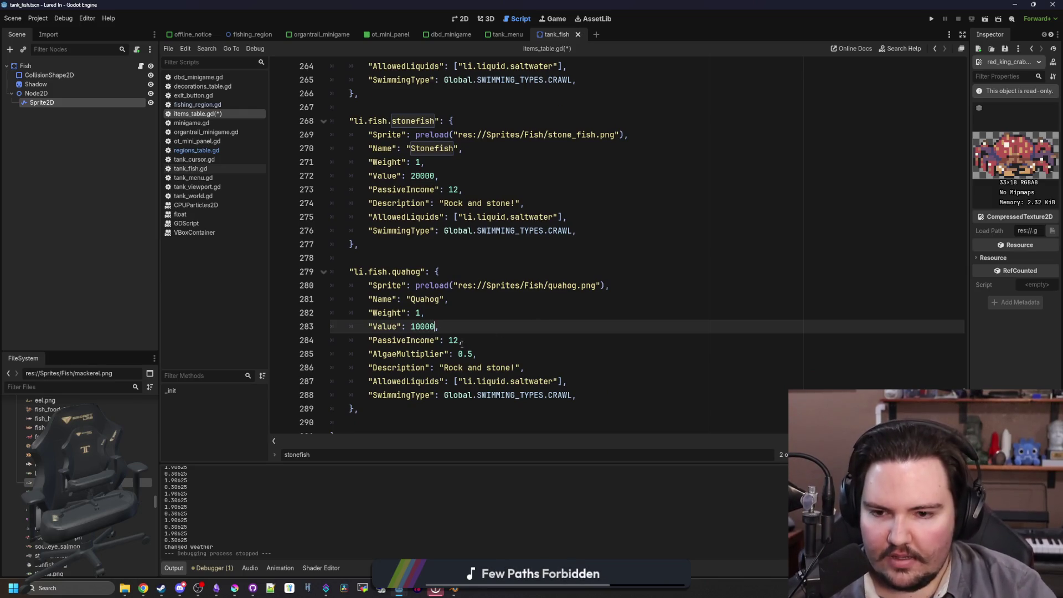
pyautogui.click(461, 344)
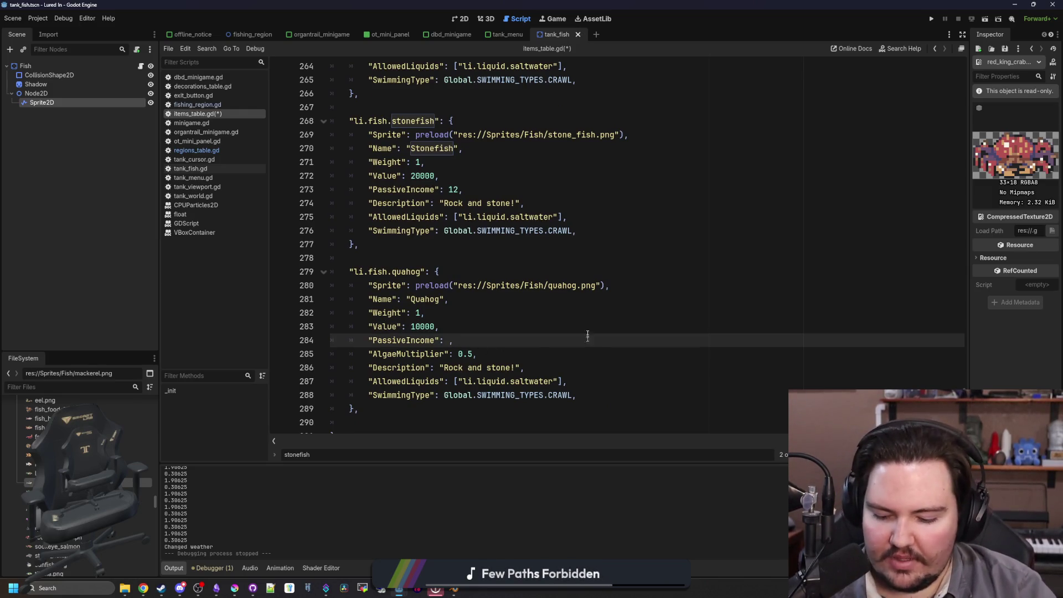
pyautogui.write('6')
# - Erase the copied 'Rock and stone' text from the quahog Description
pyautogui.scroll(17, 470, 281)
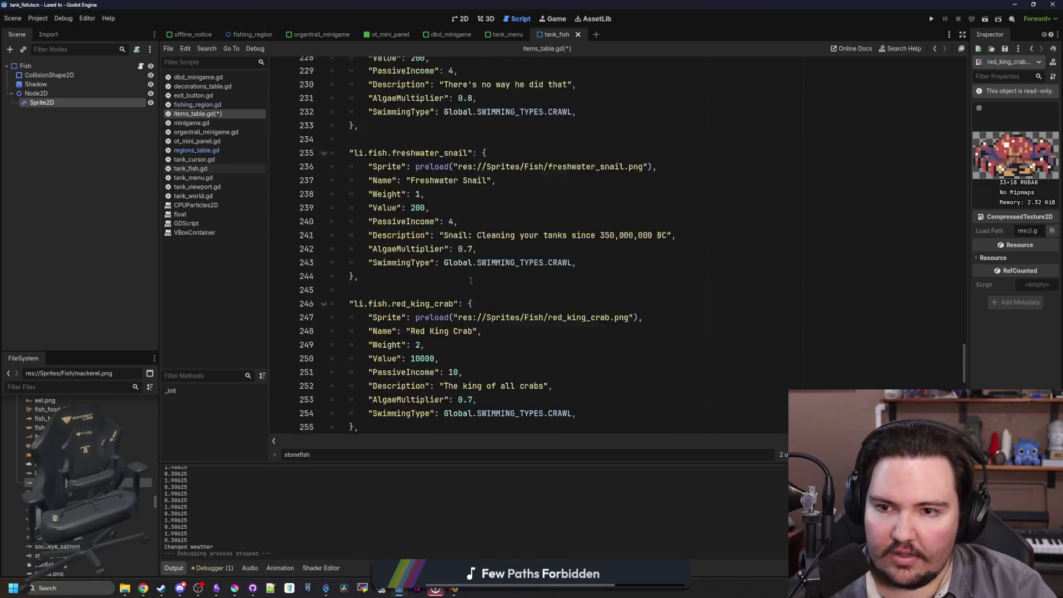
pyautogui.scroll(17, 471, 281)
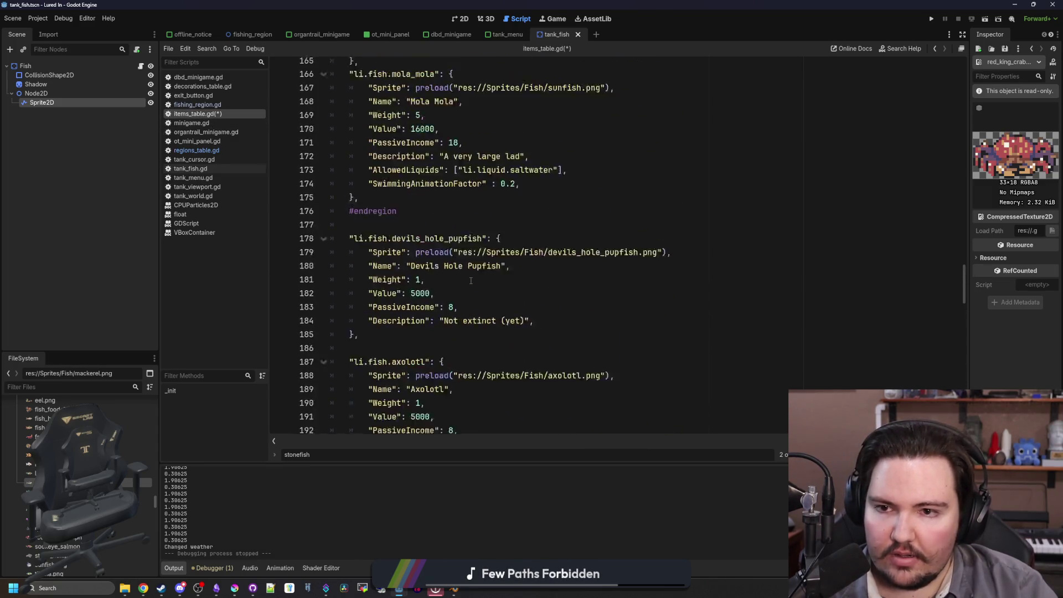
pyautogui.scroll(8, 470, 281)
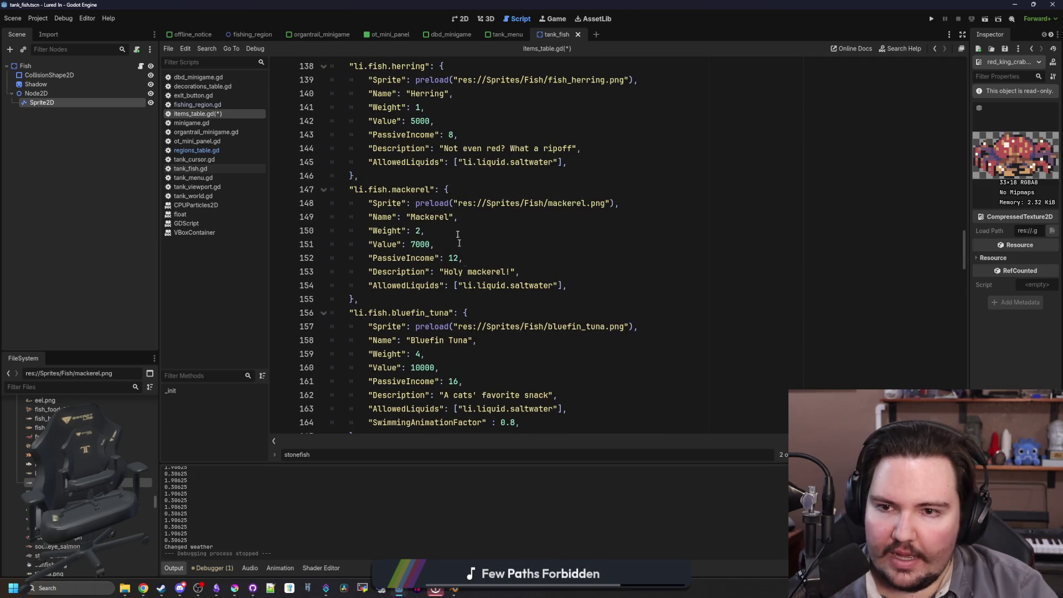
pyautogui.scroll(-20, 459, 238)
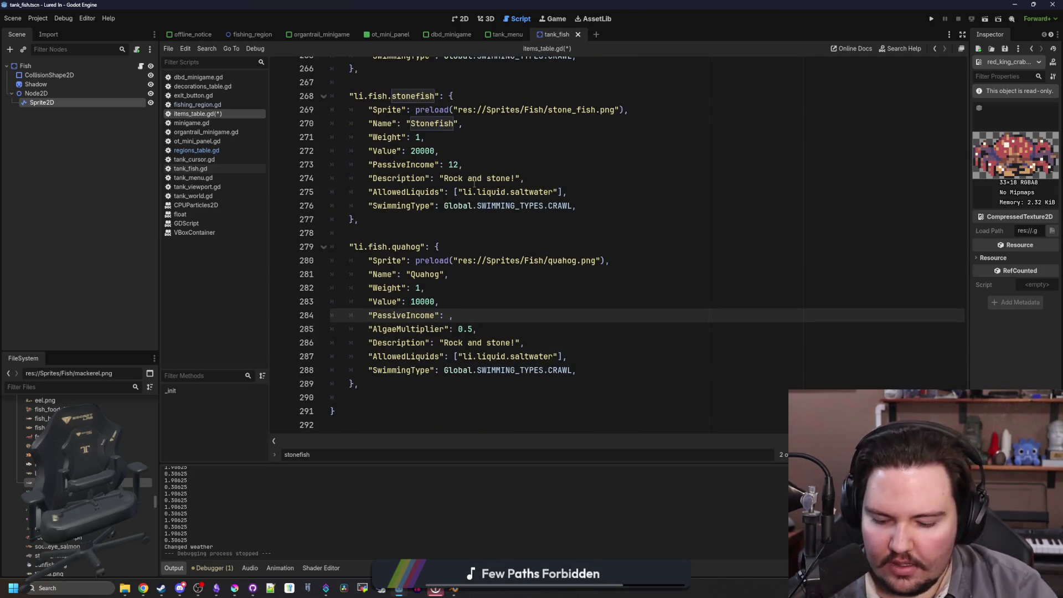
pyautogui.write('8')
pyautogui.click(473, 324)
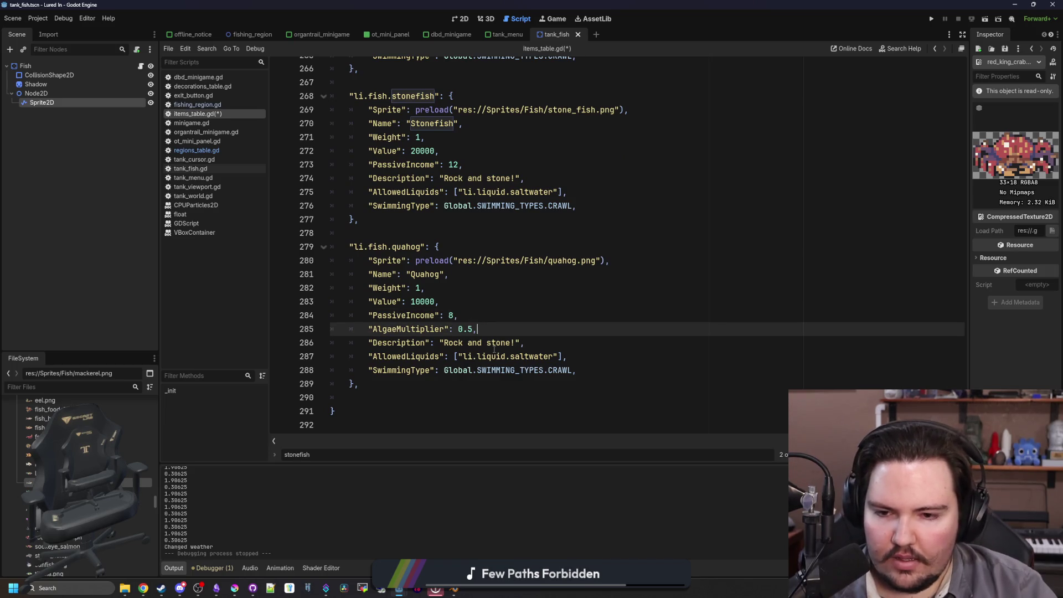
pyautogui.doubleClick(494, 344)
pyautogui.press('Right')
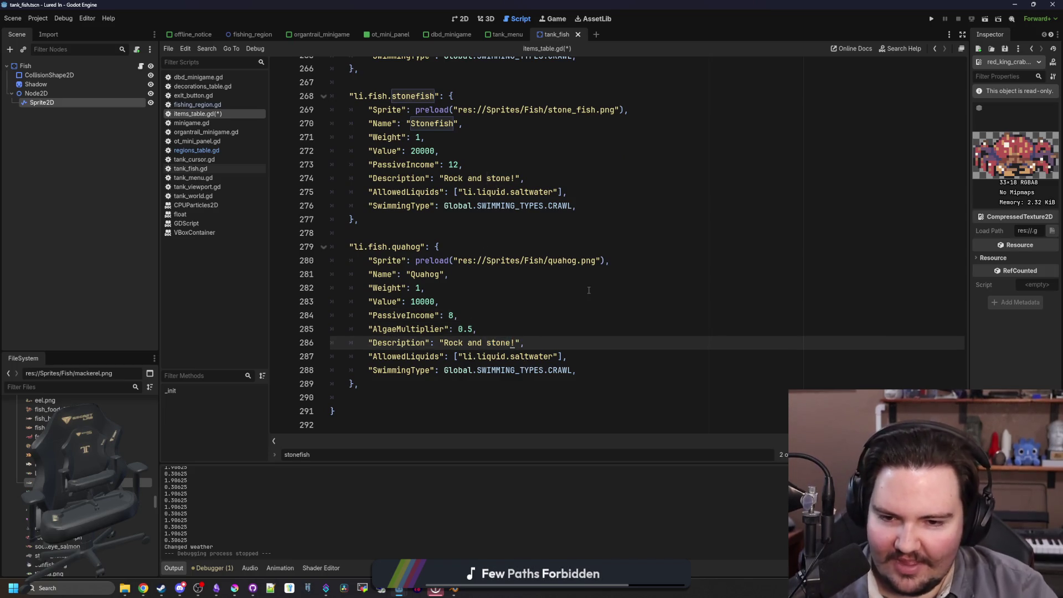
pyautogui.press('BackSpace')
pyautogui.press('BackSpace')
pyautogui.press('BackSpace')
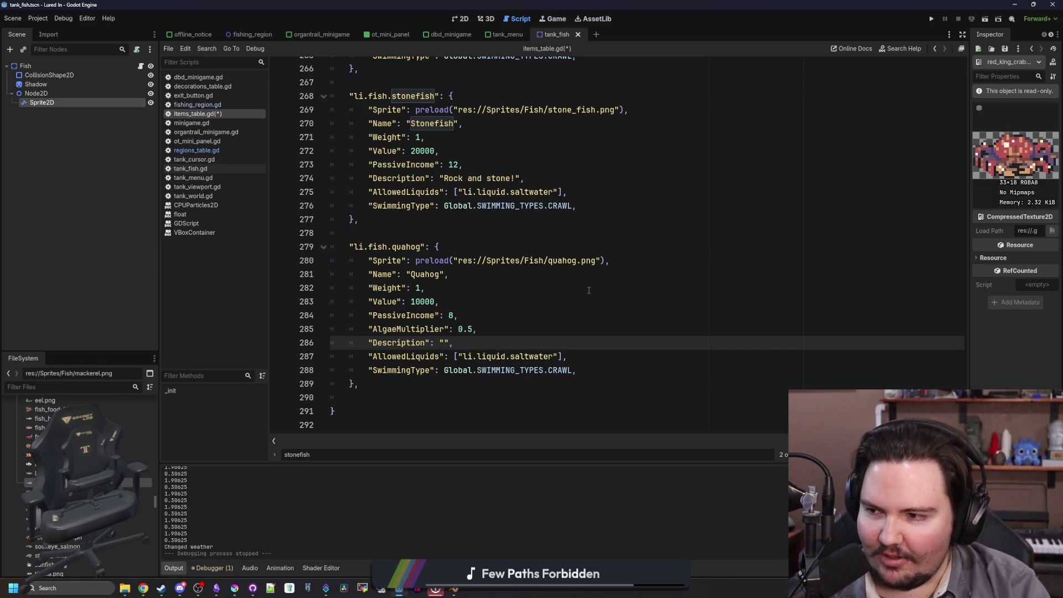
# - Select the li.fish.quahog identifier and switch to the regions_table.gd script
pyautogui.click(524, 302)
pyautogui.click(454, 232)
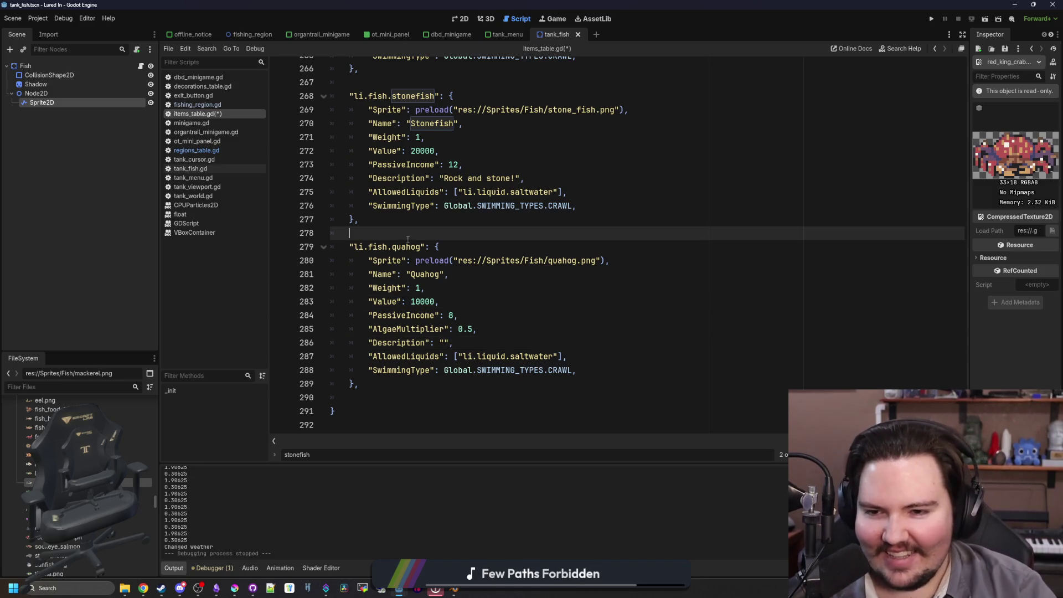
pyautogui.click(438, 219)
pyautogui.click(423, 246)
pyautogui.moveTo(423, 246); pyautogui.dragTo(355, 247)
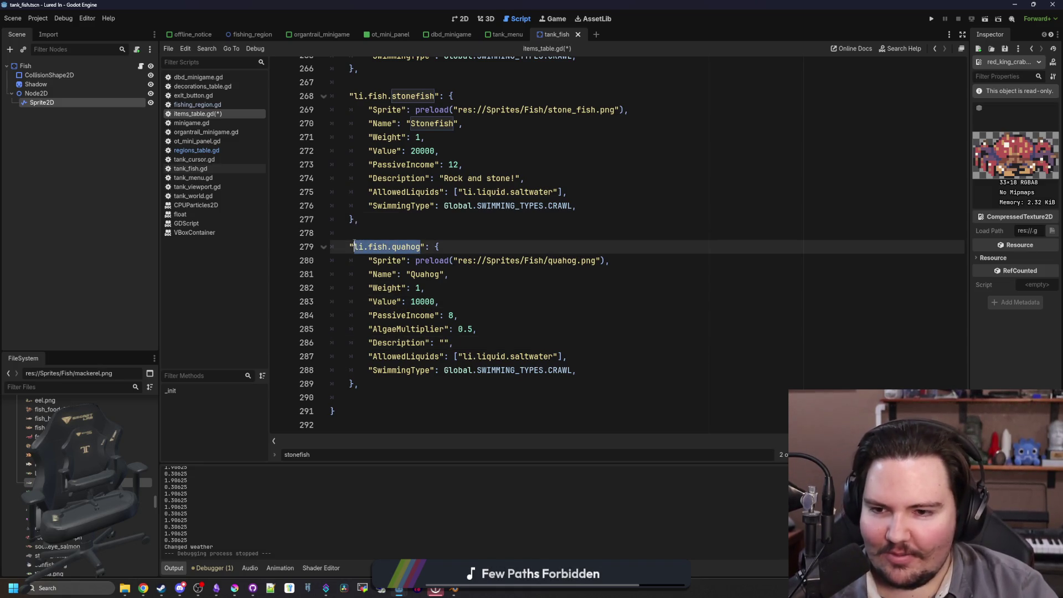
pyautogui.click(209, 153)
pyautogui.moveTo(600, 300); pyautogui.dragTo(392, 299)
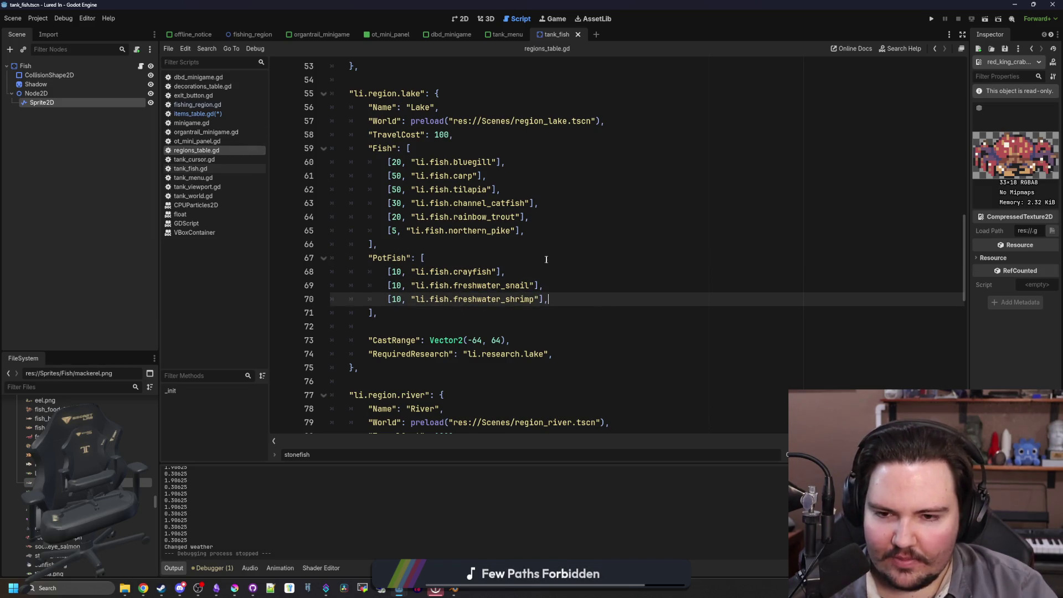
# - Add a li.fish.quahog entry to the lake PotFish list and save
pyautogui.click(505, 261)
pyautogui.press('Return')
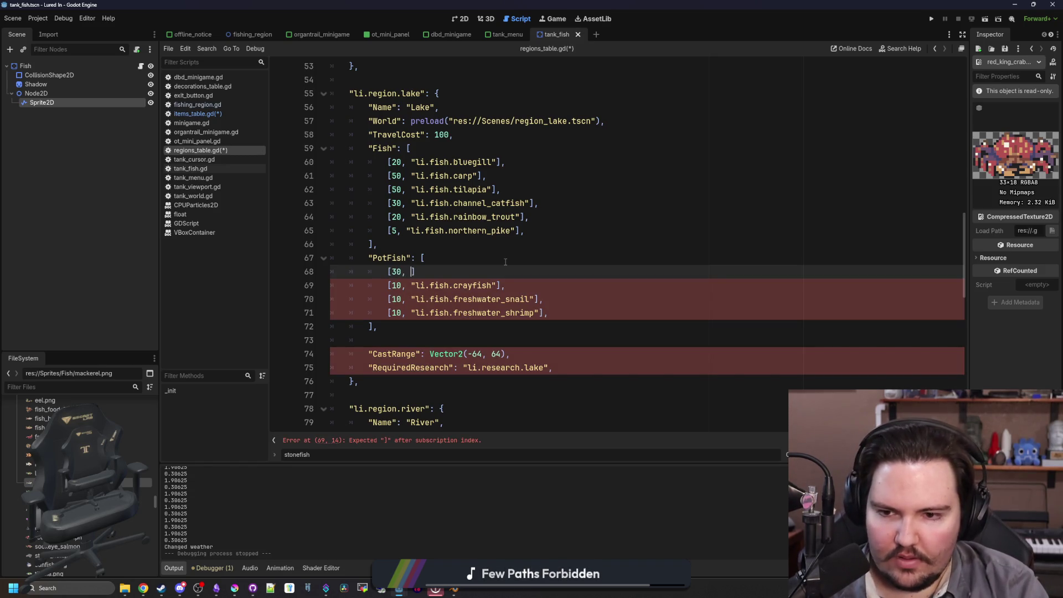
pyautogui.write('"li.fish.quahog')
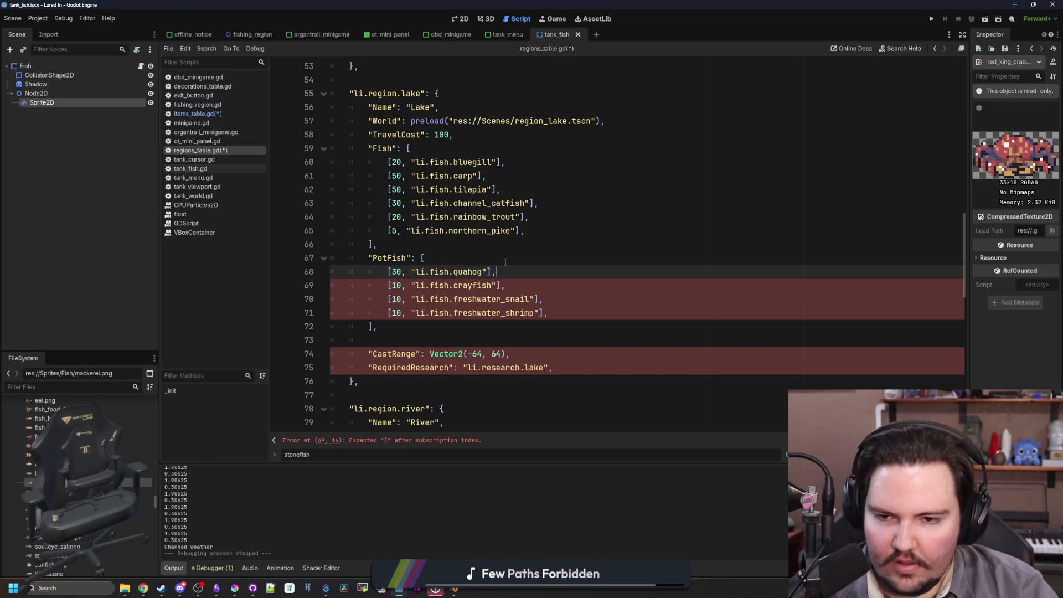
pyautogui.click(506, 260)
pyautogui.click(562, 243)
pyautogui.hotkey('ctrl', 's')
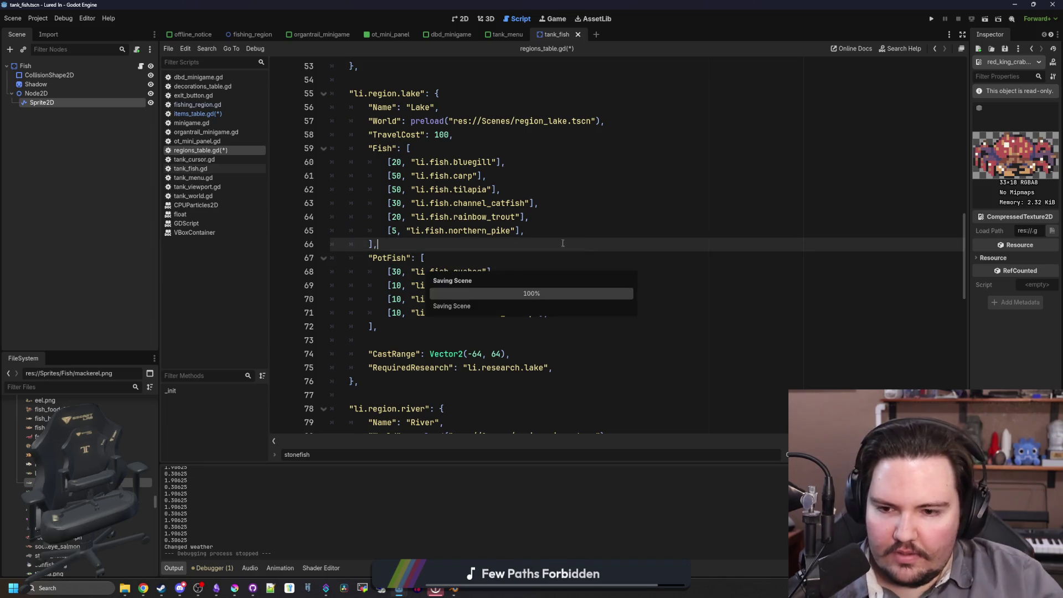
# - Cut the quahog entry back out of the lake PotFish list
pyautogui.scroll(-2, 510, 256)
pyautogui.click(460, 259)
pyautogui.scroll(-3, 499, 252)
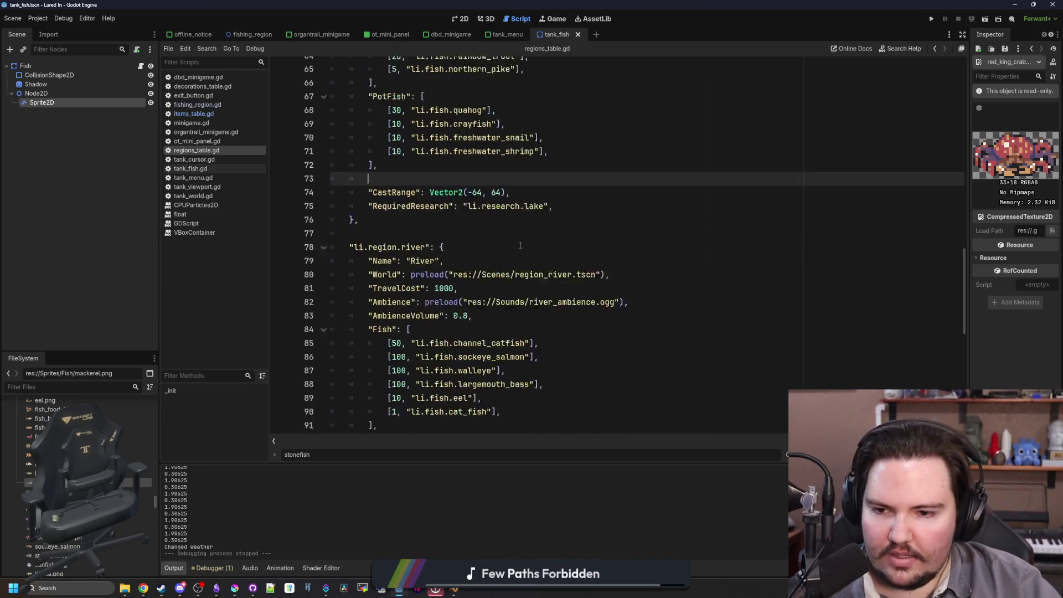
pyautogui.scroll(1, 521, 245)
pyautogui.scroll(5, 520, 246)
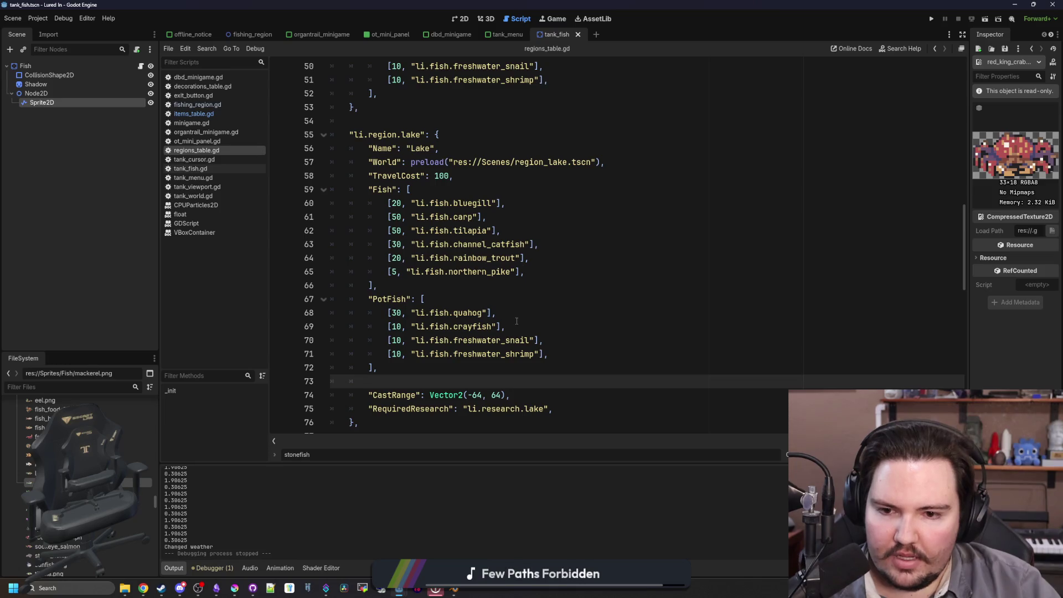
pyautogui.click(498, 301)
pyautogui.moveTo(497, 313); pyautogui.dragTo(349, 313)
pyautogui.press('BackSpace')
pyautogui.press('BackSpace')
# - Paste the quahog entry into the ocean PotFish list and lower red king crab to 20
pyautogui.scroll(-12, 495, 300)
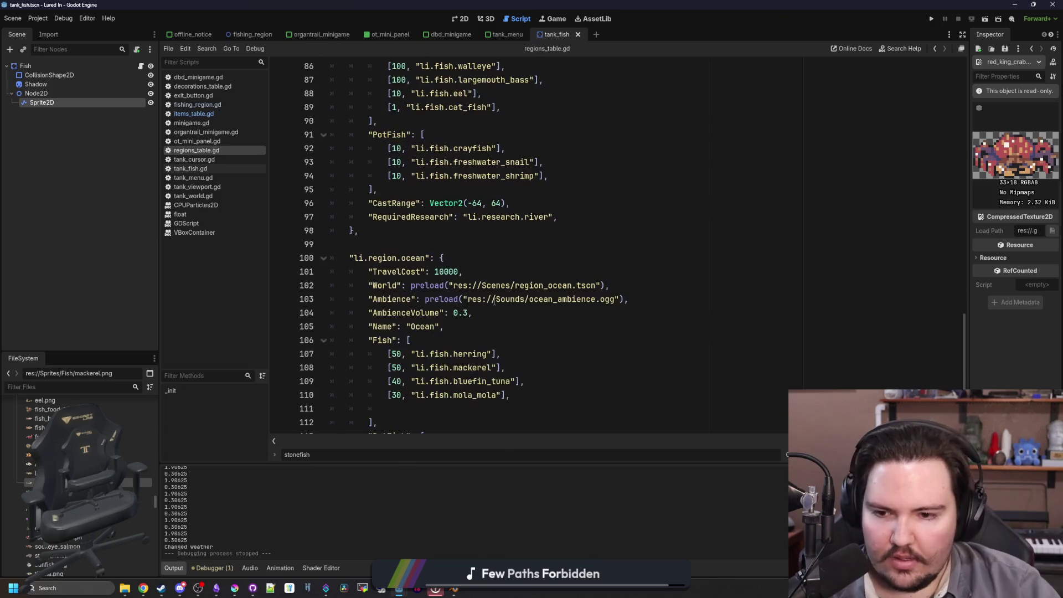
pyautogui.click(466, 340)
pyautogui.scroll(-3, 467, 302)
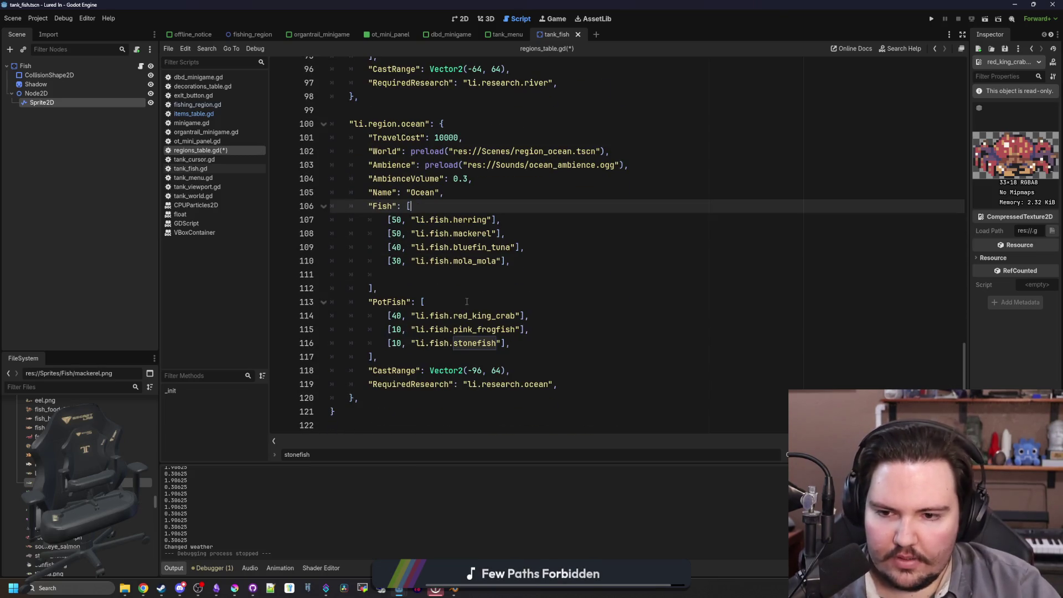
pyautogui.click(467, 302)
pyautogui.press('Return')
pyautogui.write('[30, "li.fish.quahog"],')
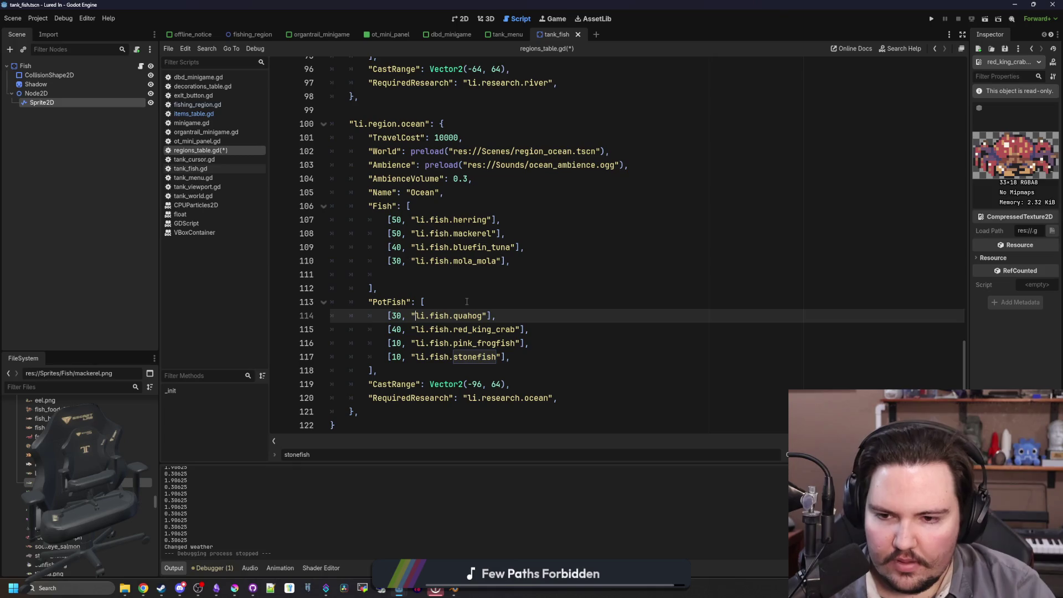
pyautogui.press('Down')
pyautogui.press('BackSpace')
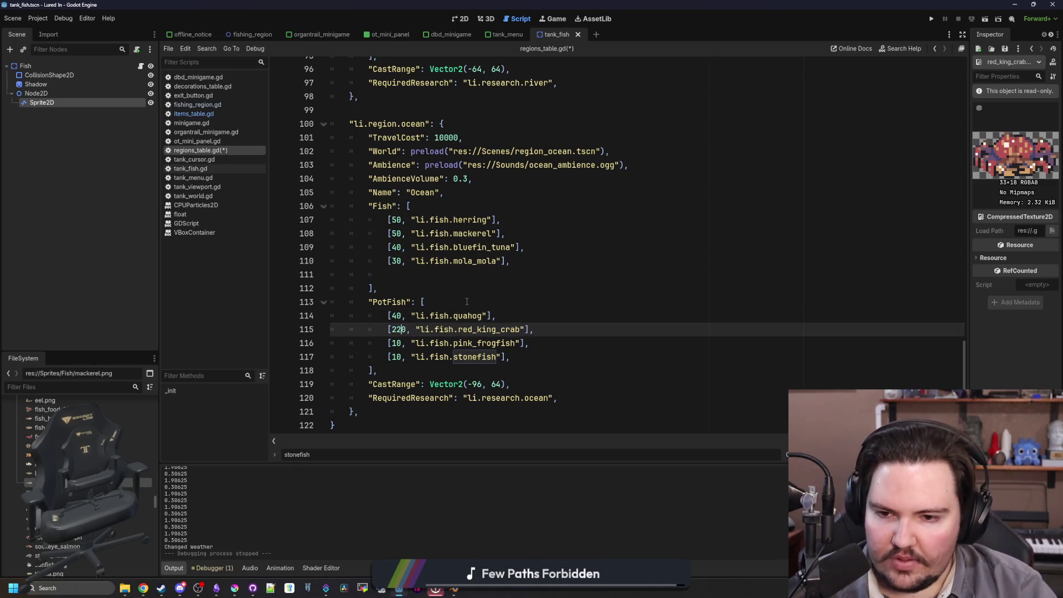
pyautogui.write('2')
# - Delete the blank line in the ocean Fish list and save regions_table.gd
pyautogui.click(517, 316)
pyautogui.click(523, 304)
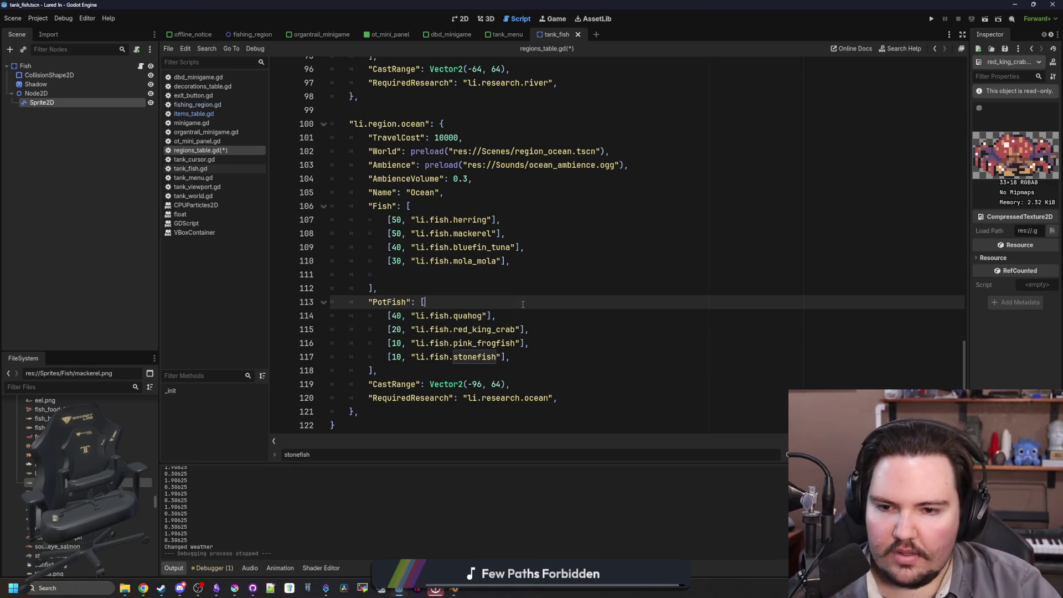
pyautogui.click(469, 271)
pyautogui.hotkey('ctrl', 's')
pyautogui.hotkey('ctrl', 's')
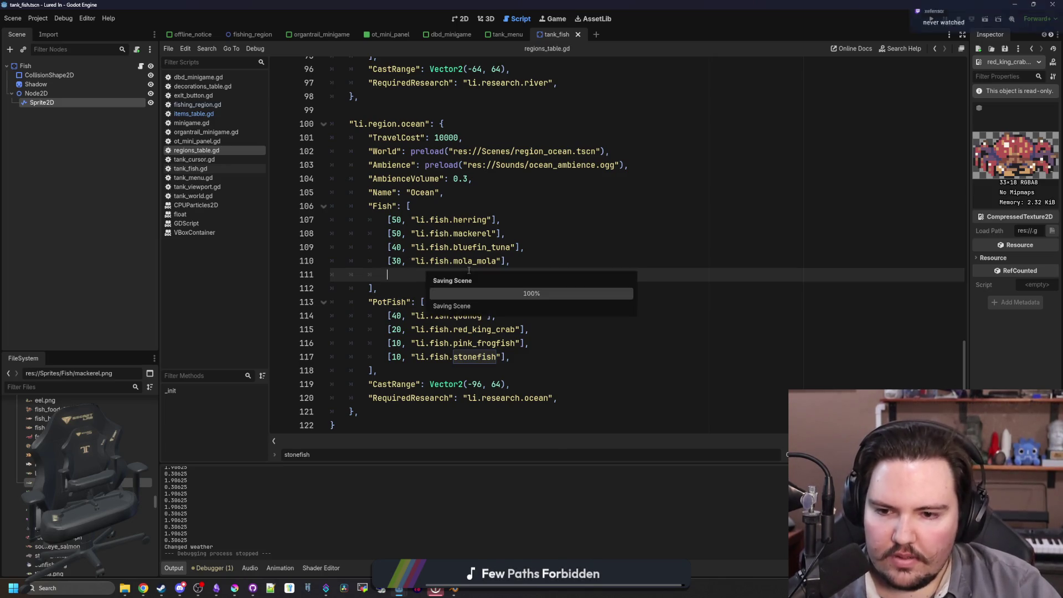
pyautogui.scroll(-1, 477, 276)
pyautogui.hotkey('ctrl', 's')
pyautogui.hotkey('ctrl', 's')
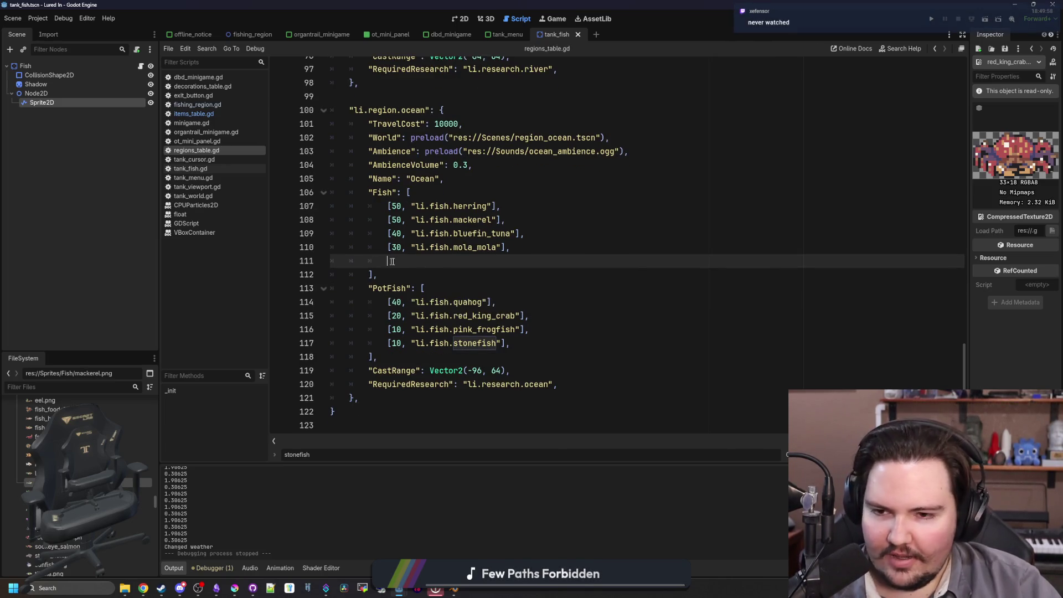
pyautogui.hotkey('ctrl', 'shift', 'k')
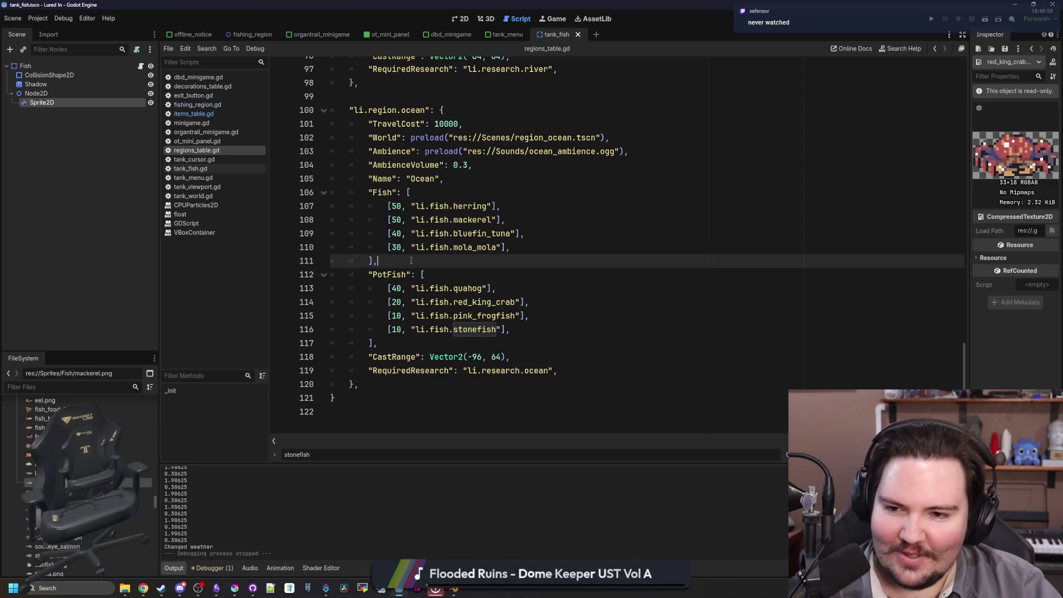
pyautogui.hotkey('ctrl', 's')
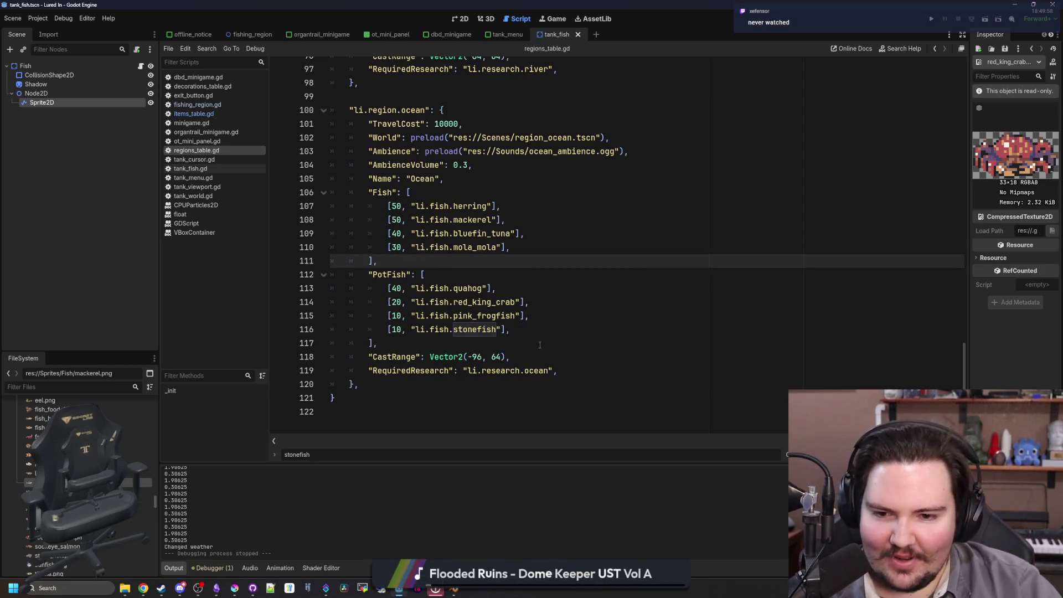
pyautogui.hotkey('ctrl', 's')
# - Save again and review the river region's Fish list
pyautogui.scroll(4, 409, 354)
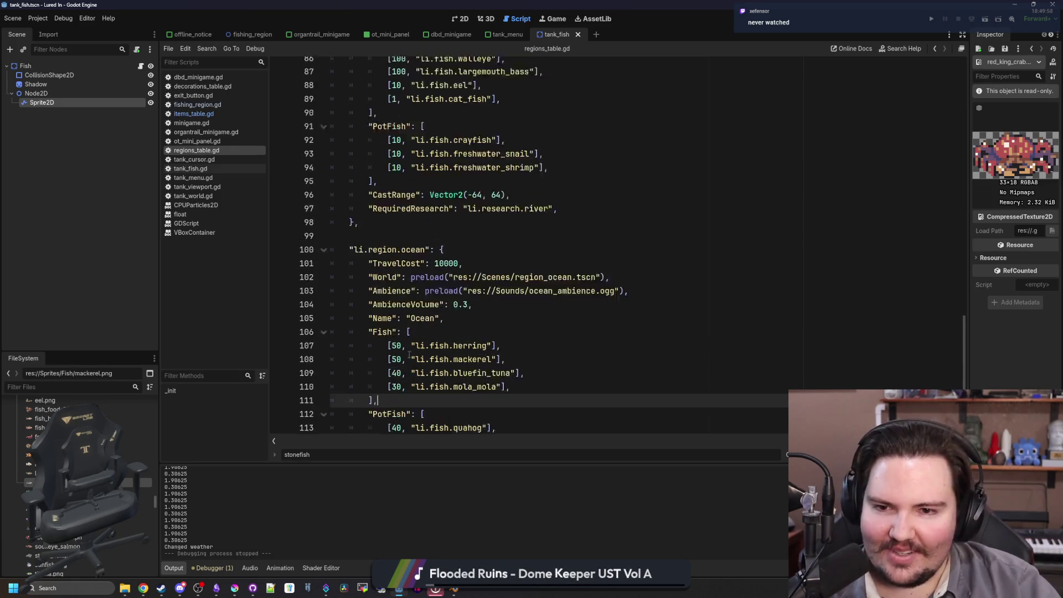
pyautogui.scroll(2, 408, 355)
pyautogui.hotkey('ctrl', 's')
pyautogui.scroll(3, 435, 275)
pyautogui.click(435, 274)
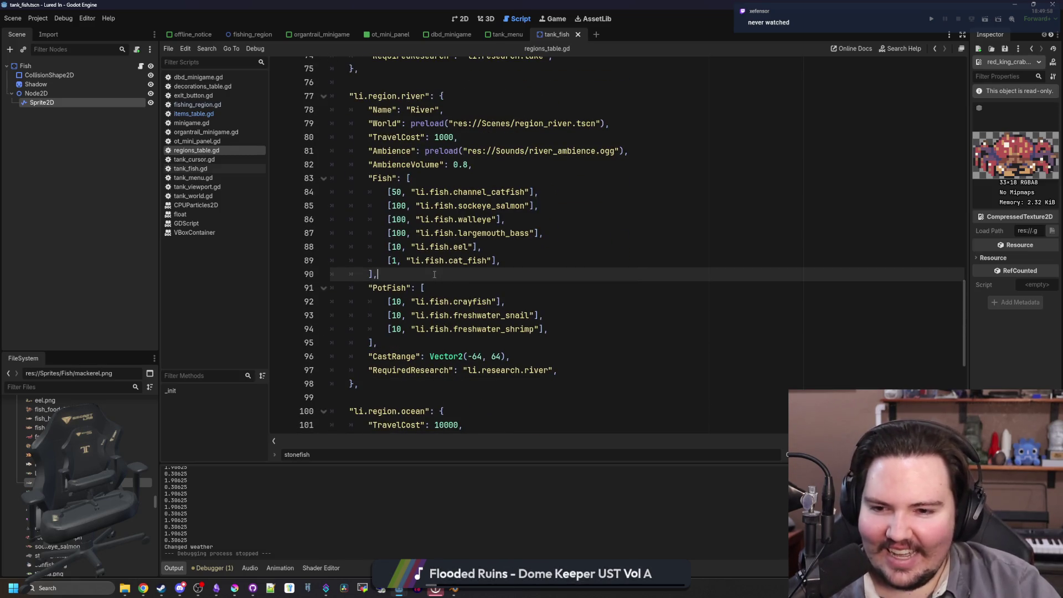
pyautogui.scroll(1, 435, 275)
pyautogui.scroll(-3, 434, 275)
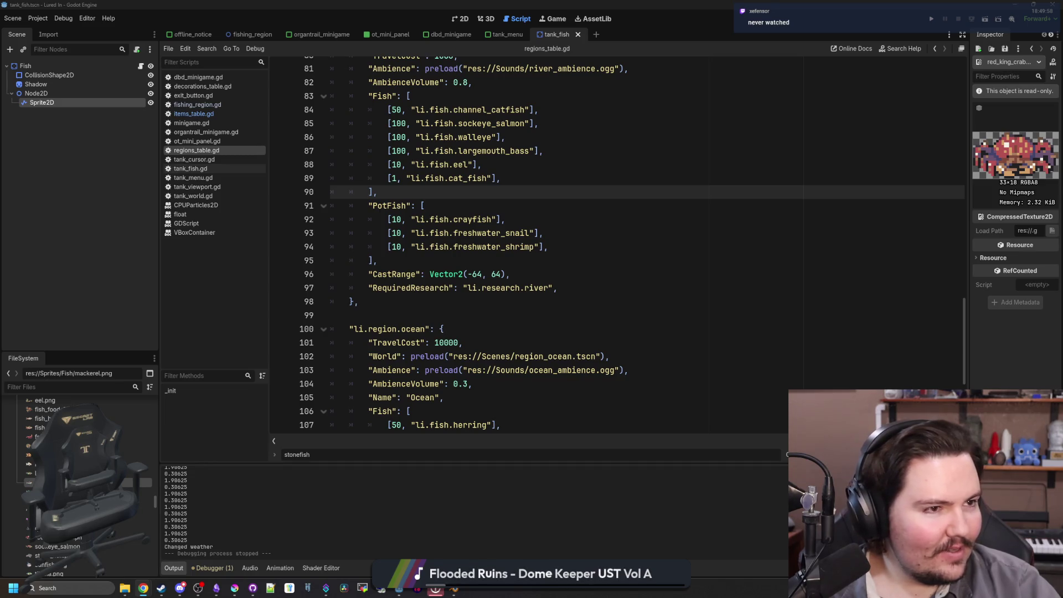
# - Fill the quahog Description in items_table.gd with 'Giggity' and save the script
pyautogui.click(193, 113)
pyautogui.click(490, 260)
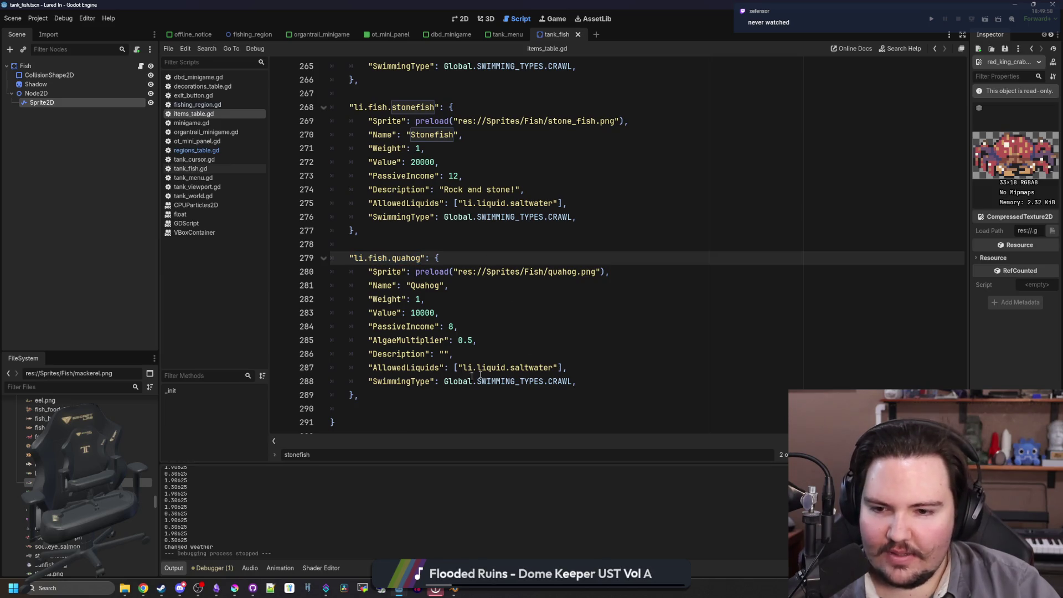
pyautogui.click(445, 358)
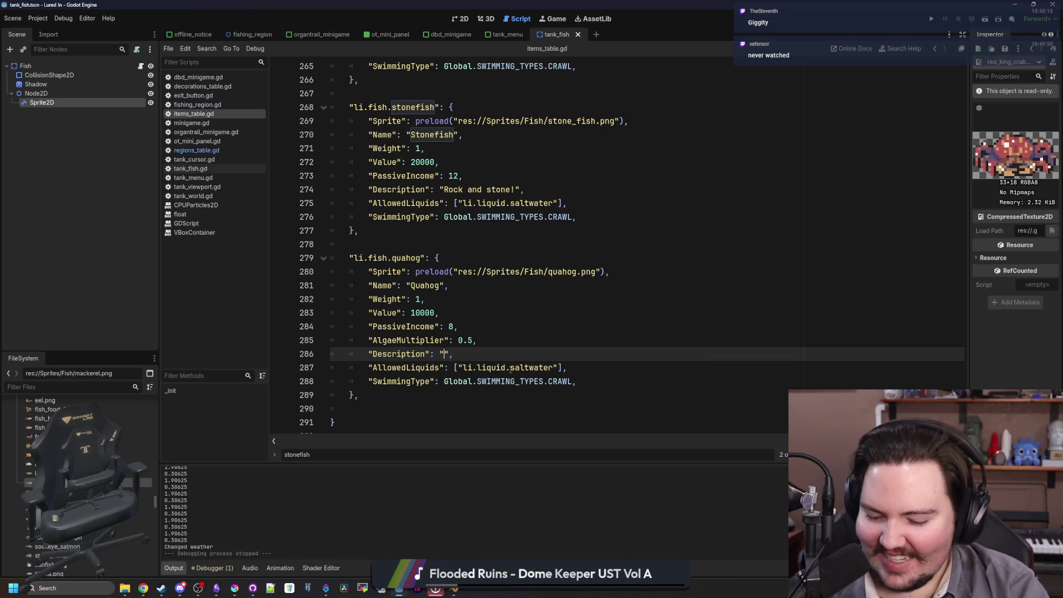
pyautogui.write('Gigity')
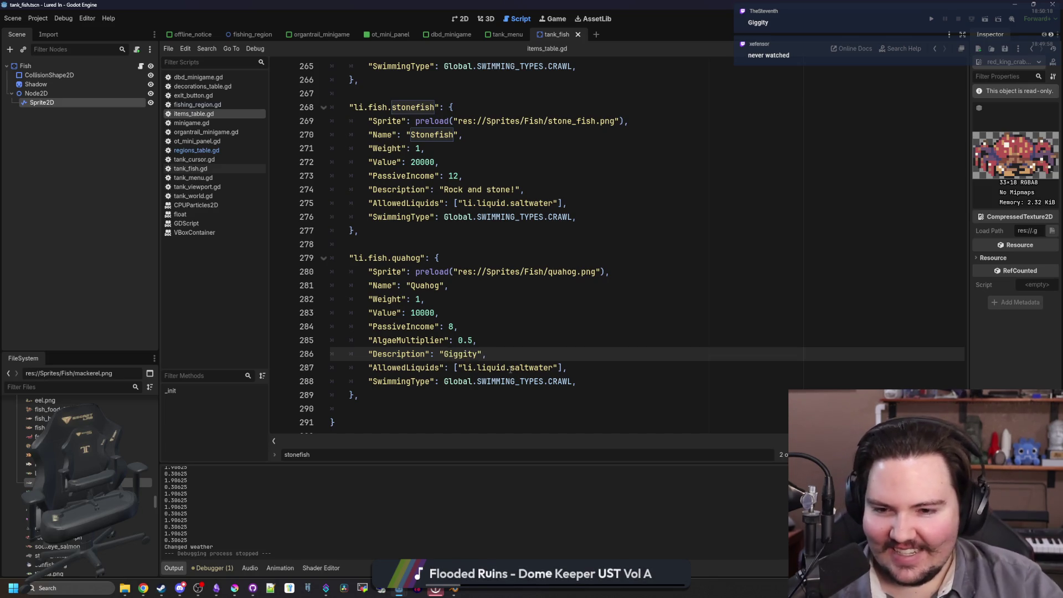
pyautogui.press('Up')
pyautogui.press('Up')
pyautogui.press('Up')
pyautogui.click(400, 248)
pyautogui.hotkey('ctrl', 's')
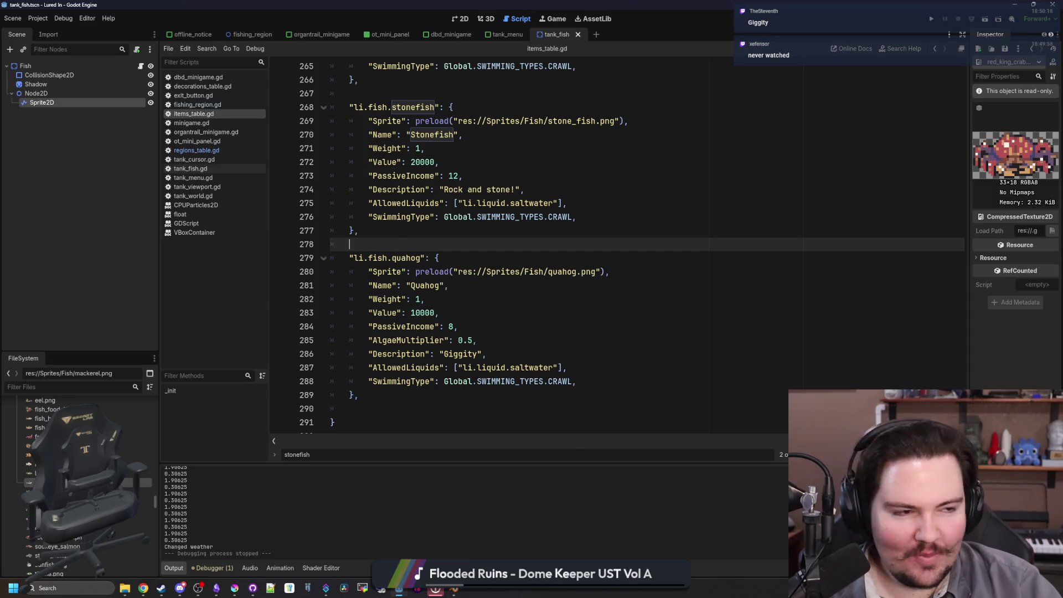
pyautogui.hotkey('alt', 'Tab')
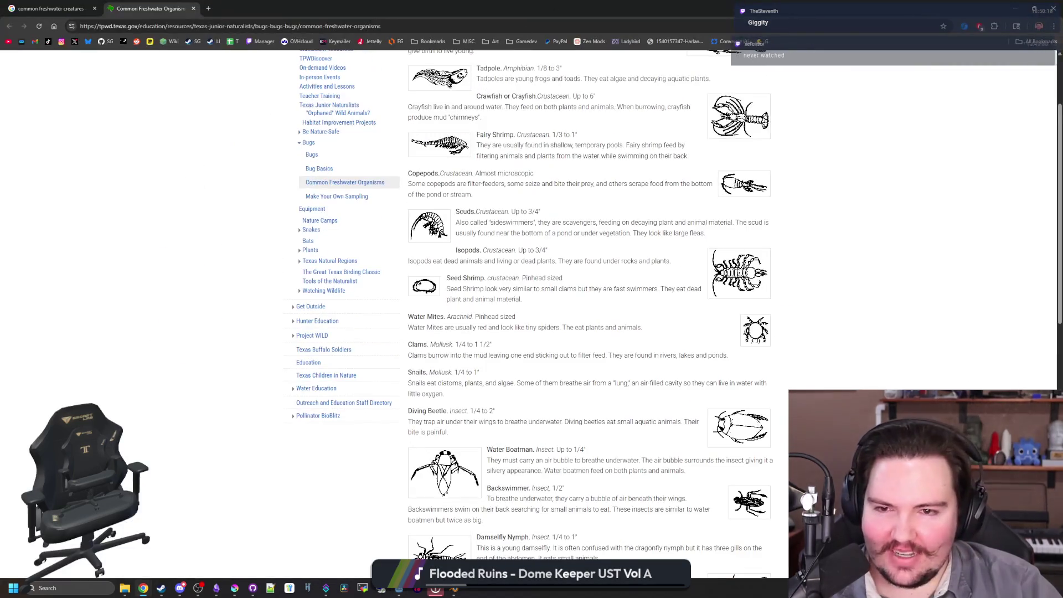
# - Search Google Images for 'isopods' and browse the results, previewing the deep-sea giant isopod
pyautogui.click(207, 8)
pyautogui.write('isopods')
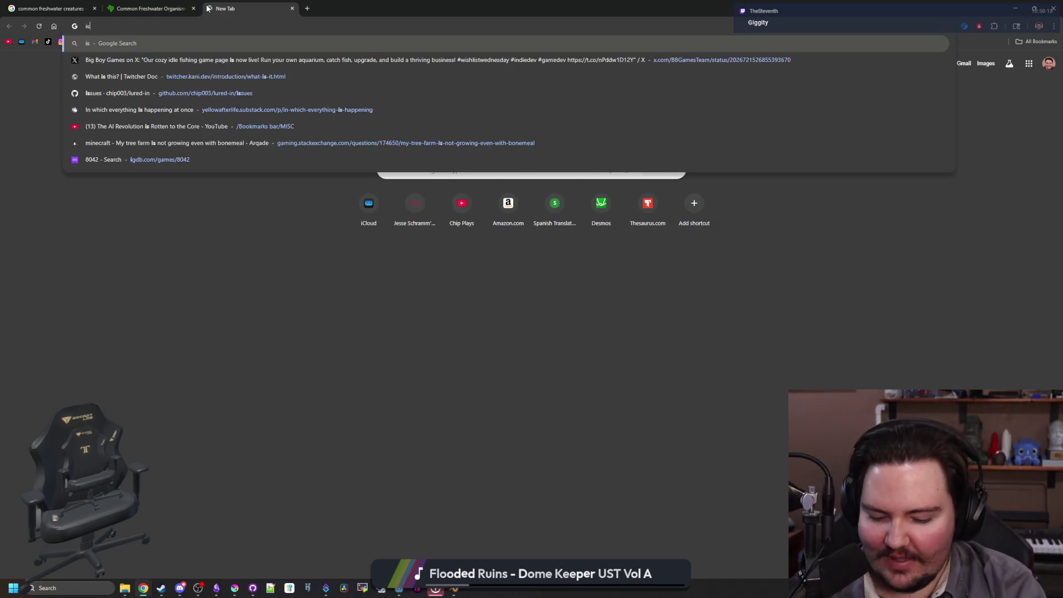
pyautogui.press('Return')
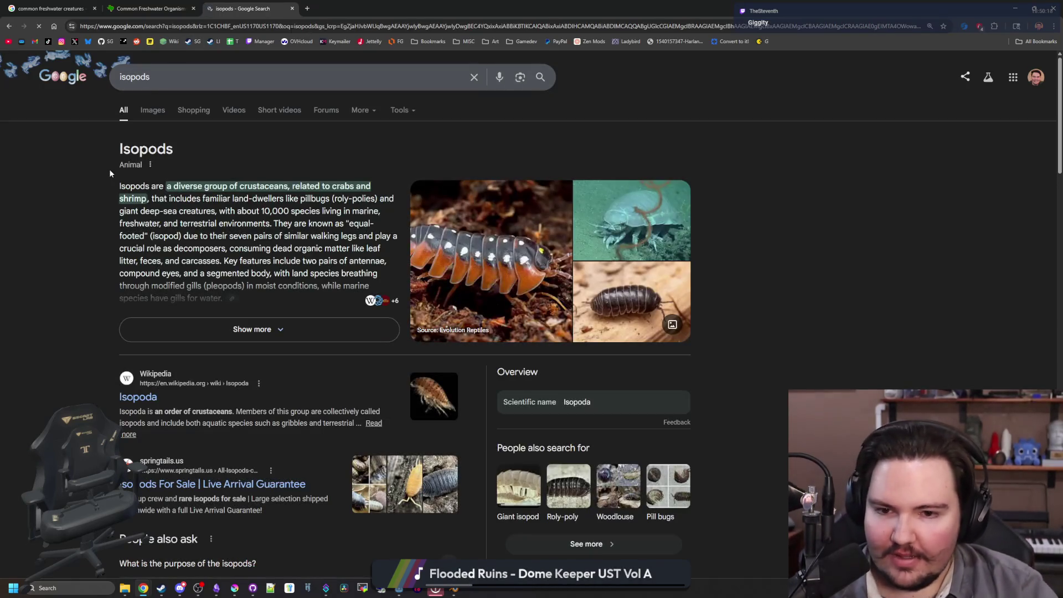
pyautogui.click(159, 114)
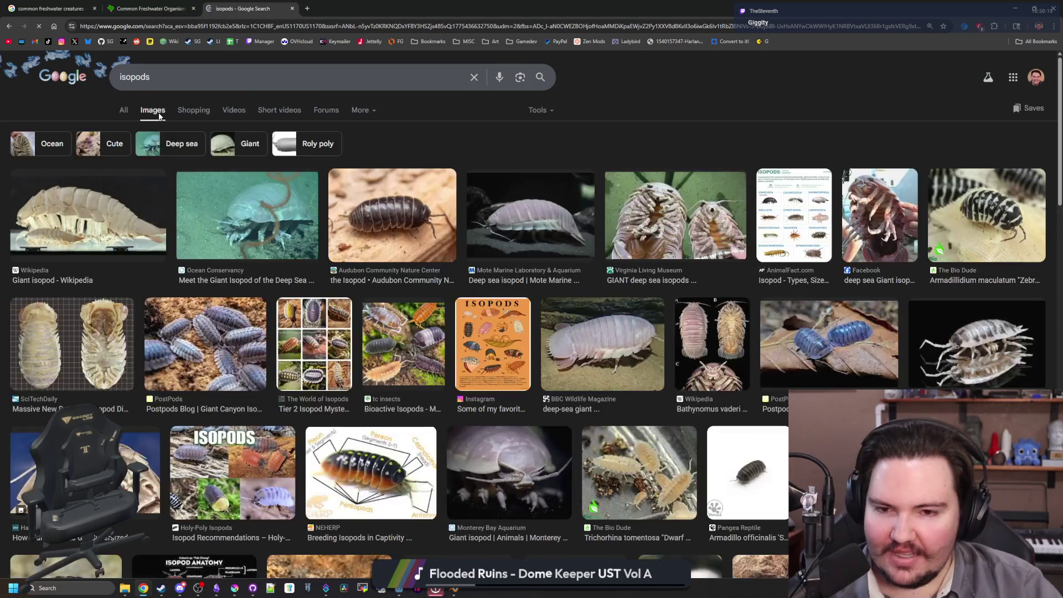
pyautogui.click(247, 201)
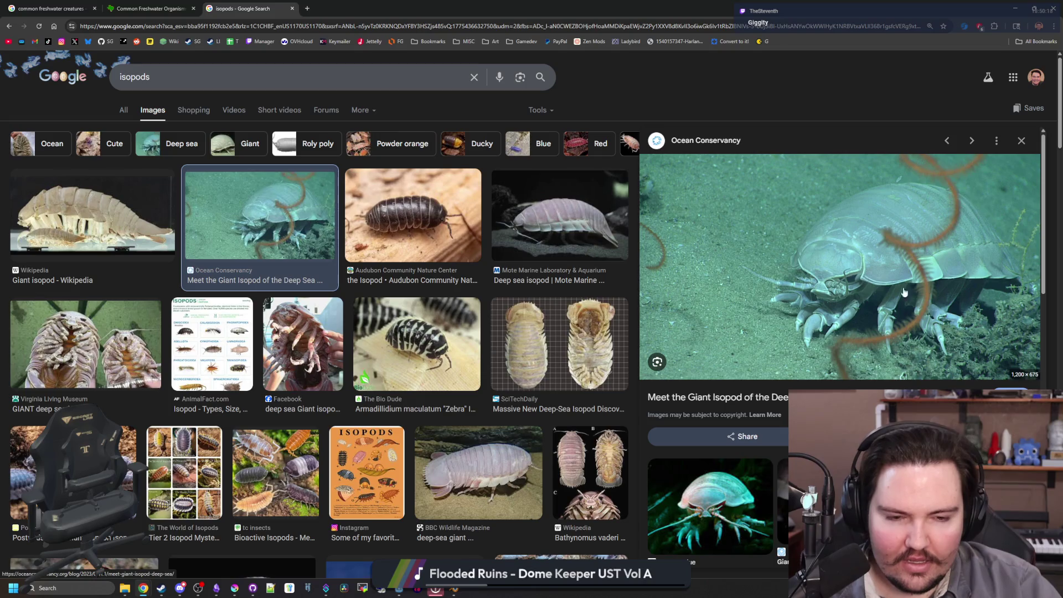
pyautogui.press('Right')
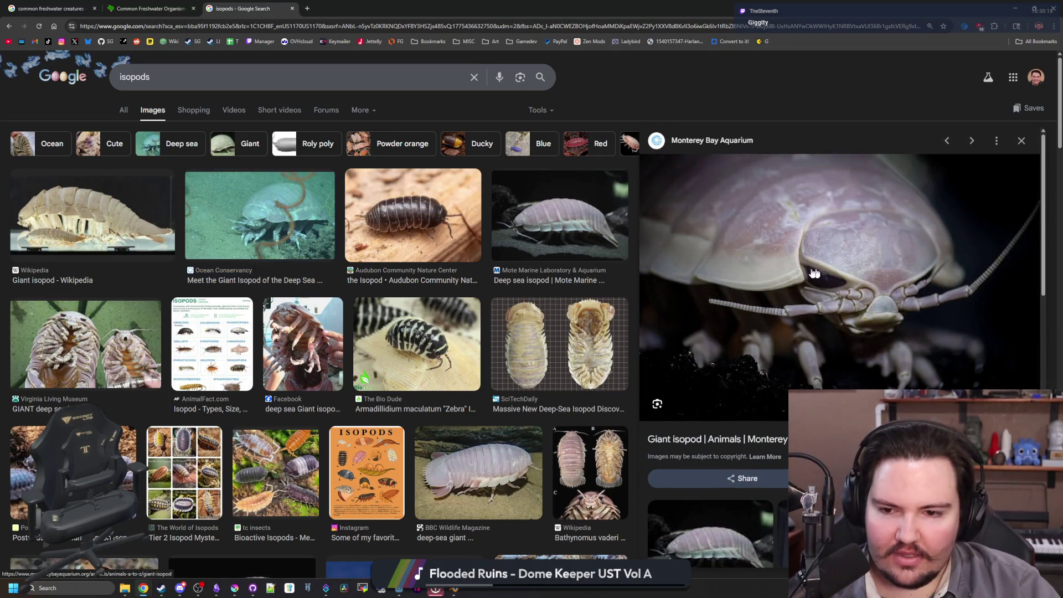
pyautogui.click(239, 192)
pyautogui.scroll(-4, 356, 239)
pyautogui.scroll(-8, 357, 239)
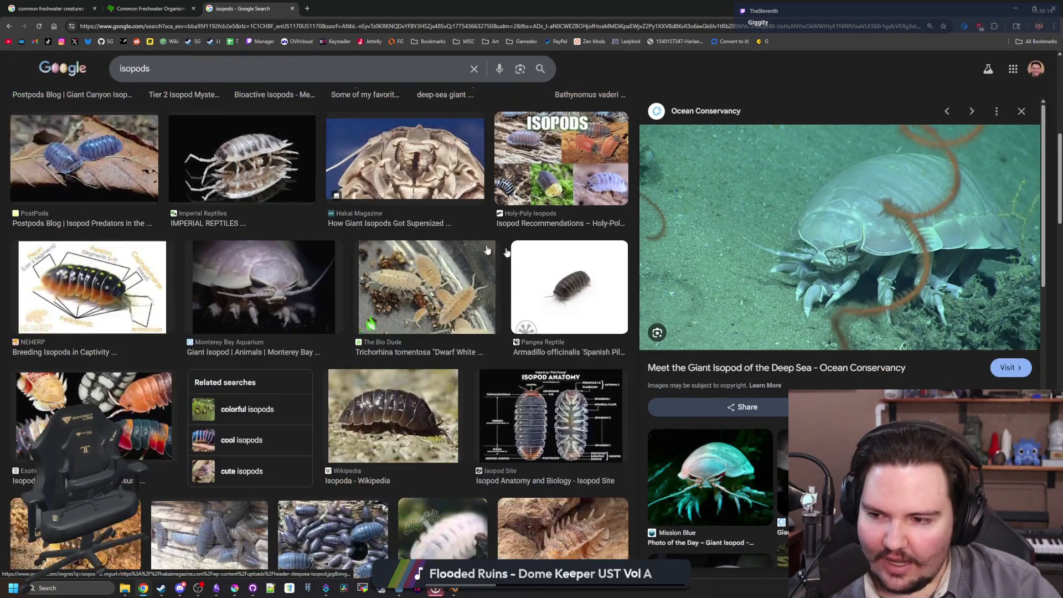
pyautogui.scroll(-4, 581, 218)
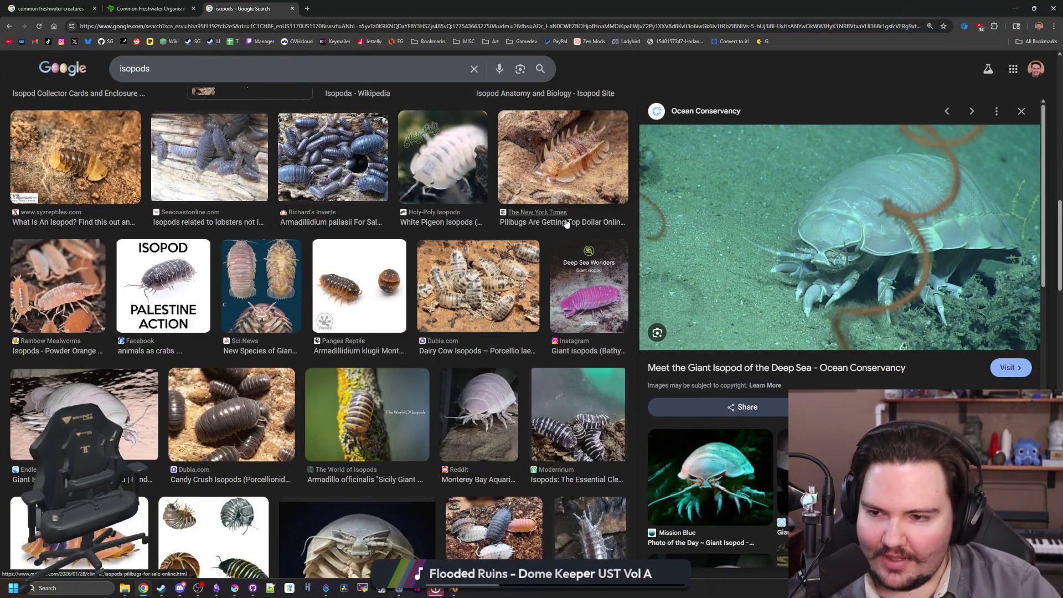
pyautogui.scroll(-4, 566, 223)
pyautogui.scroll(-3, 566, 224)
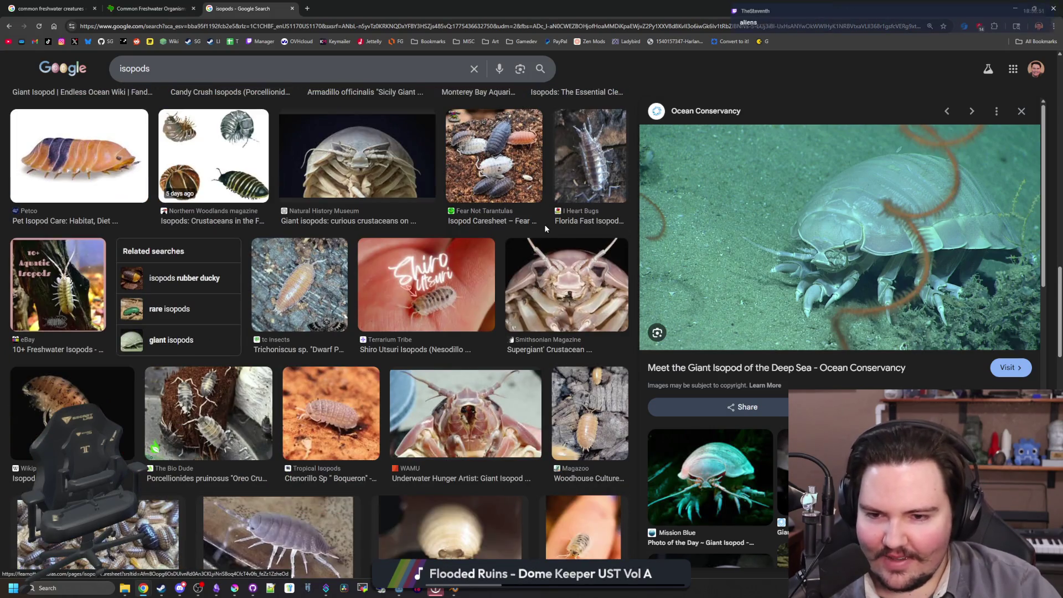
pyautogui.scroll(-7, 322, 250)
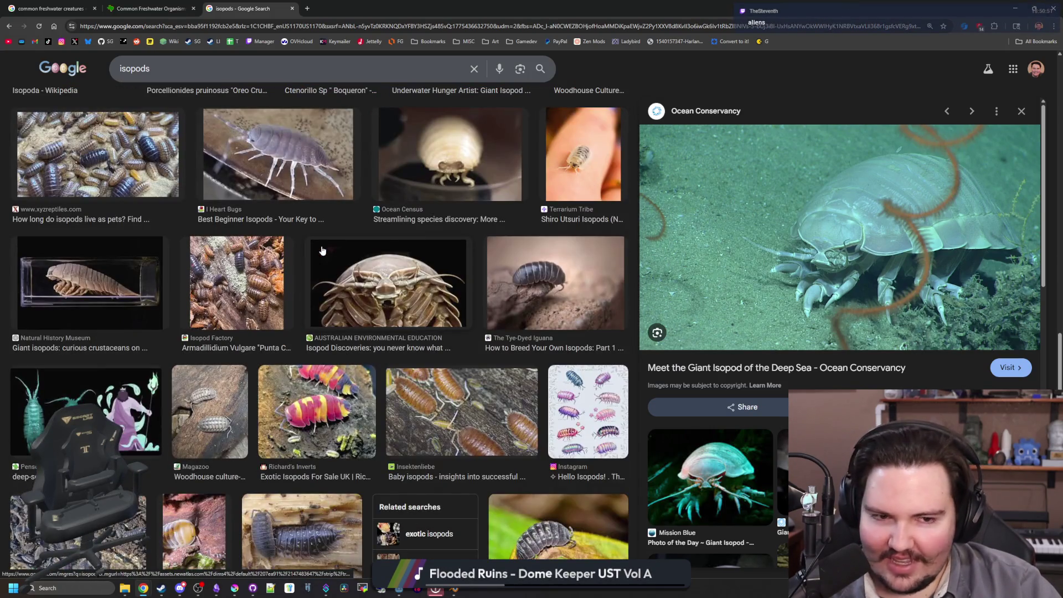
pyautogui.scroll(-8, 322, 250)
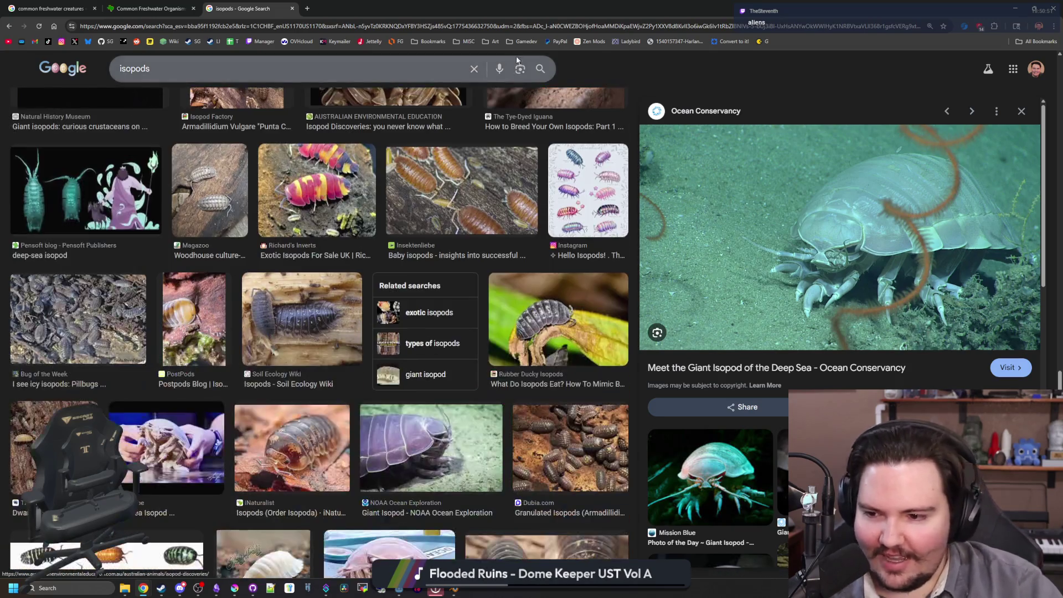
pyautogui.scroll(15, 332, 222)
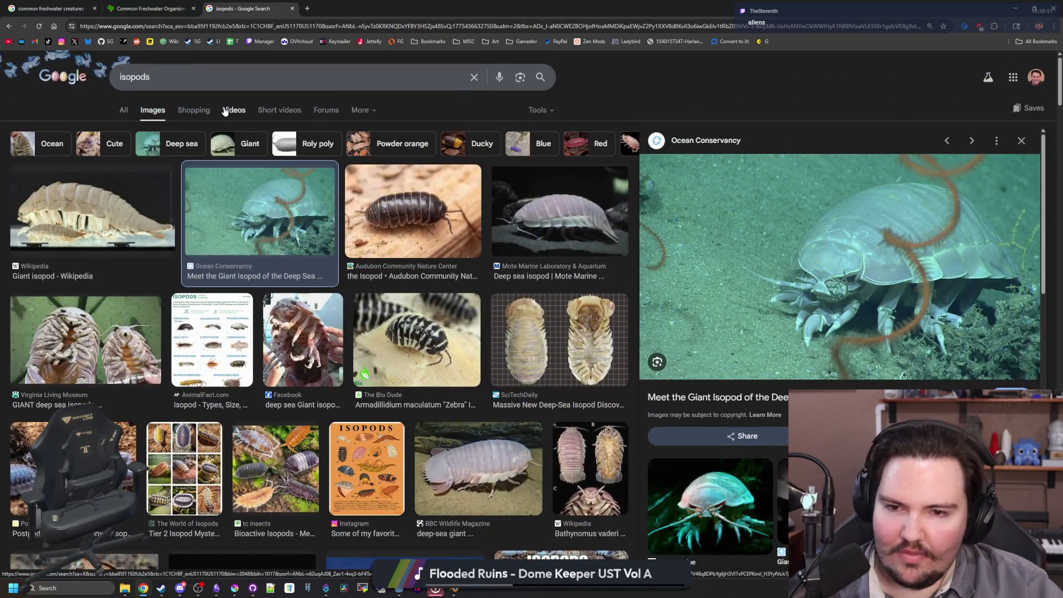
# - Replace the search with 'freshwater isopod' and show its image results
pyautogui.doubleClick(133, 77)
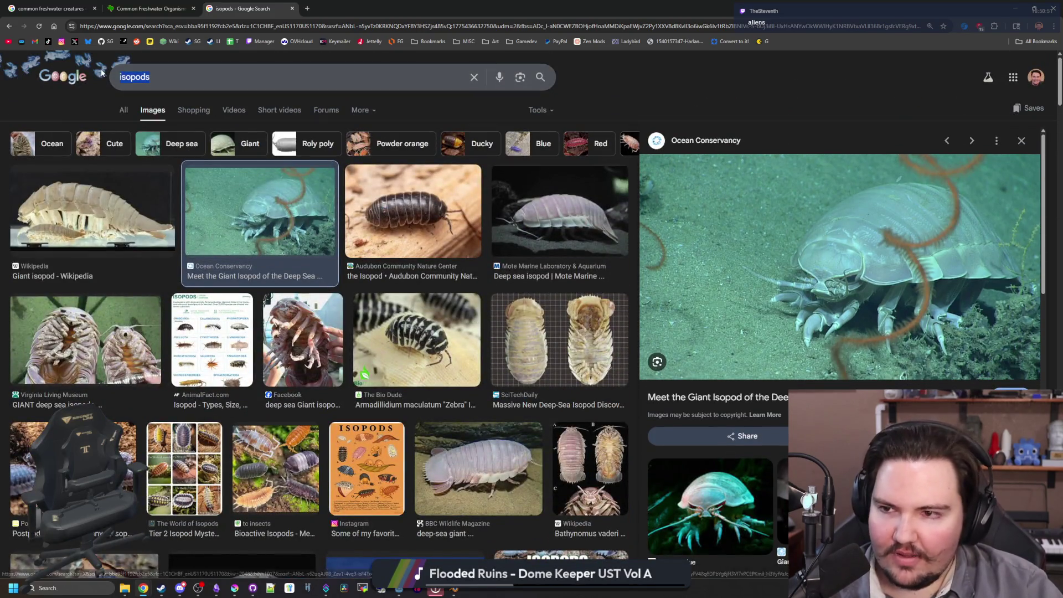
pyautogui.write('freshwater isopod')
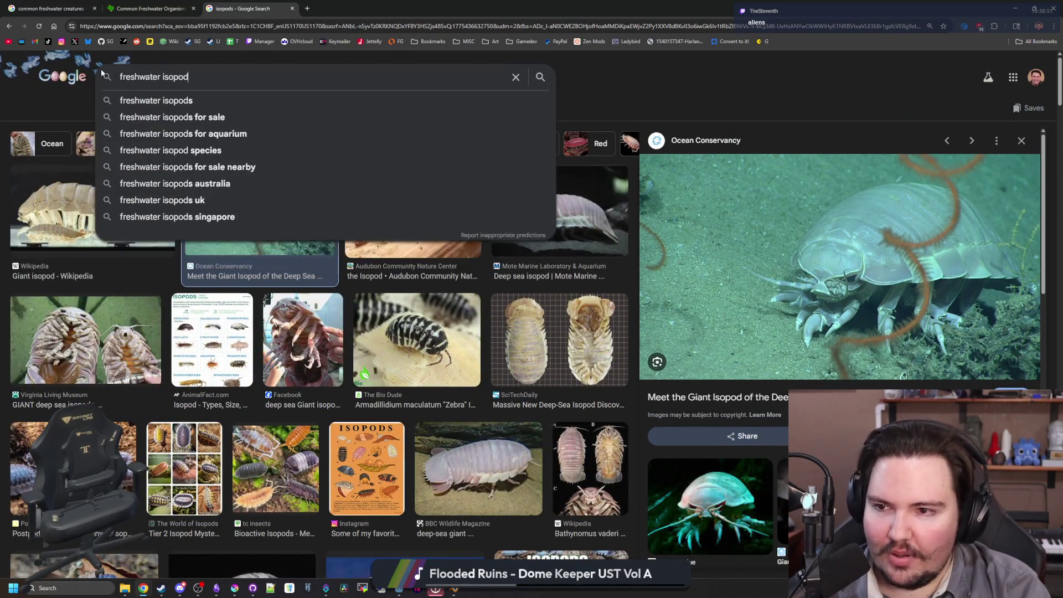
pyautogui.press('Return')
pyautogui.click(124, 110)
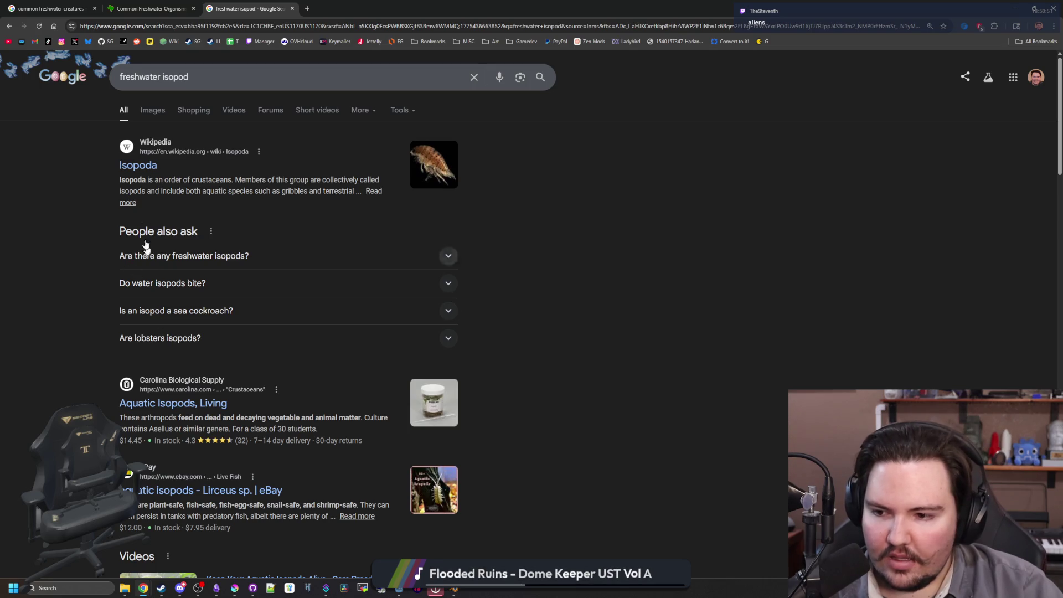
pyautogui.click(156, 110)
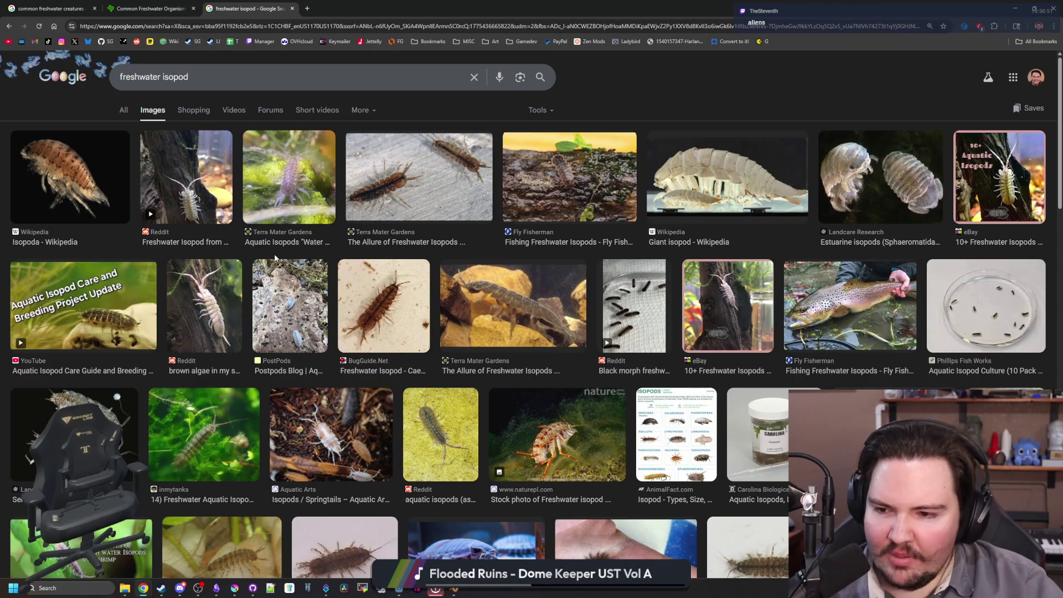
pyautogui.scroll(-5, 377, 154)
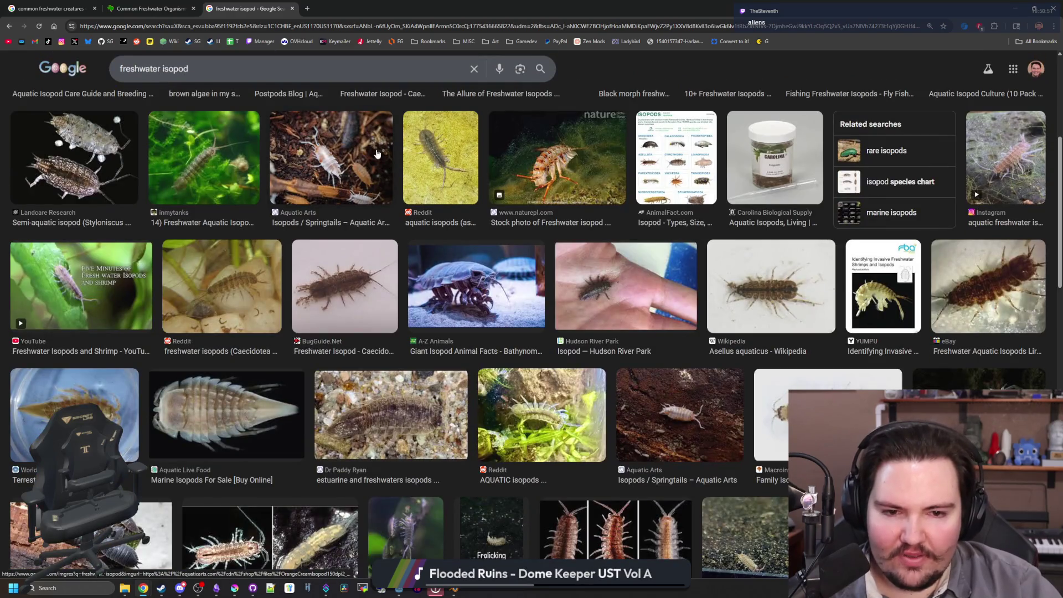
pyautogui.click(307, 9)
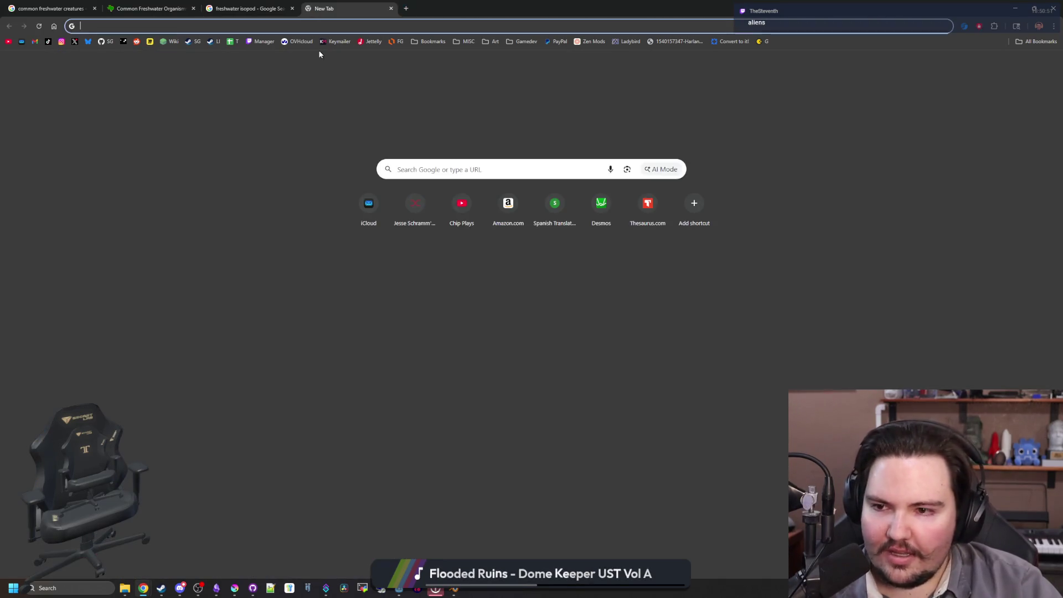
# - Search 'silverfish' in a new tab and read its expanded habitat answer
pyautogui.write('silverfish')
pyautogui.press('Return')
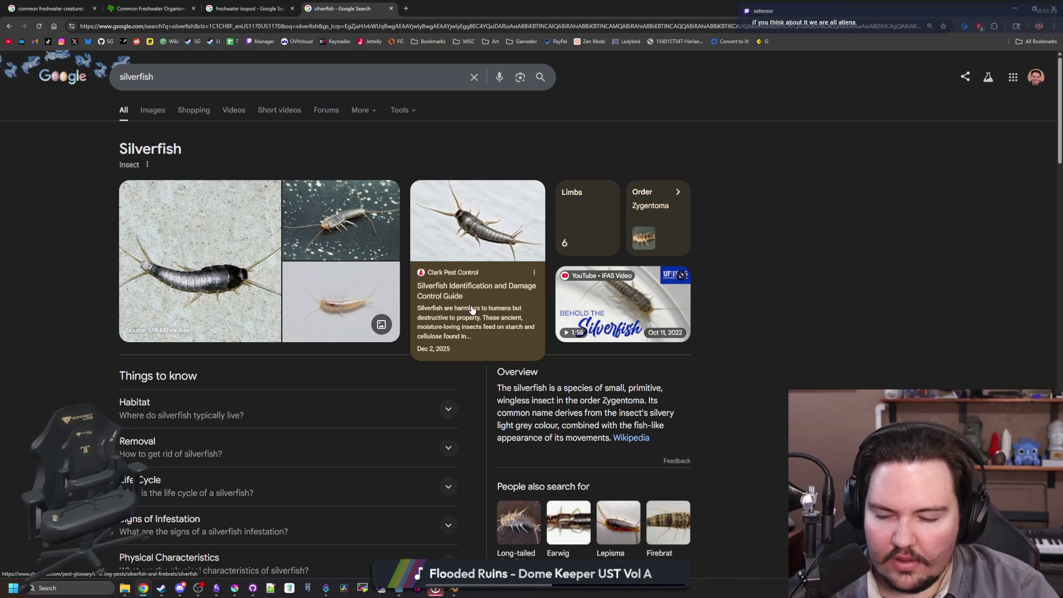
pyautogui.scroll(-3, 472, 308)
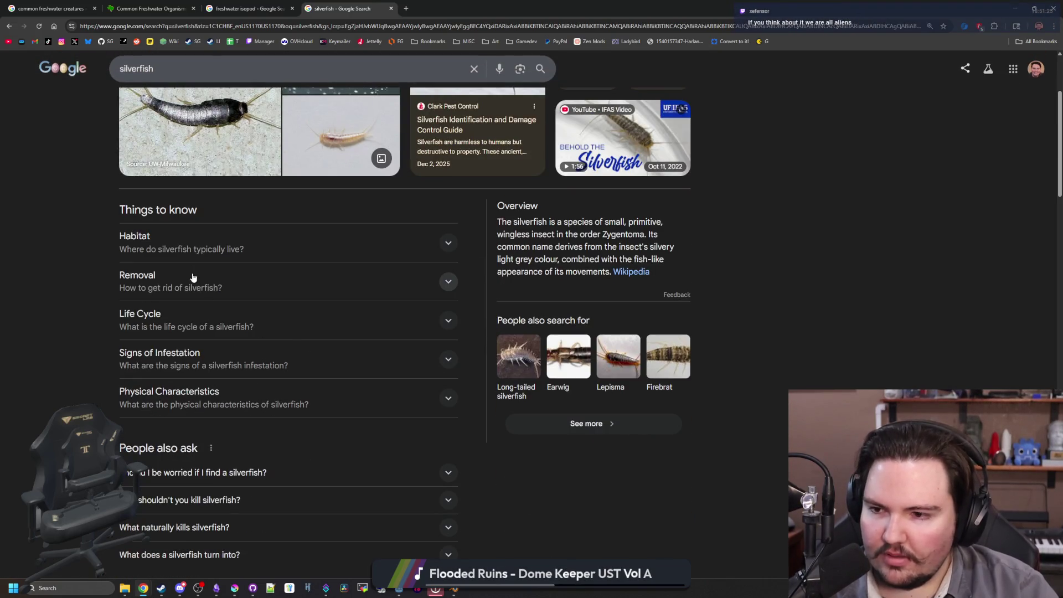
pyautogui.click(267, 242)
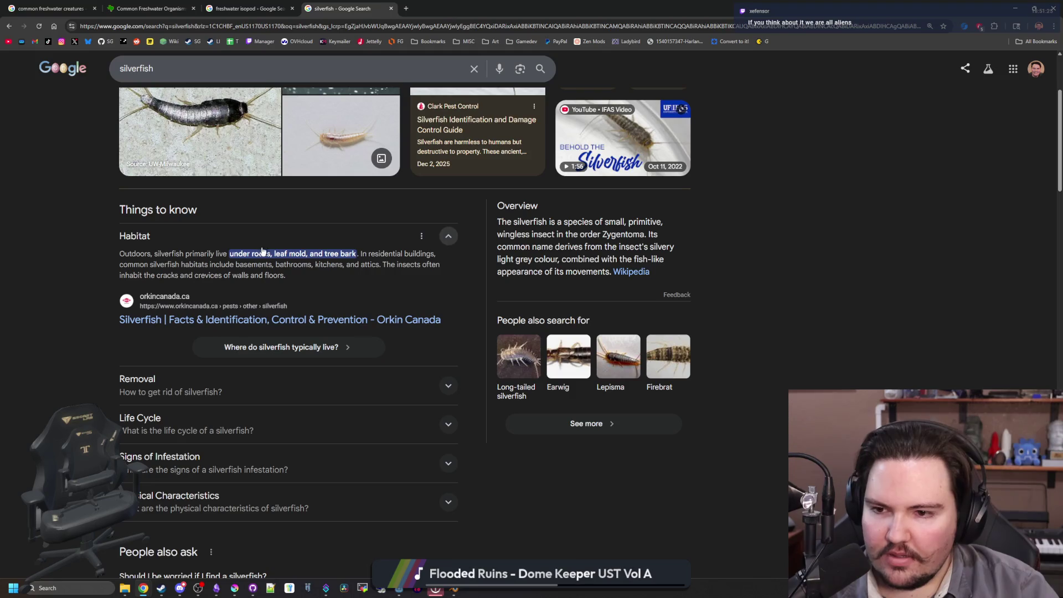
pyautogui.moveTo(224, 254)
pyautogui.mouseDown()
pyautogui.moveTo(419, 265)
pyautogui.moveTo(231, 275)
pyautogui.mouseUp()
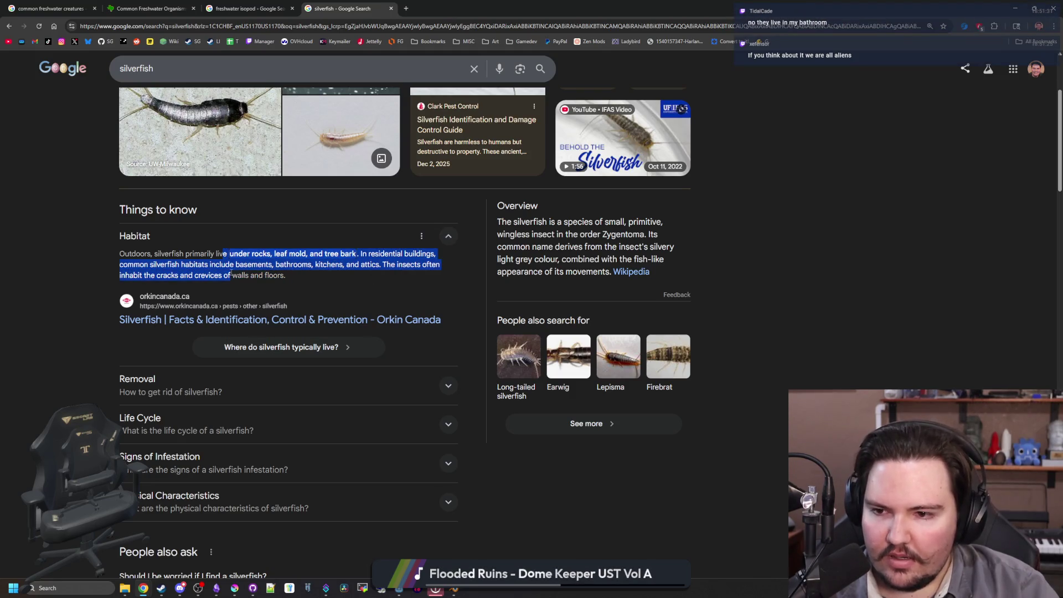
pyautogui.click(248, 269)
pyautogui.scroll(2, 247, 269)
# - Browse silverfish image results, enlarging the centipede-versus-silverfish comparison picture
pyautogui.click(254, 9)
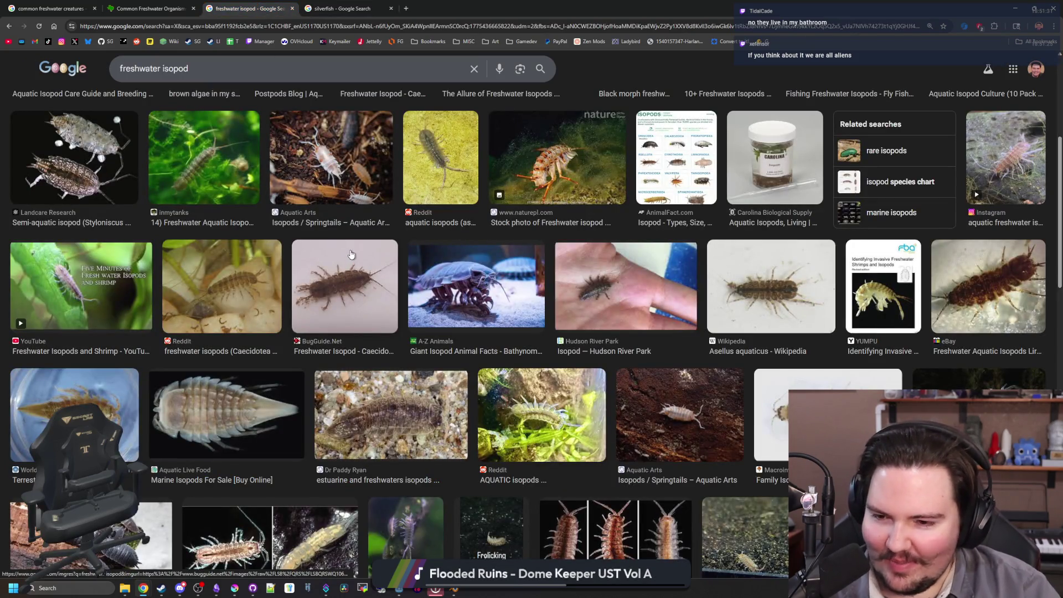
pyautogui.click(339, 8)
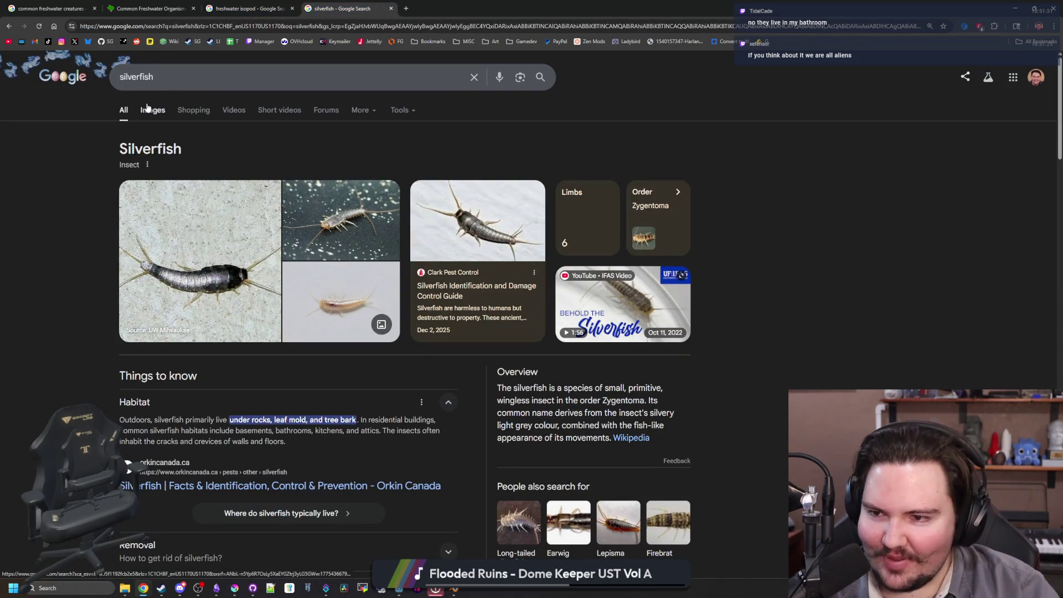
pyautogui.click(149, 109)
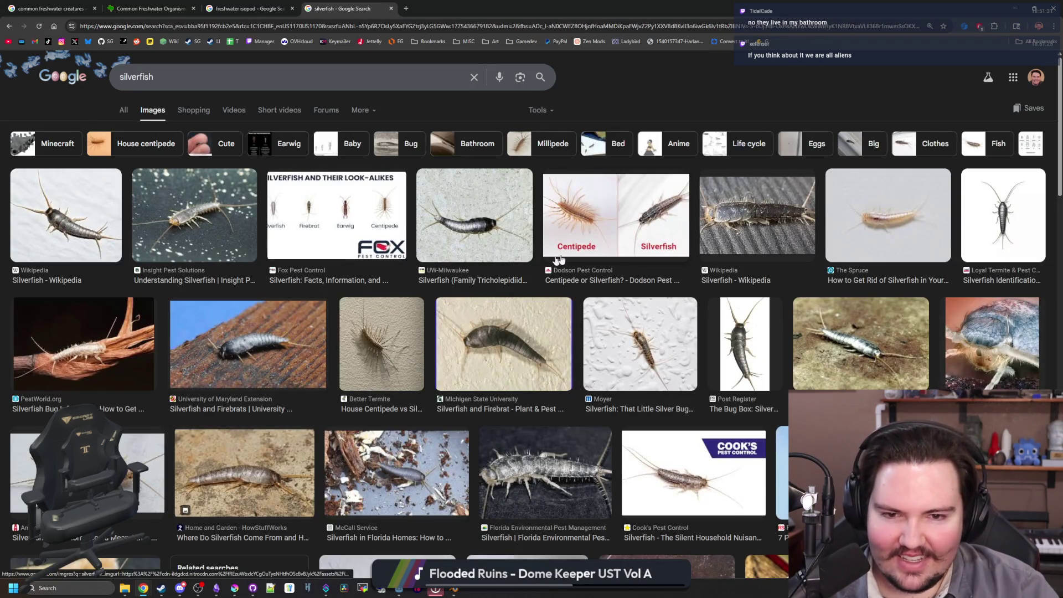
pyautogui.click(638, 229)
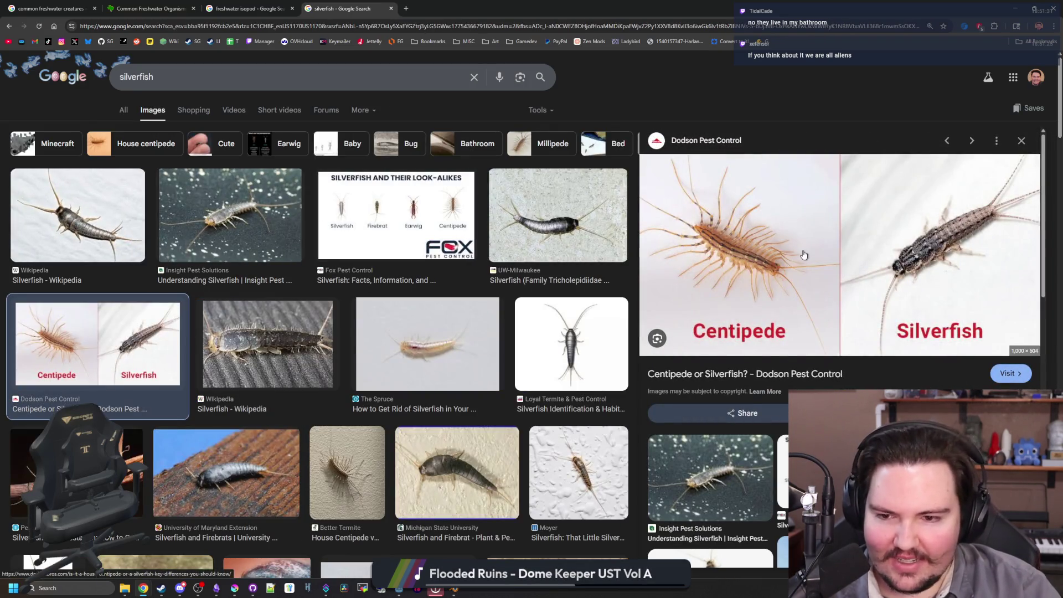
pyautogui.scroll(-5, 432, 288)
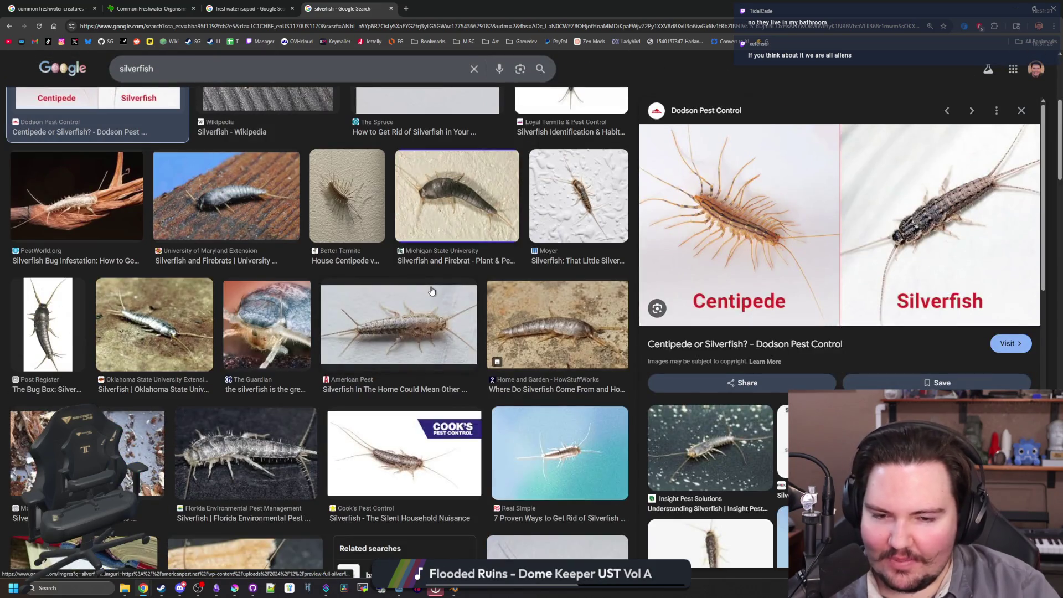
pyautogui.scroll(-5, 432, 291)
pyautogui.scroll(-3, 411, 306)
pyautogui.scroll(-4, 411, 306)
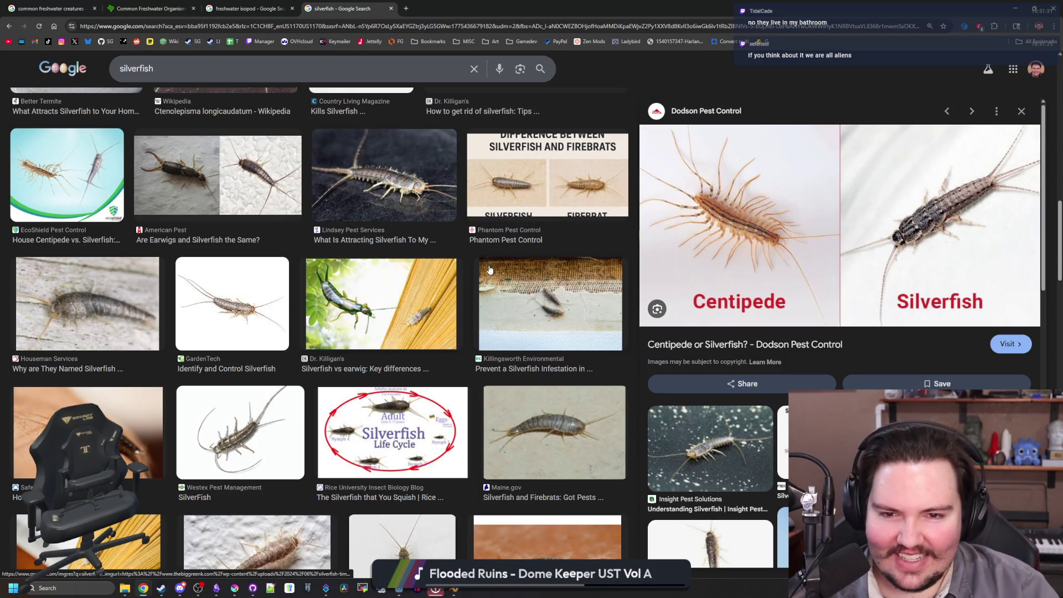
pyautogui.press('Home')
# - Return to the freshwater isopod image results and select the search text
pyautogui.click(268, 7)
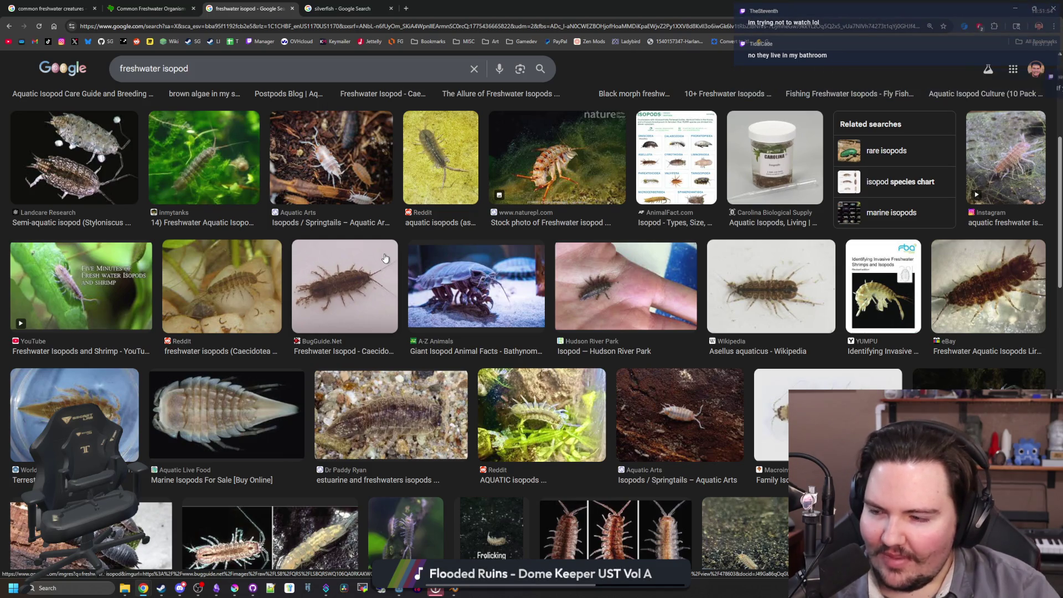
pyautogui.scroll(5, 431, 347)
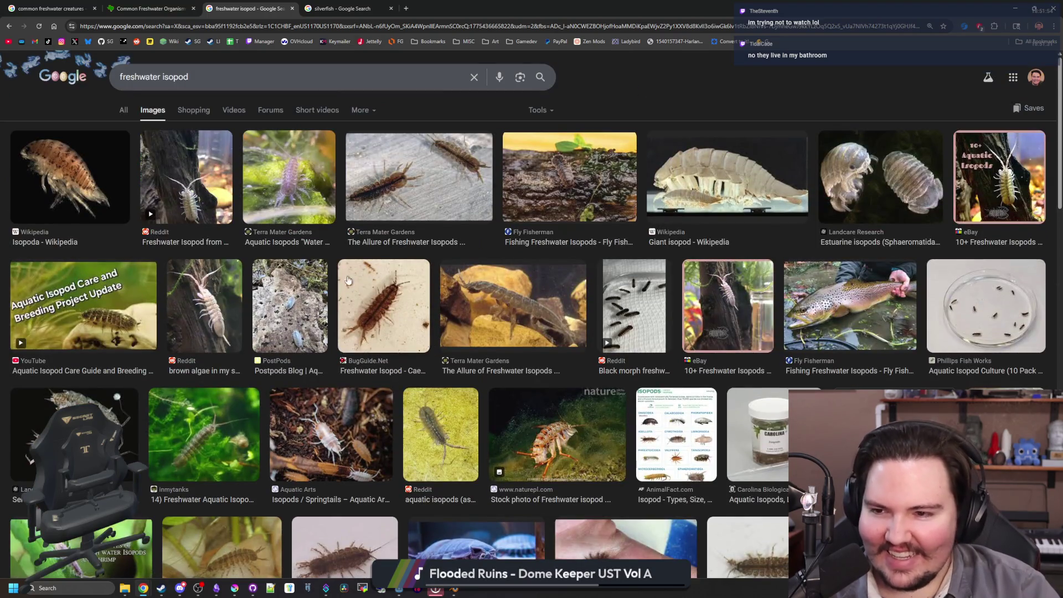
pyautogui.moveTo(212, 78); pyautogui.dragTo(118, 77)
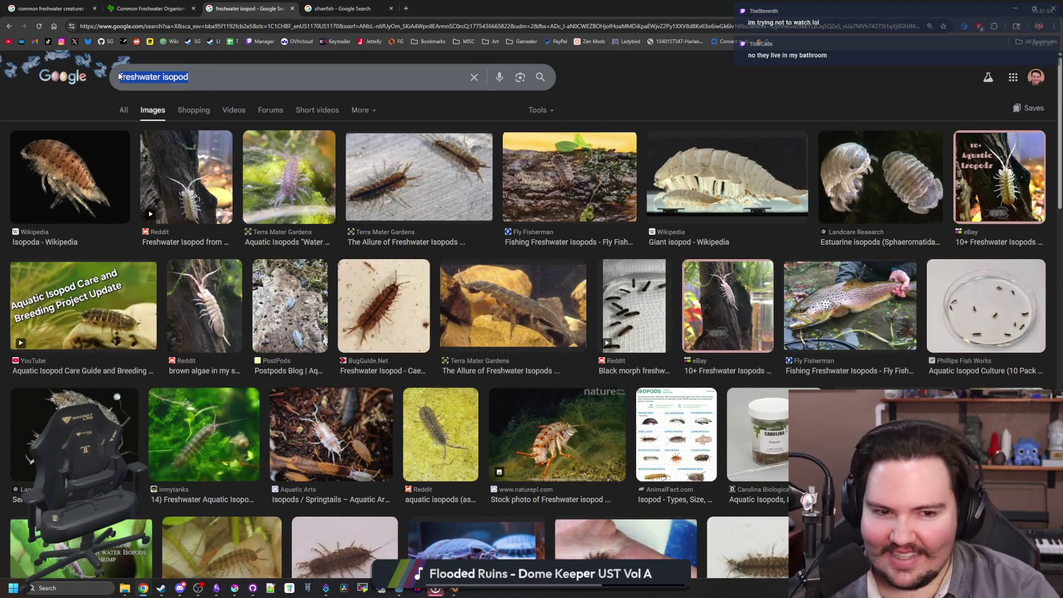
pyautogui.hotkey('alt', 'Left')
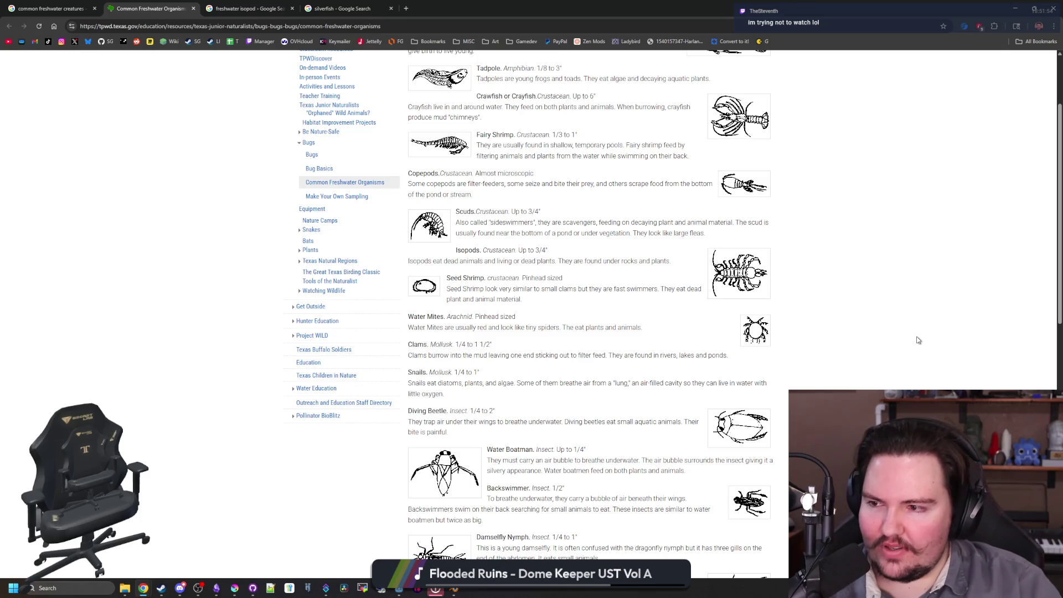
# - Scroll the freshwater organisms list down to Water Scorpion and Waterstrider
pyautogui.moveTo(421, 10)
pyautogui.mouseDown()
pyautogui.moveTo(968, 144)
pyautogui.moveTo(956, 206)
pyautogui.moveTo(818, 232)
pyautogui.moveTo(488, 344)
pyautogui.moveTo(550, 394)
pyautogui.moveTo(599, 28)
pyautogui.mouseUp()
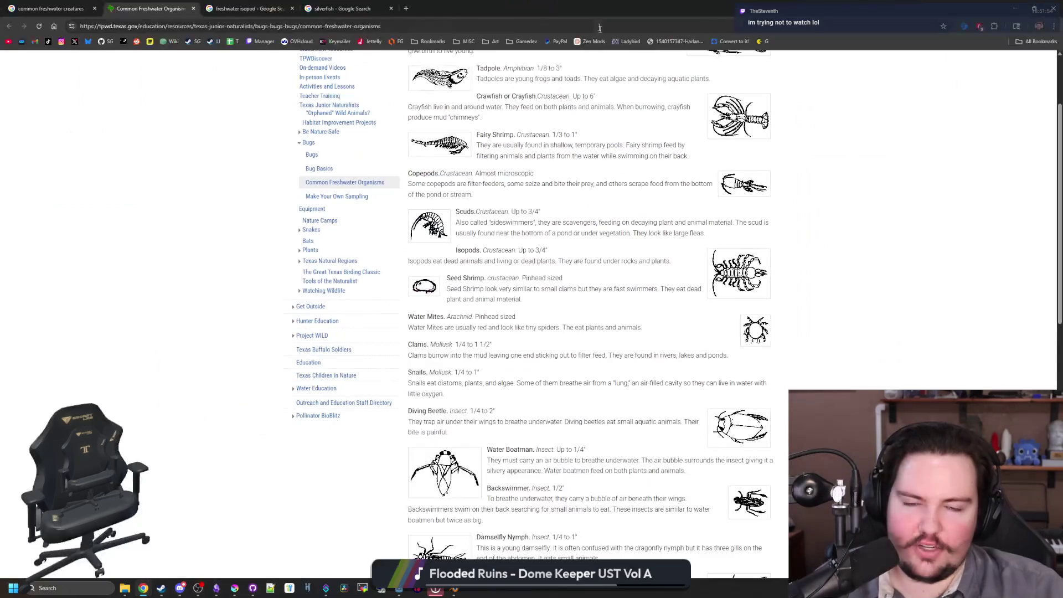
pyautogui.scroll(-1, 857, 382)
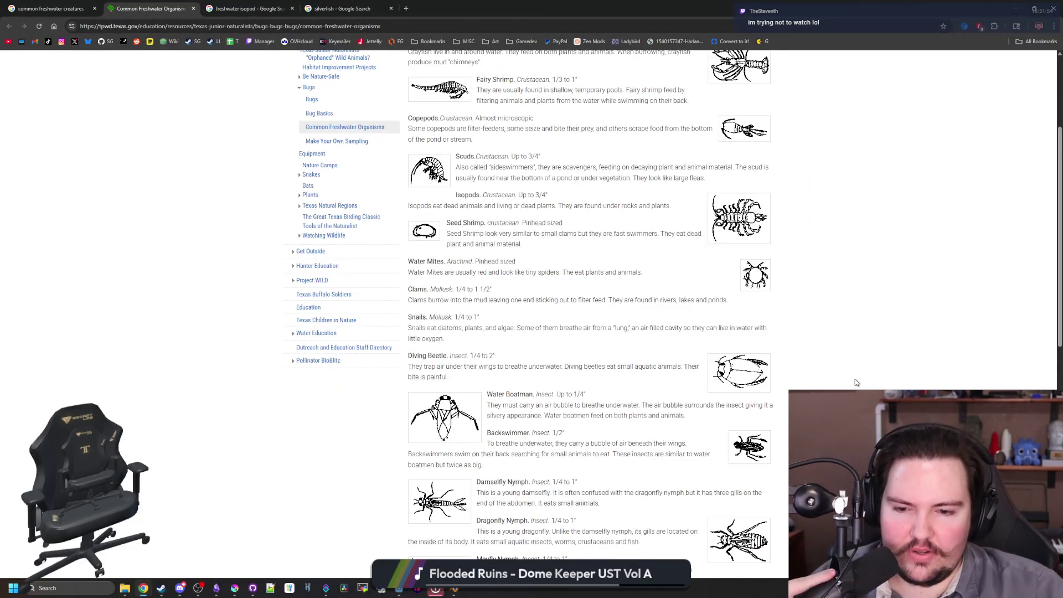
pyautogui.scroll(-3, 856, 382)
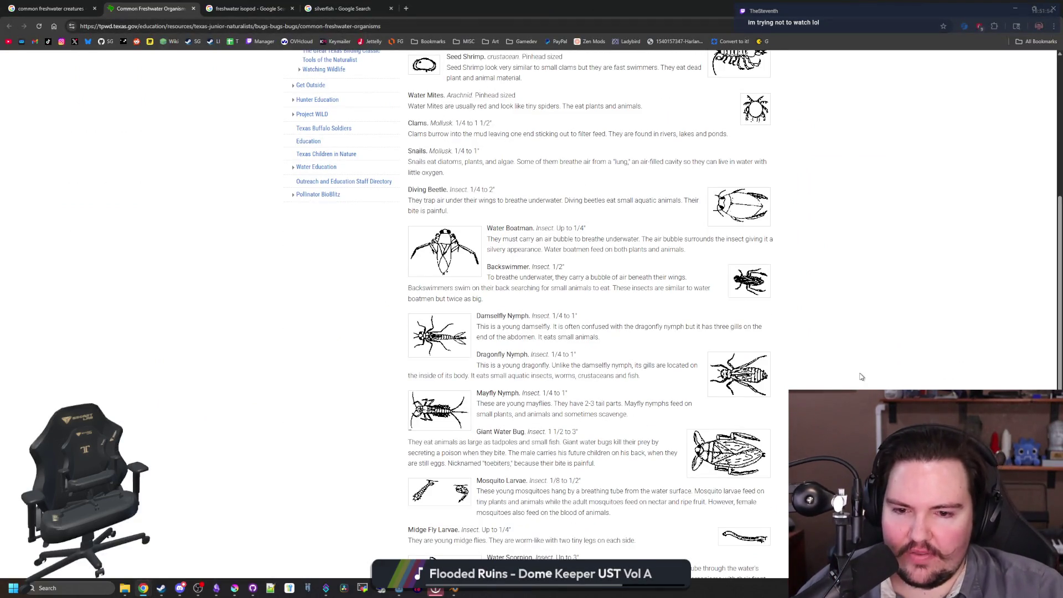
pyautogui.scroll(-3, 867, 376)
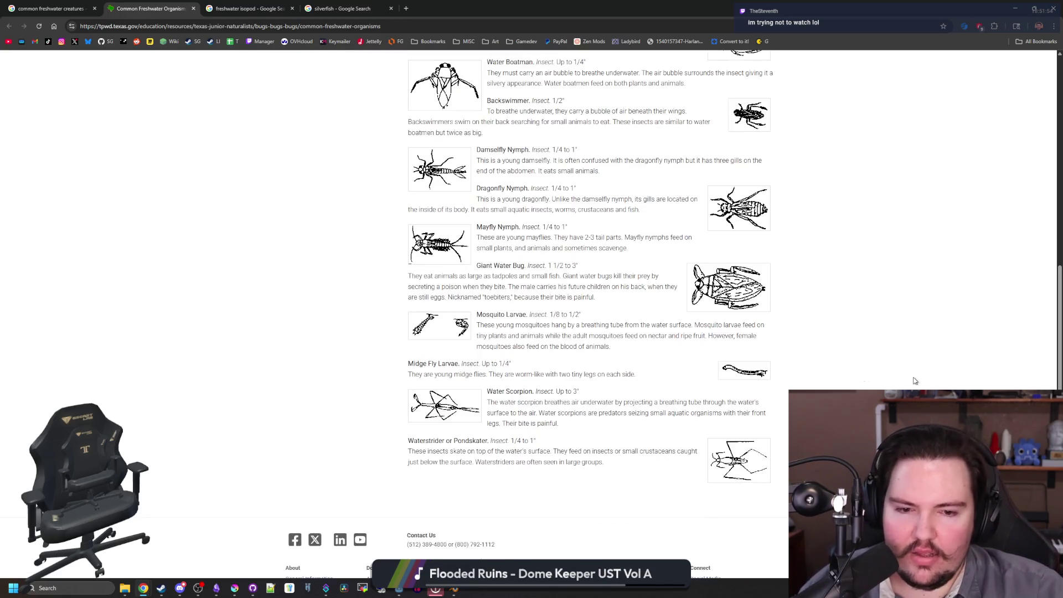
pyautogui.hotkey('alt', 'Tab')
# - Review the quahog entry in items_table.gd (Value 10000, PassiveIncome 8, AlgaeMultiplier 0.5), then return to Chrome
pyautogui.click(574, 329)
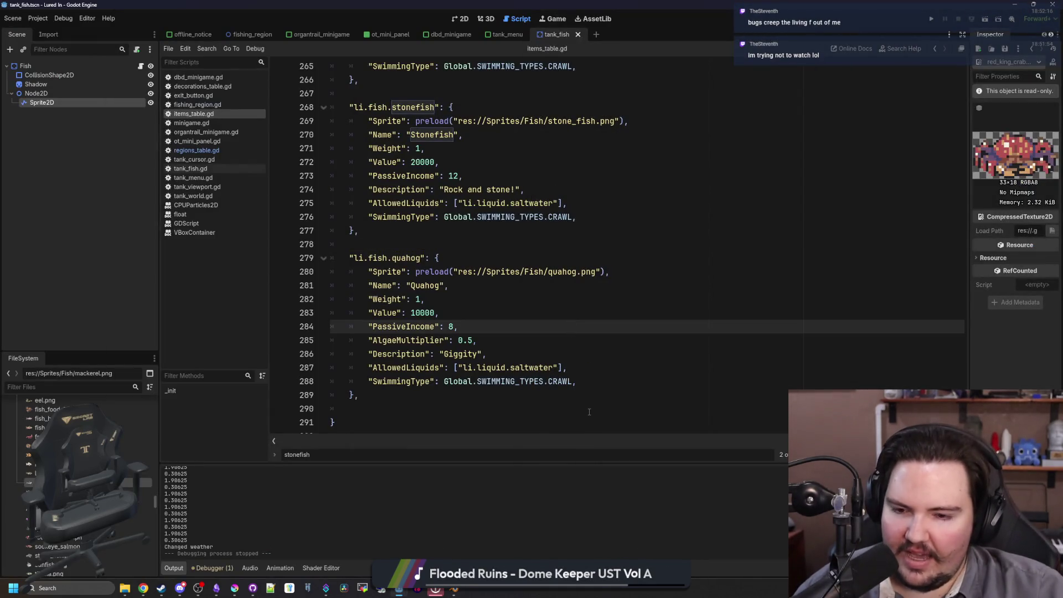
pyautogui.moveTo(408, 397)
pyautogui.mouseDown()
pyautogui.moveTo(332, 244)
pyautogui.moveTo(328, 261)
pyautogui.mouseUp()
pyautogui.scroll(10, 535, 279)
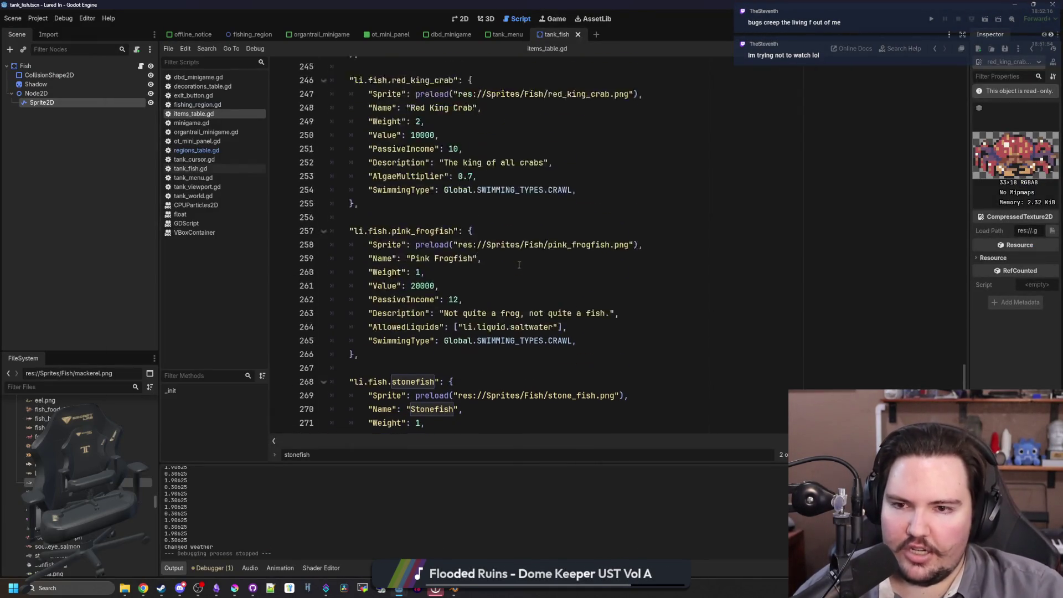
pyautogui.scroll(15, 534, 279)
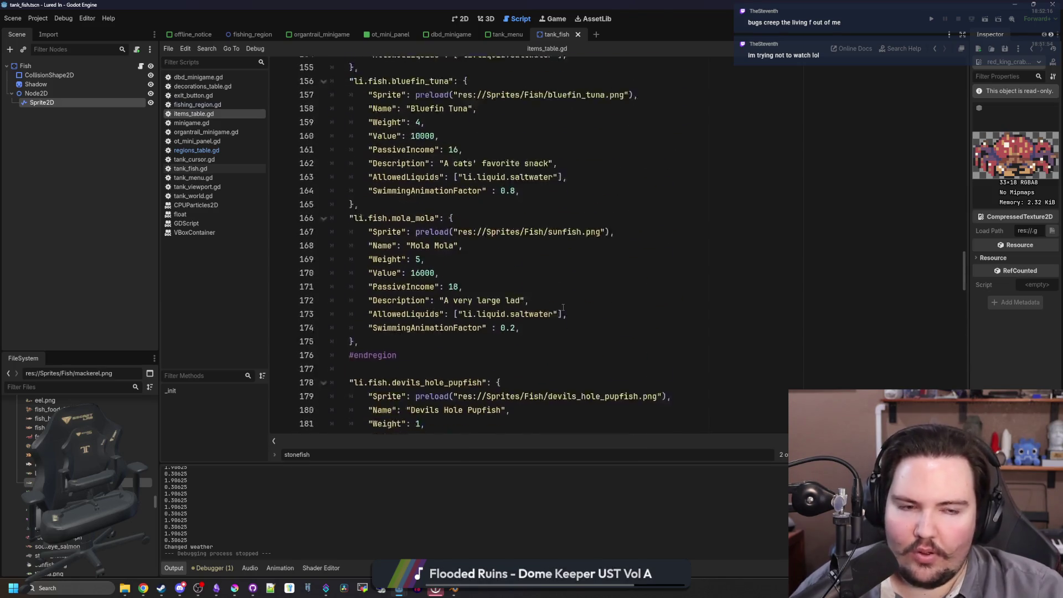
pyautogui.scroll(-10, 593, 331)
pyautogui.scroll(-15, 593, 331)
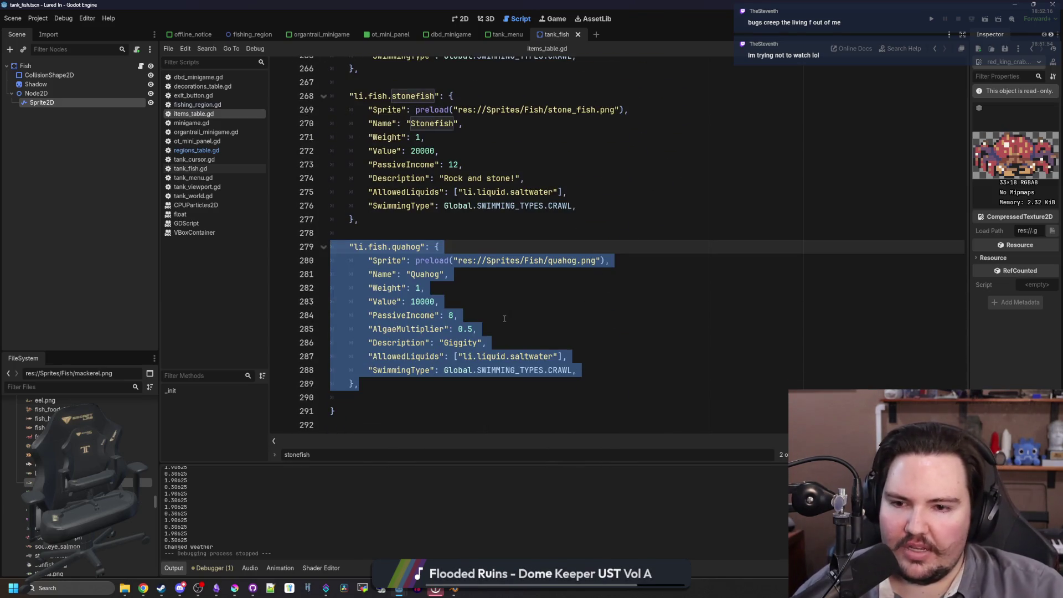
pyautogui.click(504, 319)
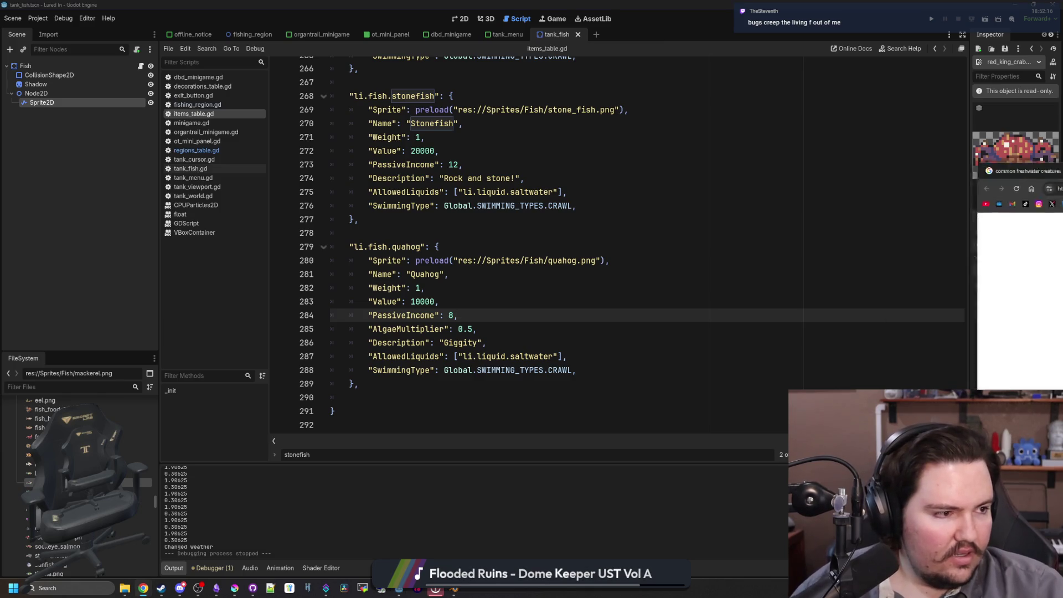
pyautogui.hotkey('alt', 'Tab')
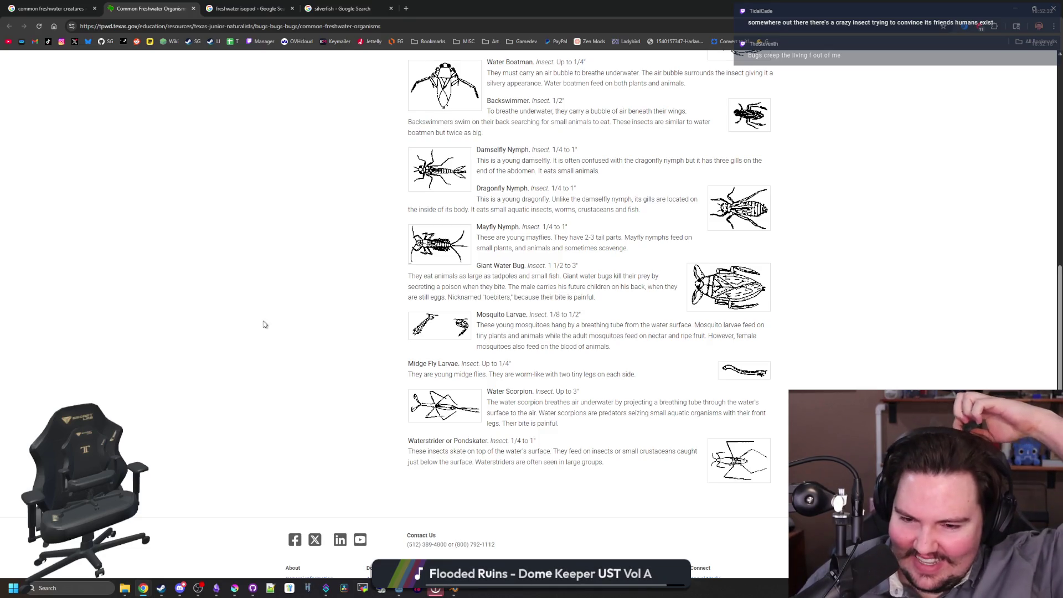
# - Return to the top of the Common Freshwater Organisms page and expand Be Nature-Safe in the sidebar
pyautogui.scroll(9, 263, 324)
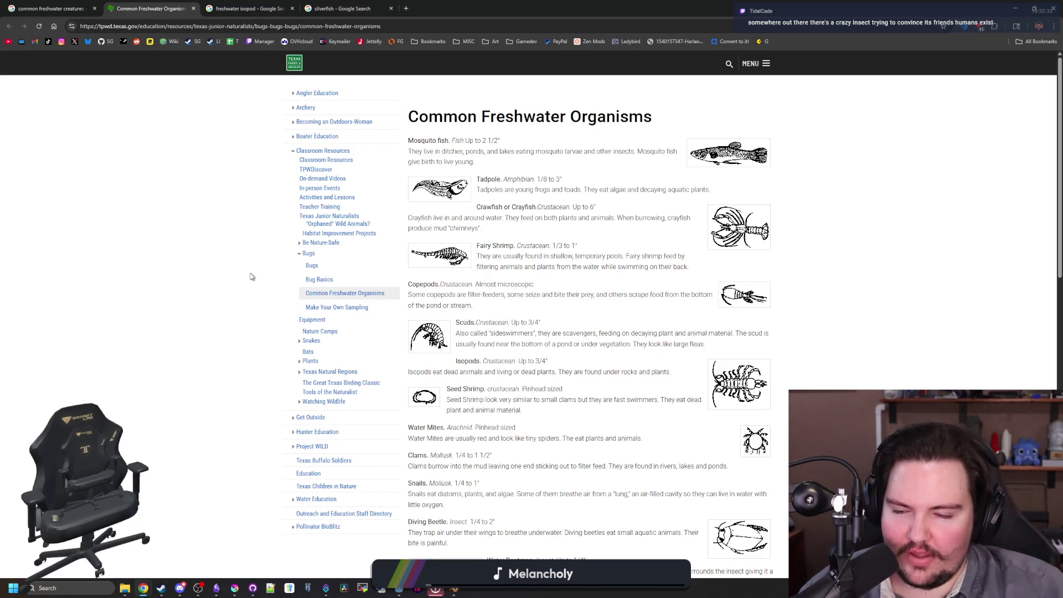
pyautogui.click(300, 244)
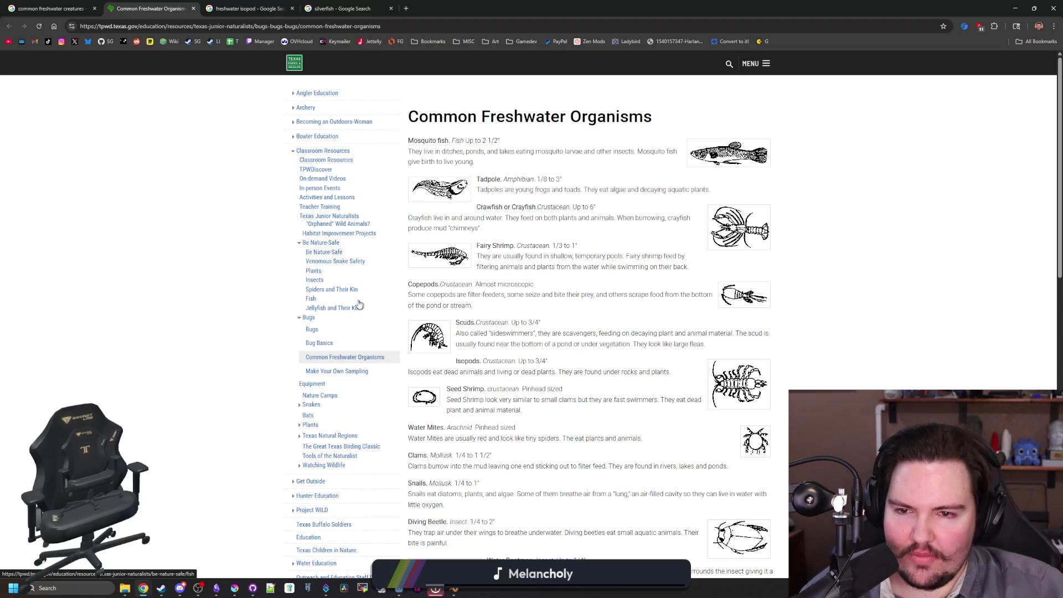
pyautogui.click(406, 9)
# - Search Google Images for 'tadpole', after first trying 'tadpole shrimp'
pyautogui.write('tadpole shrimp')
pyautogui.press('Return')
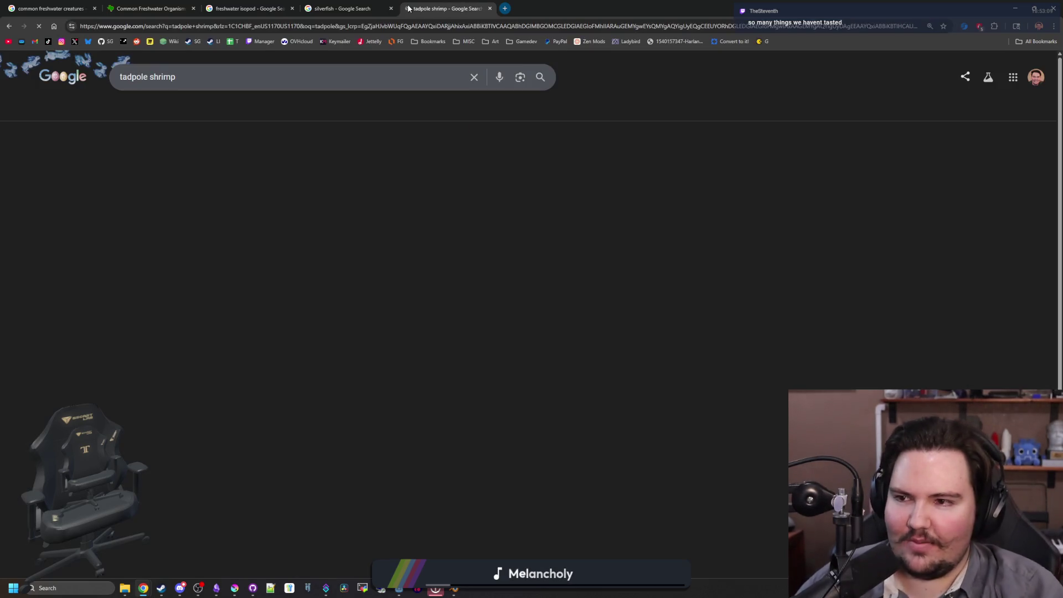
pyautogui.click(183, 77)
pyautogui.press('BackSpace')
pyautogui.press('BackSpace')
pyautogui.press('BackSpace')
pyautogui.press('BackSpace')
pyautogui.press('BackSpace')
pyautogui.press('BackSpace')
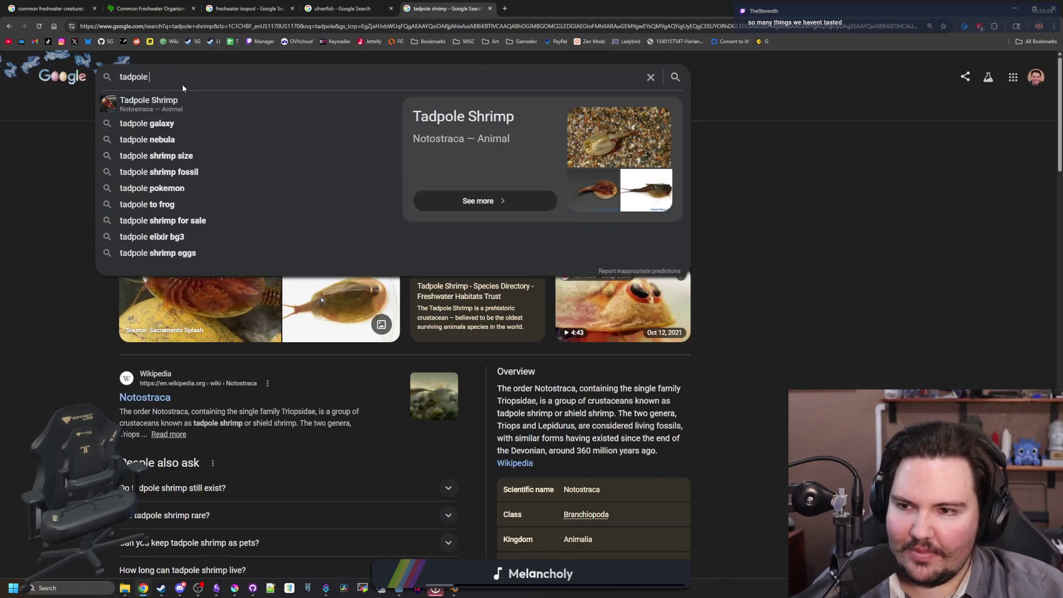
pyautogui.press('Return')
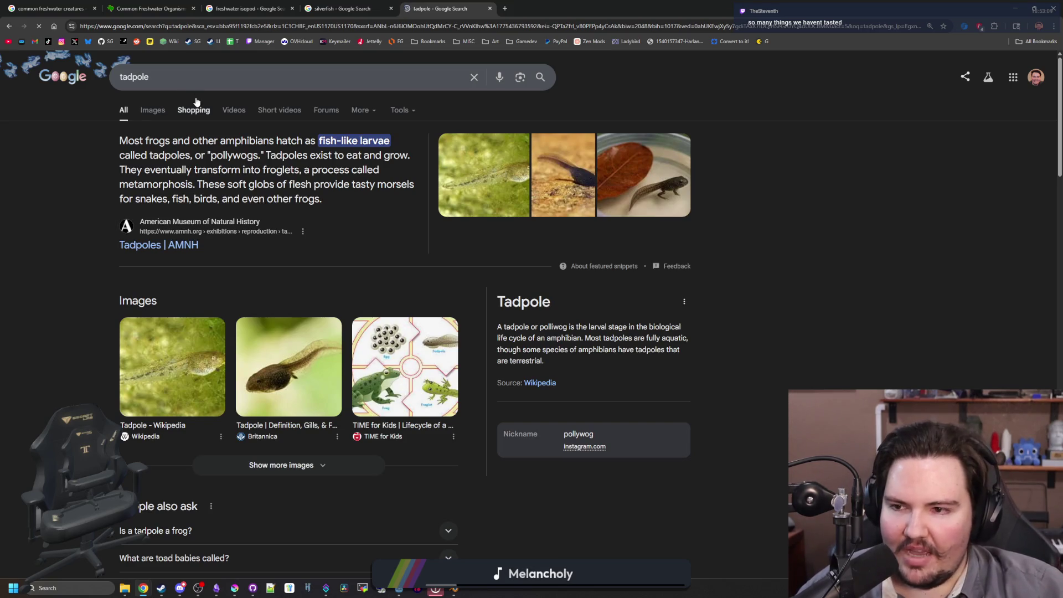
pyautogui.click(152, 111)
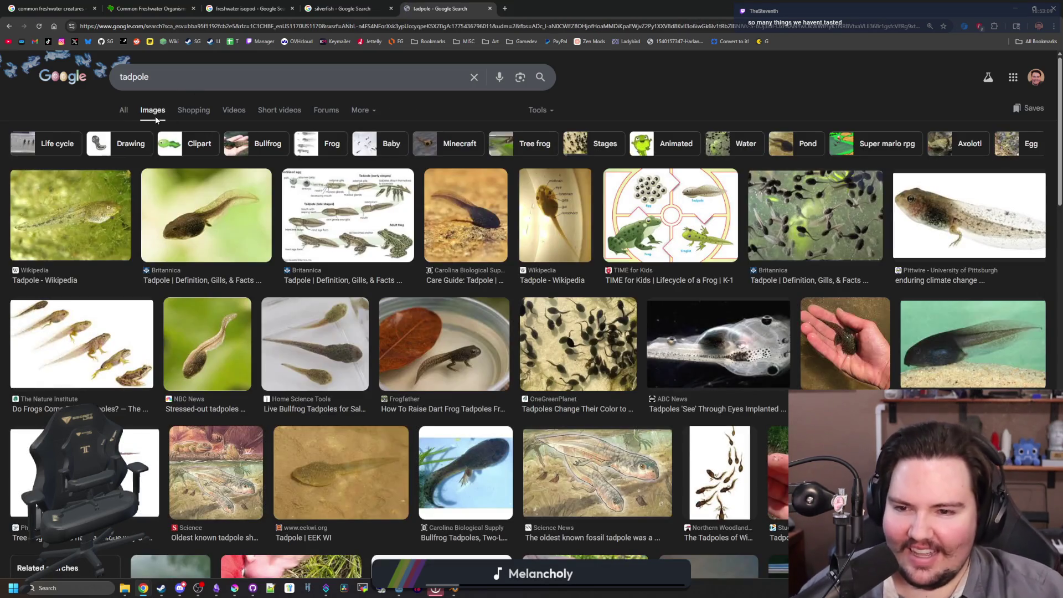
# - Preview tadpole images from Britannica, Pittwire, TIME for Kids, Wikipedia, NBC News, The Pond Guy and Home Science Tools
pyautogui.click(304, 201)
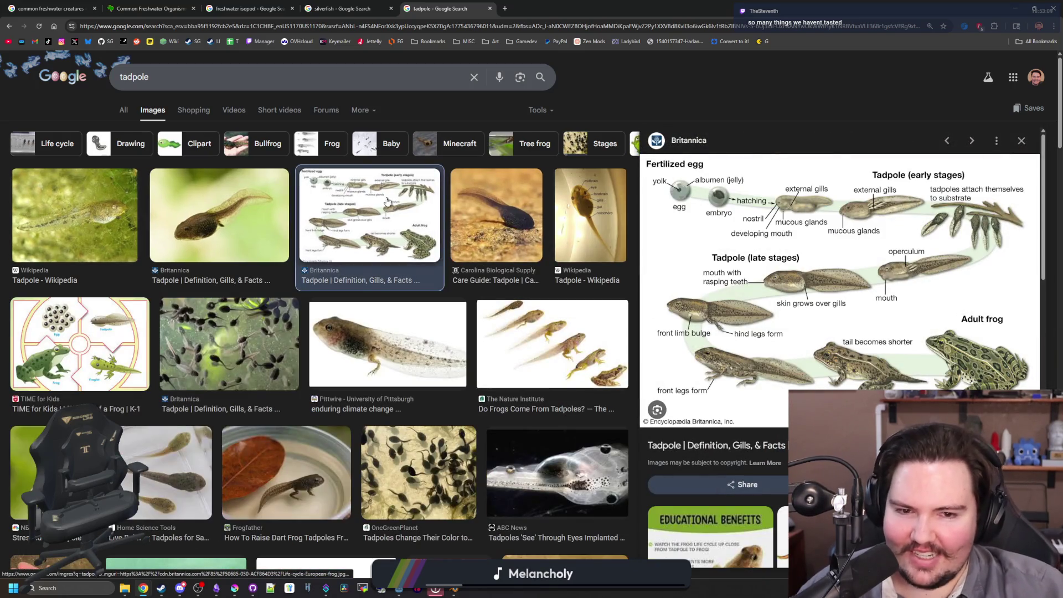
pyautogui.click(200, 209)
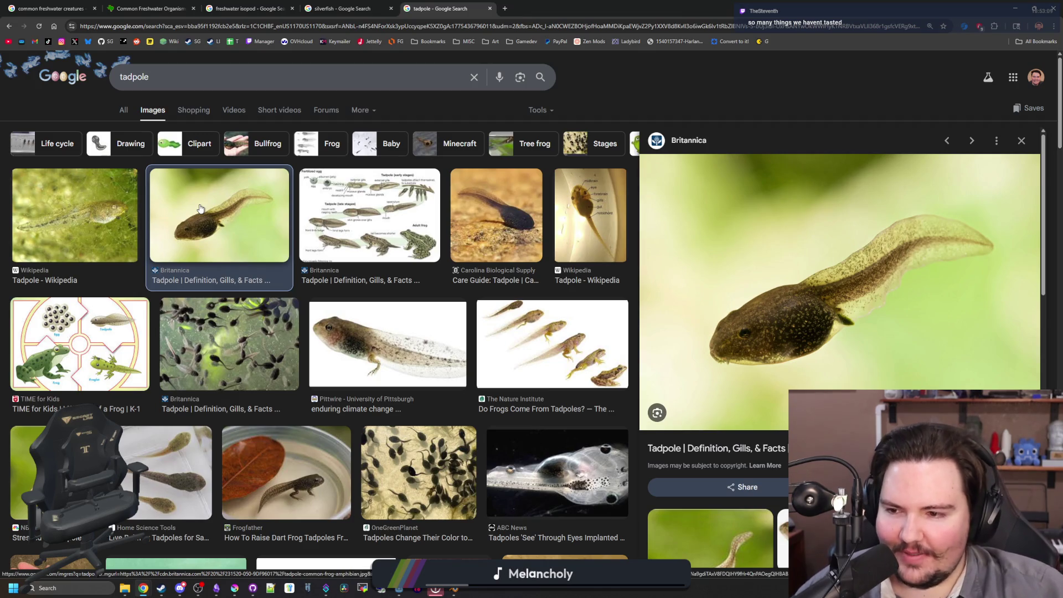
pyautogui.click(399, 323)
pyautogui.click(259, 341)
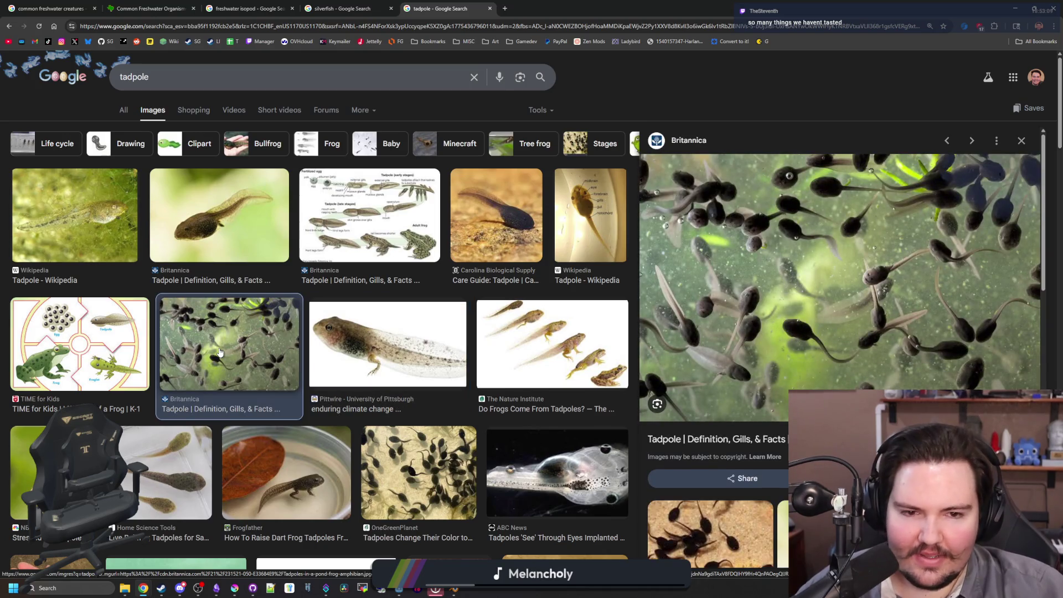
pyautogui.click(219, 222)
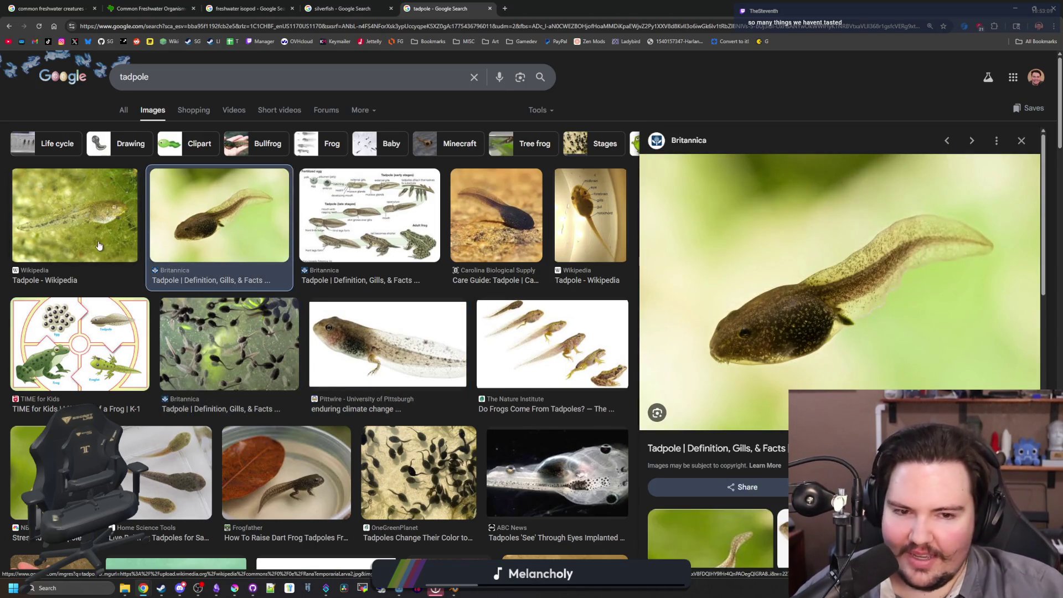
pyautogui.click(101, 307)
pyautogui.click(100, 289)
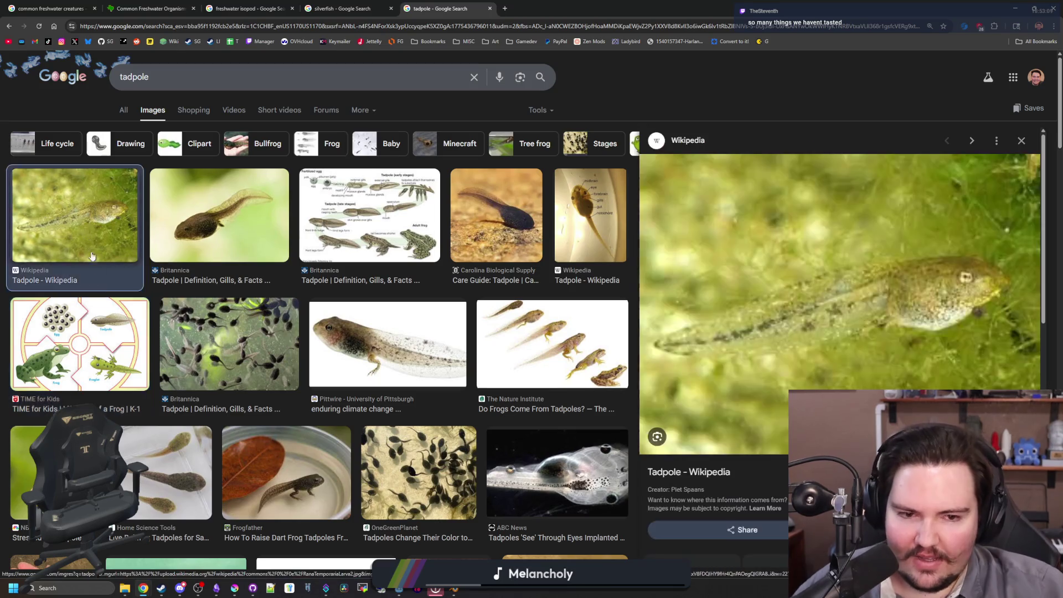
pyautogui.scroll(-2, 100, 289)
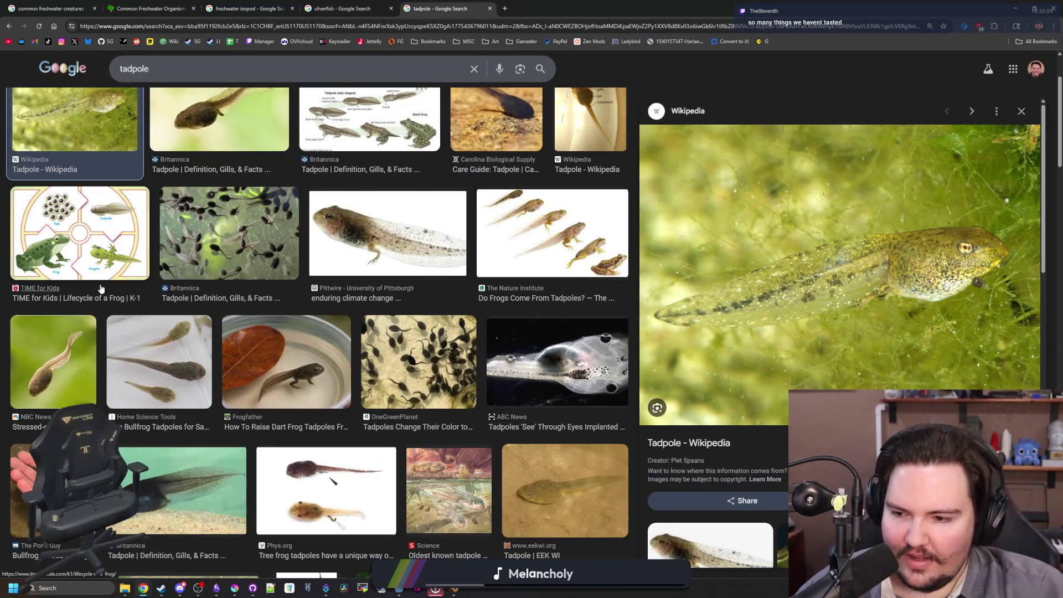
pyautogui.click(77, 381)
pyautogui.click(50, 488)
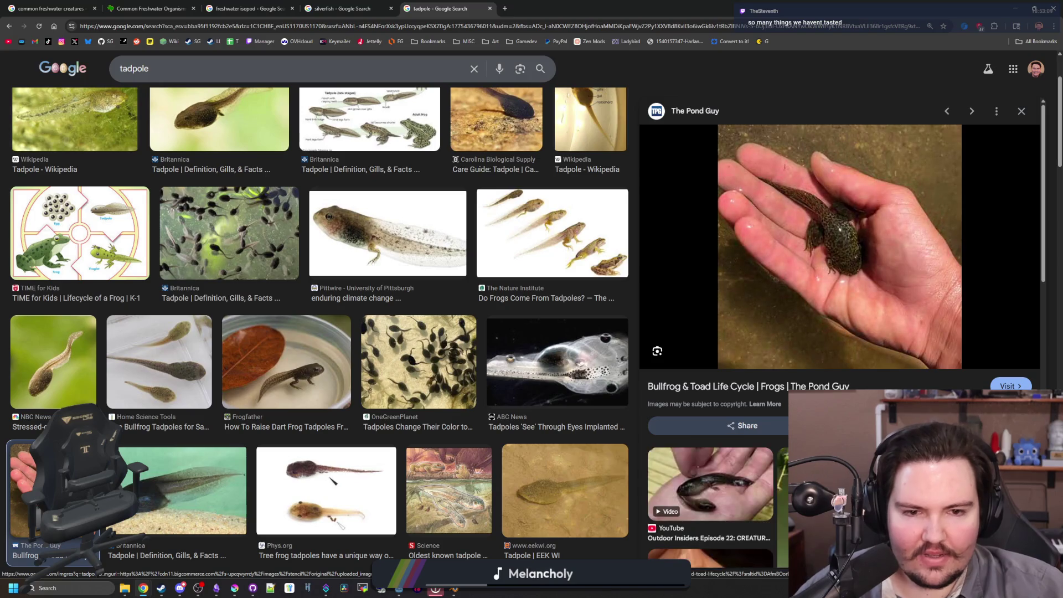
pyautogui.click(142, 390)
pyautogui.scroll(-4, 148, 379)
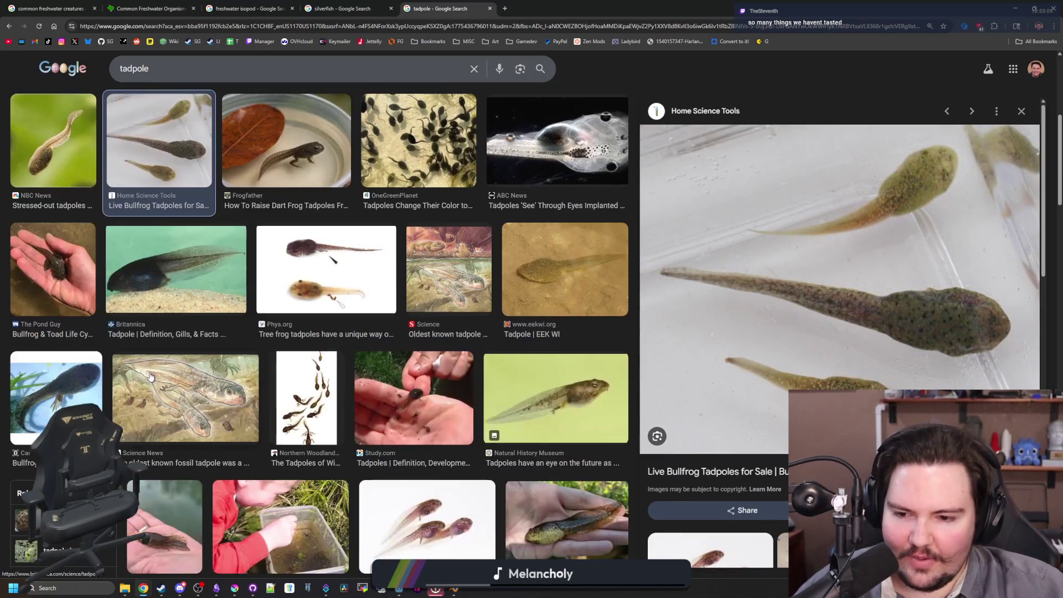
pyautogui.scroll(-5, 149, 371)
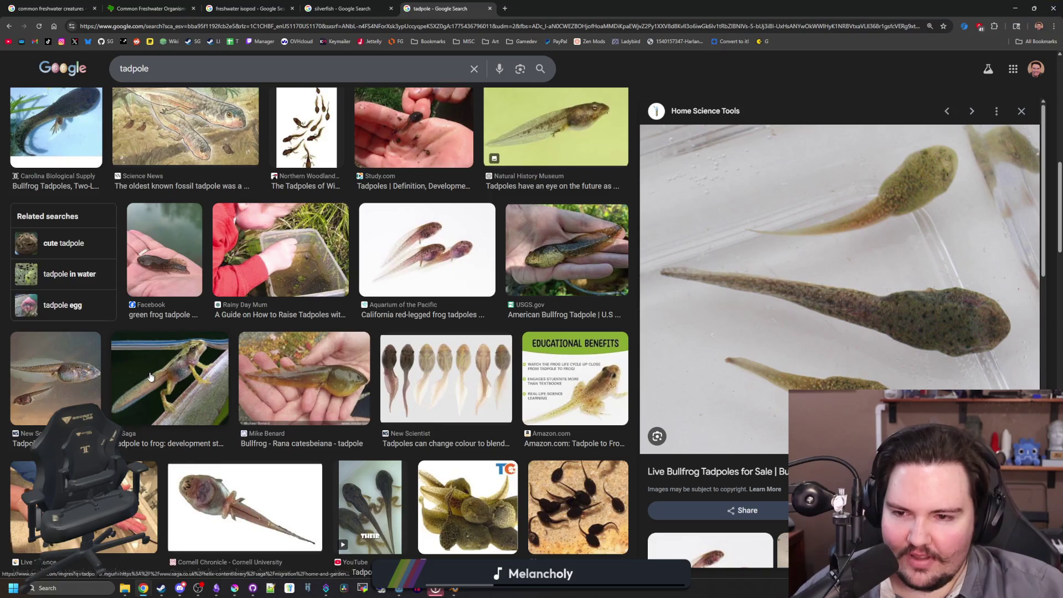
pyautogui.scroll(-1, 145, 355)
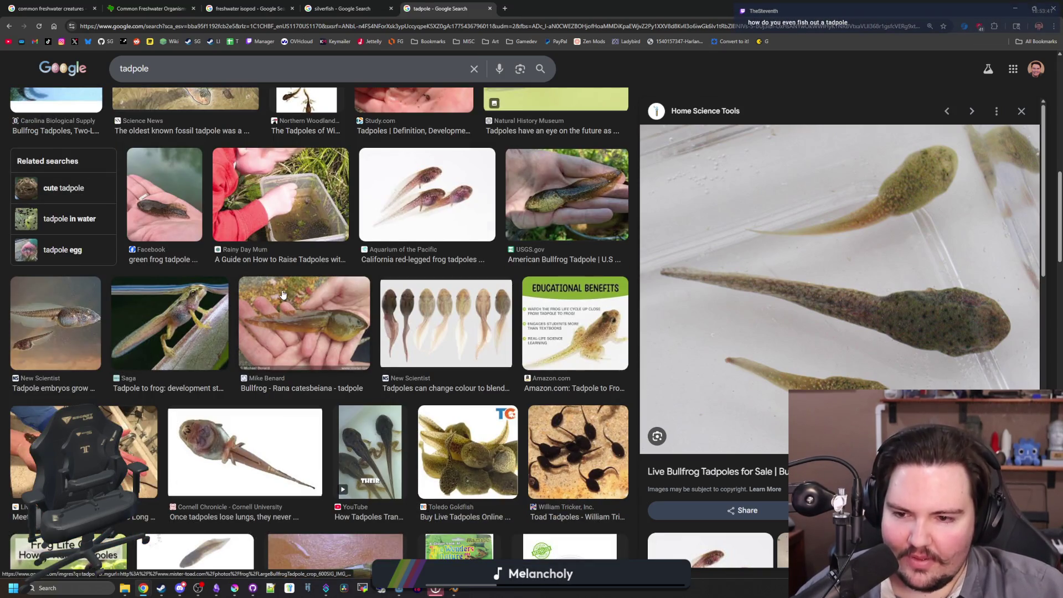
pyautogui.click(288, 309)
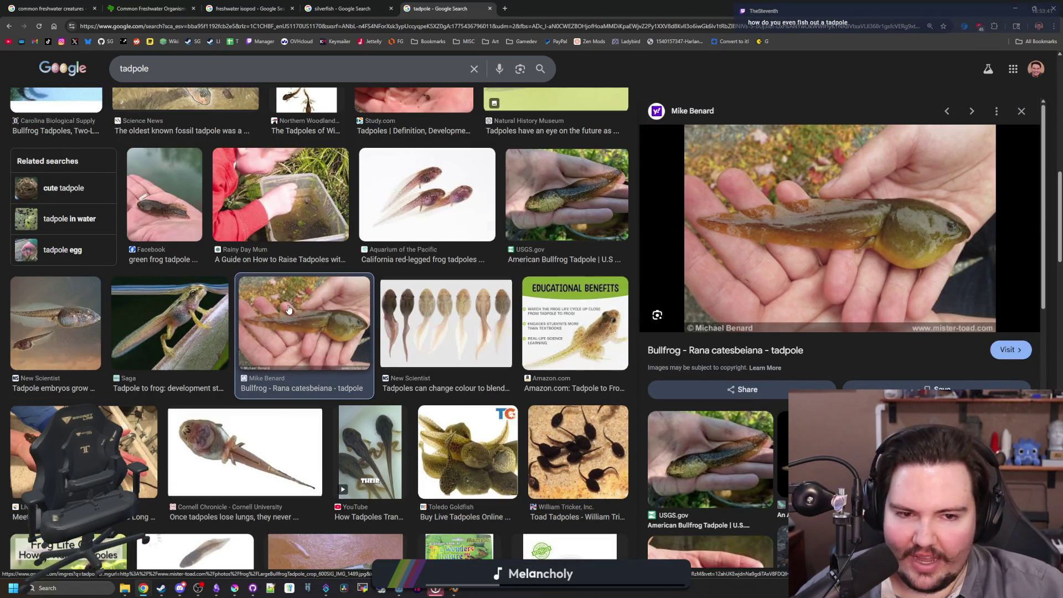
pyautogui.scroll(-1, 288, 309)
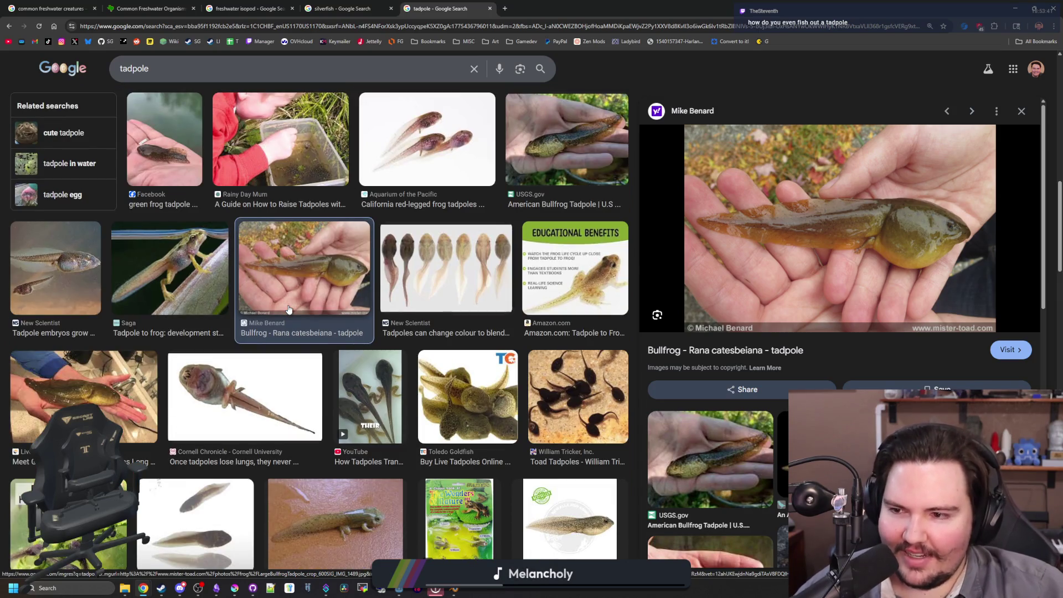
pyautogui.scroll(-2, 288, 309)
pyautogui.scroll(-2, 244, 326)
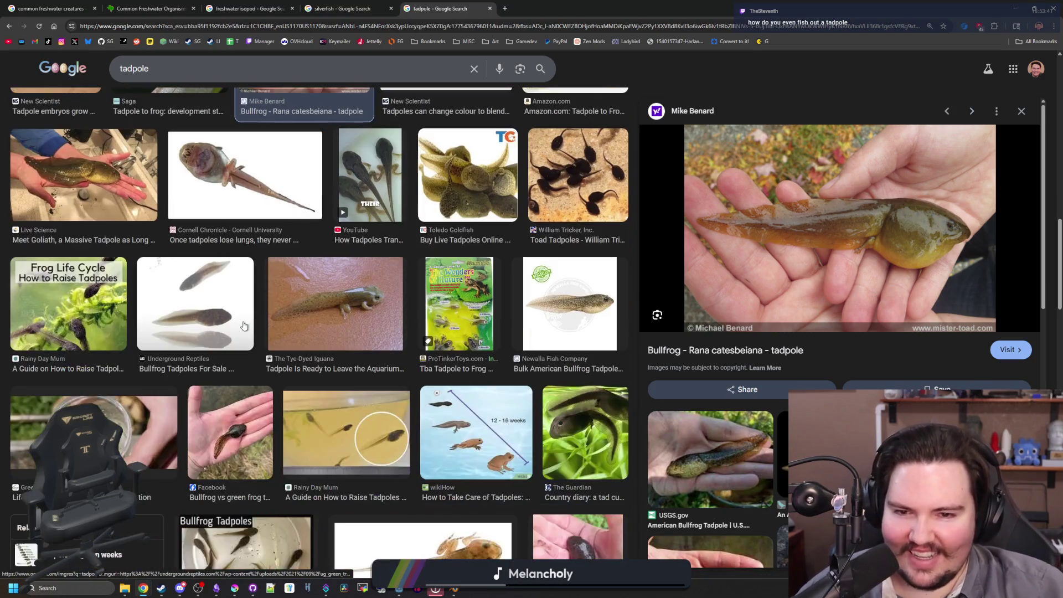
pyautogui.scroll(-5, 243, 326)
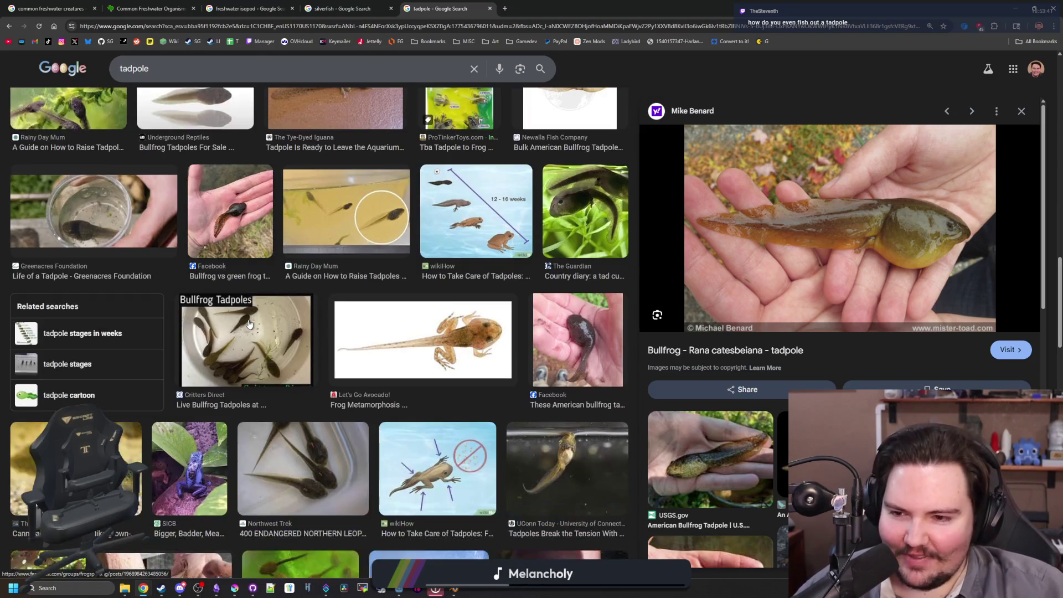
pyautogui.scroll(-3, 248, 324)
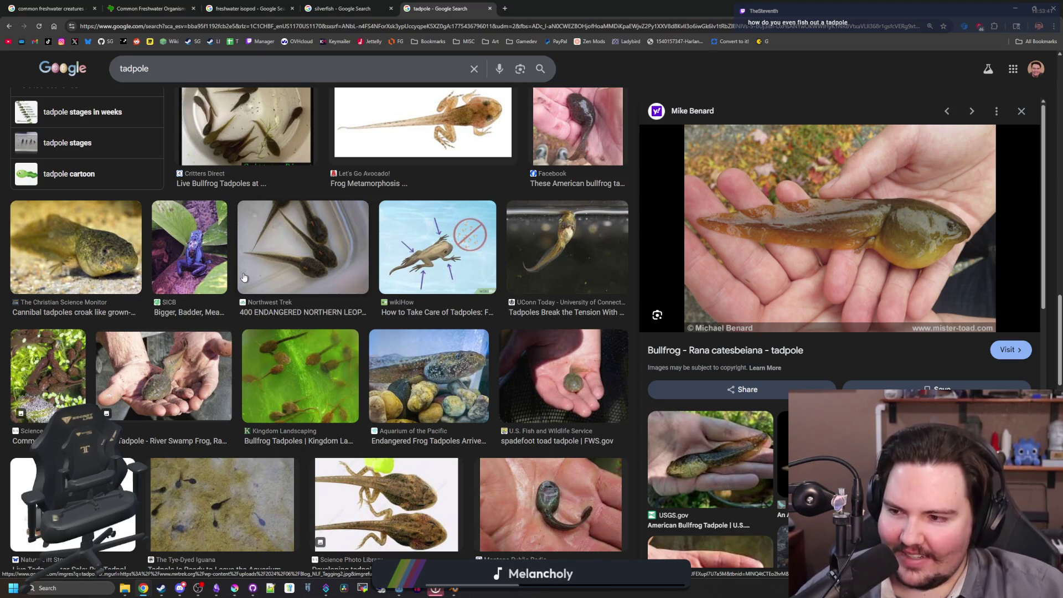
pyautogui.scroll(-8, 244, 277)
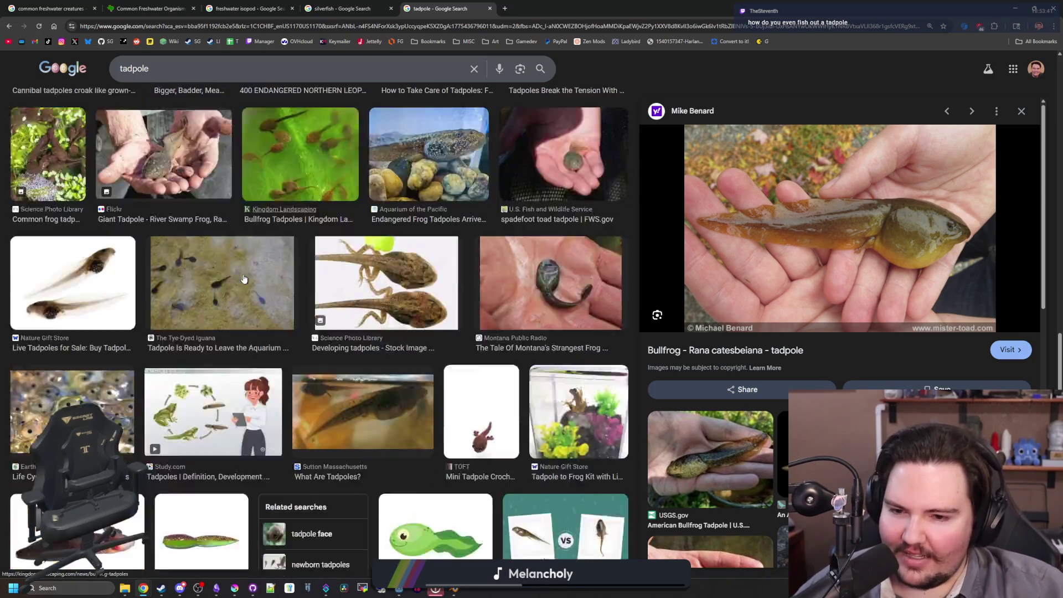
pyautogui.press('Home')
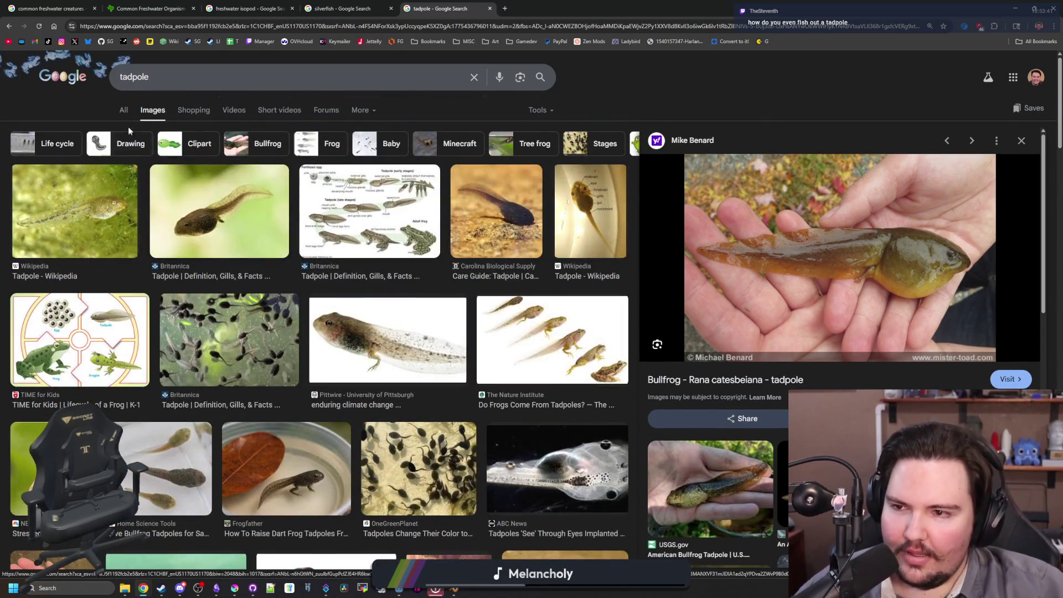
pyautogui.click(127, 113)
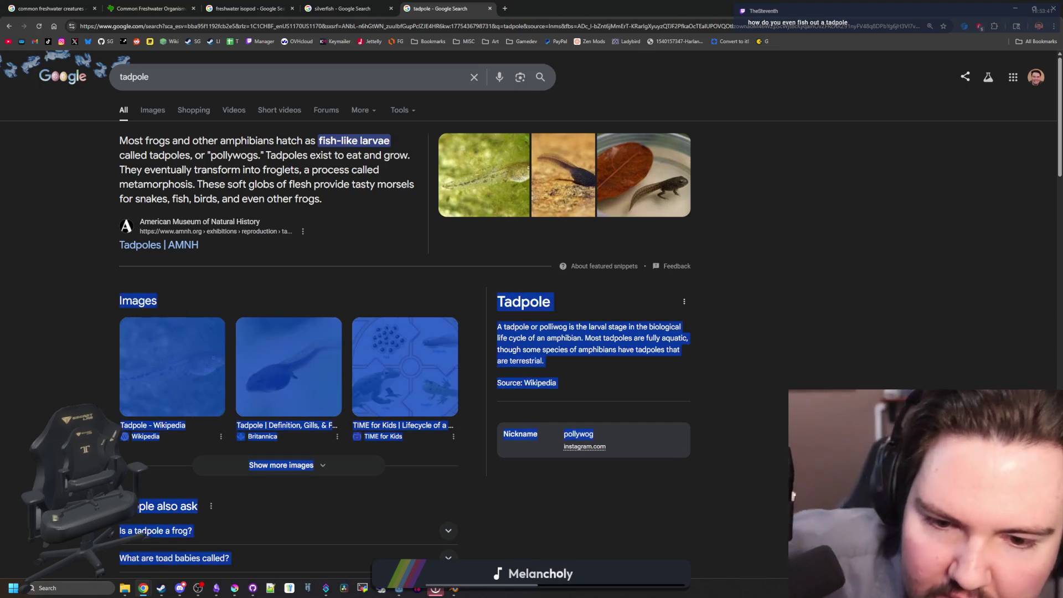
# - Look over the general tadpole results, briefly expanding the 'Is a tadpole a frog?' answer
pyautogui.moveTo(641, 326); pyautogui.dragTo(498, 570)
pyautogui.click(474, 487)
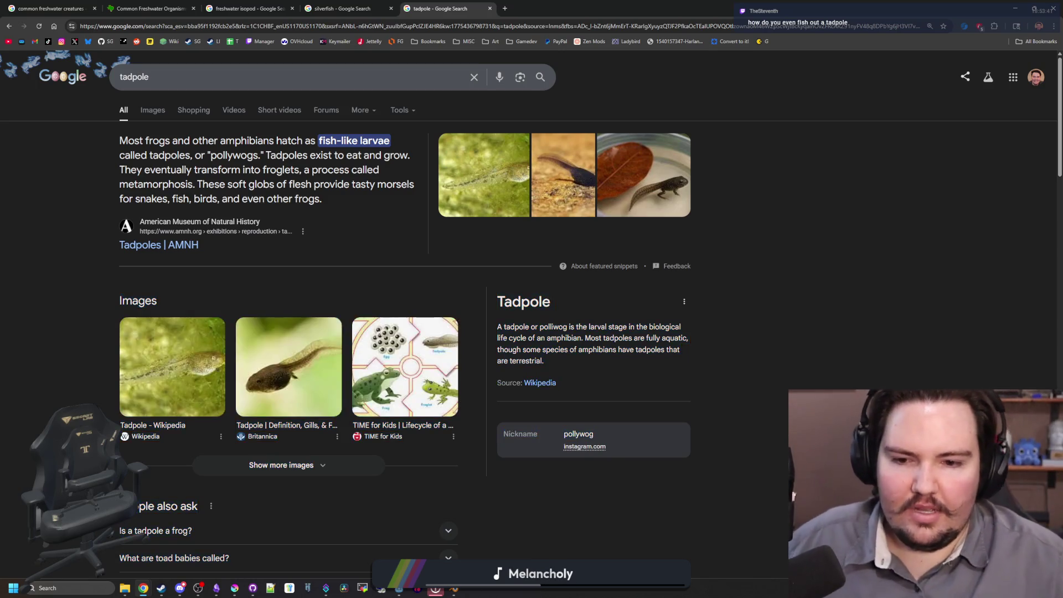
pyautogui.click(170, 69)
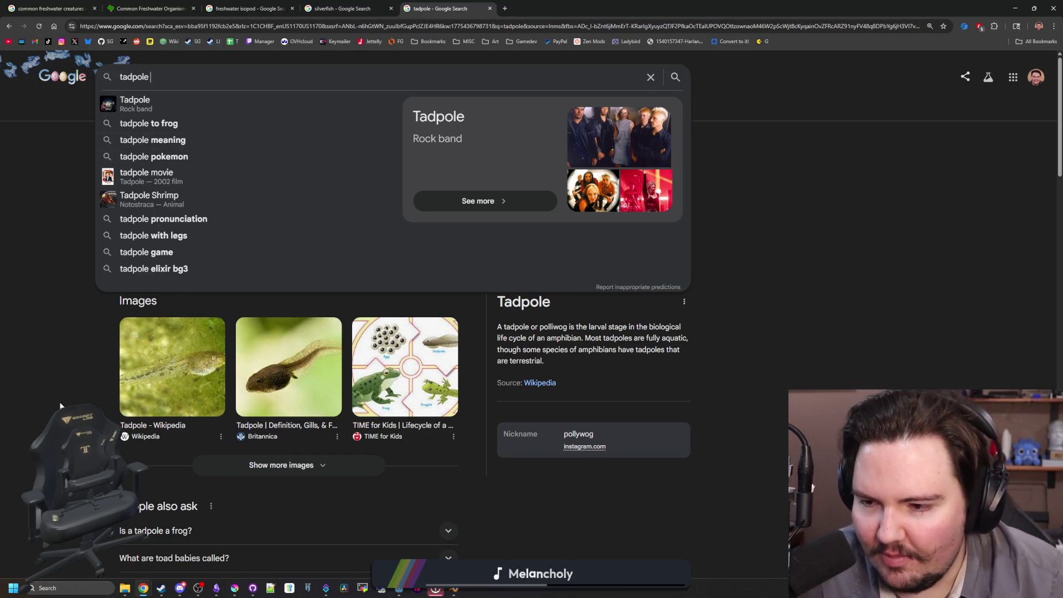
pyautogui.scroll(-4, 402, 319)
pyautogui.scroll(-1, 403, 318)
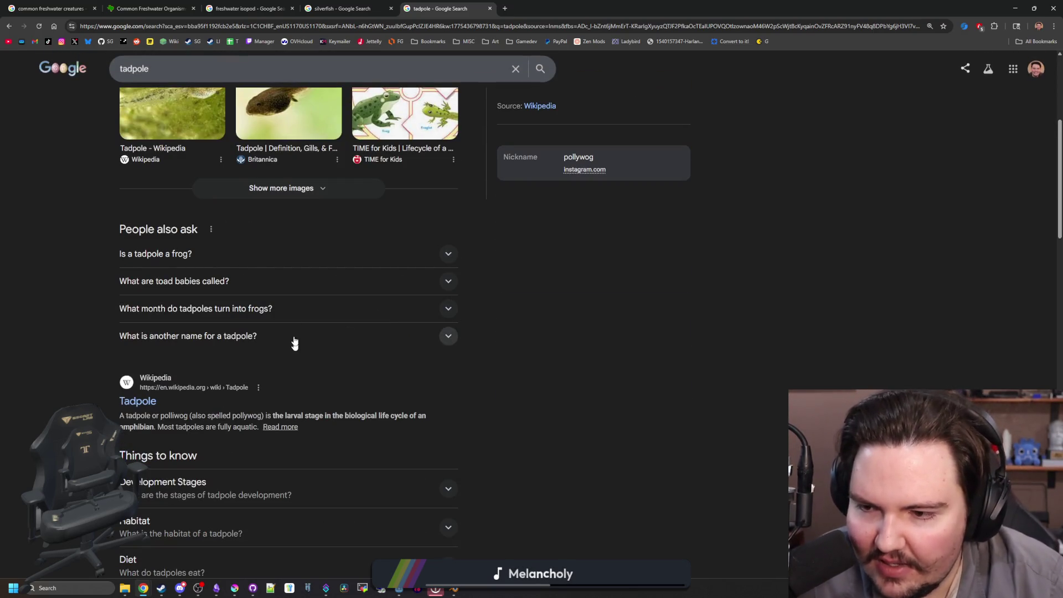
pyautogui.click(222, 254)
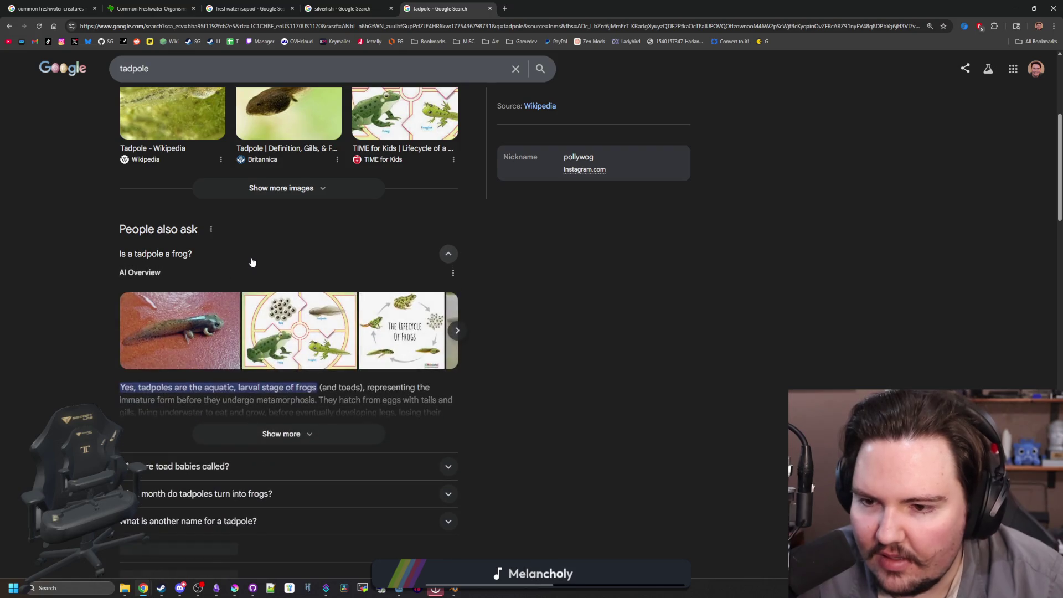
pyautogui.click(252, 255)
pyautogui.scroll(5, 251, 261)
# - Search 'where do tadpoles live', then return to the tadpole results and switch to Images
pyautogui.doubleClick(119, 77)
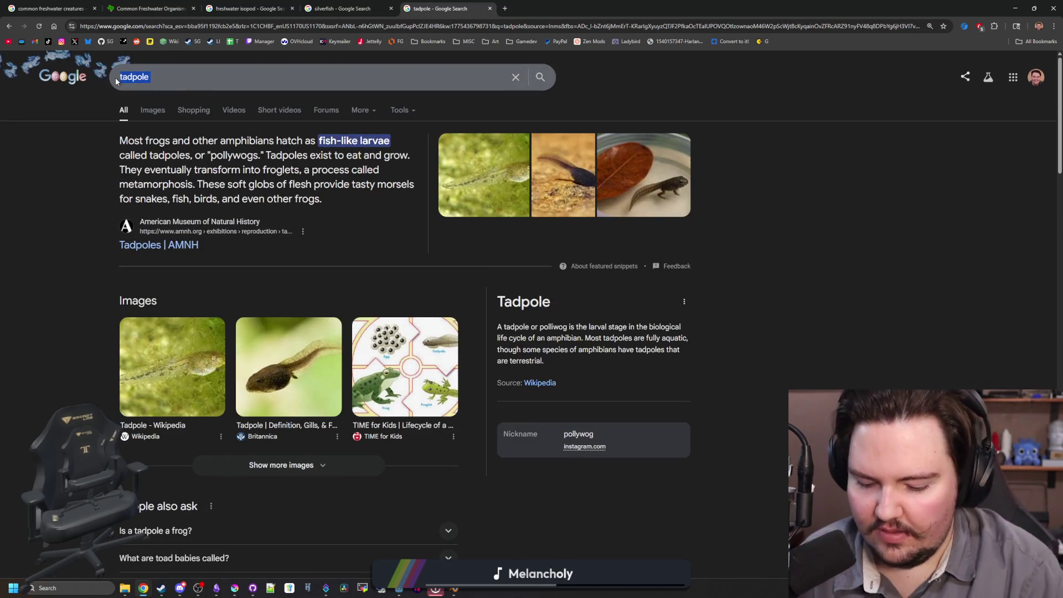
pyautogui.write('where do tadpoles live')
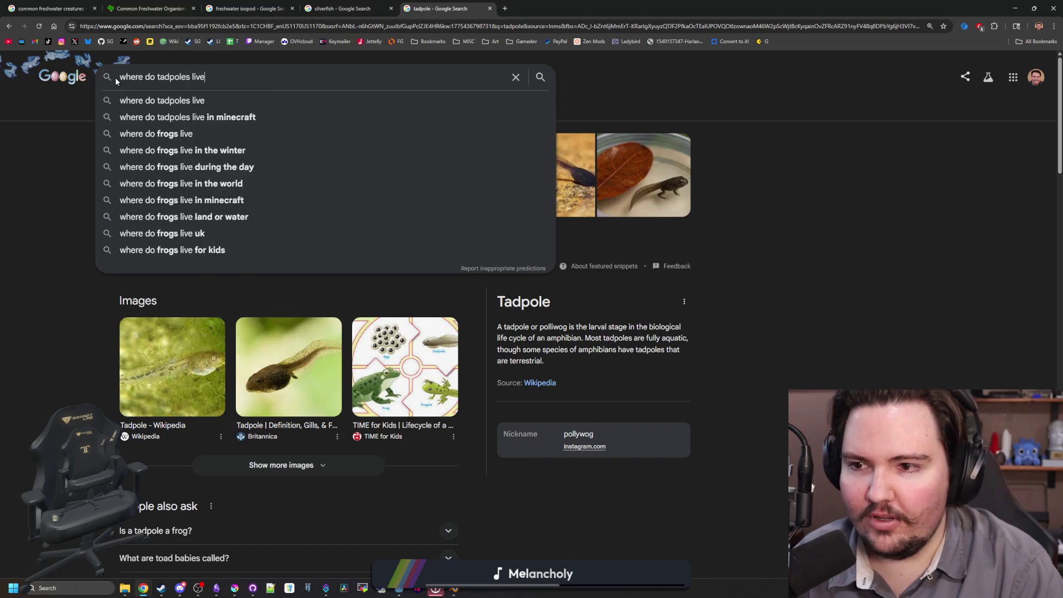
pyautogui.press('Return')
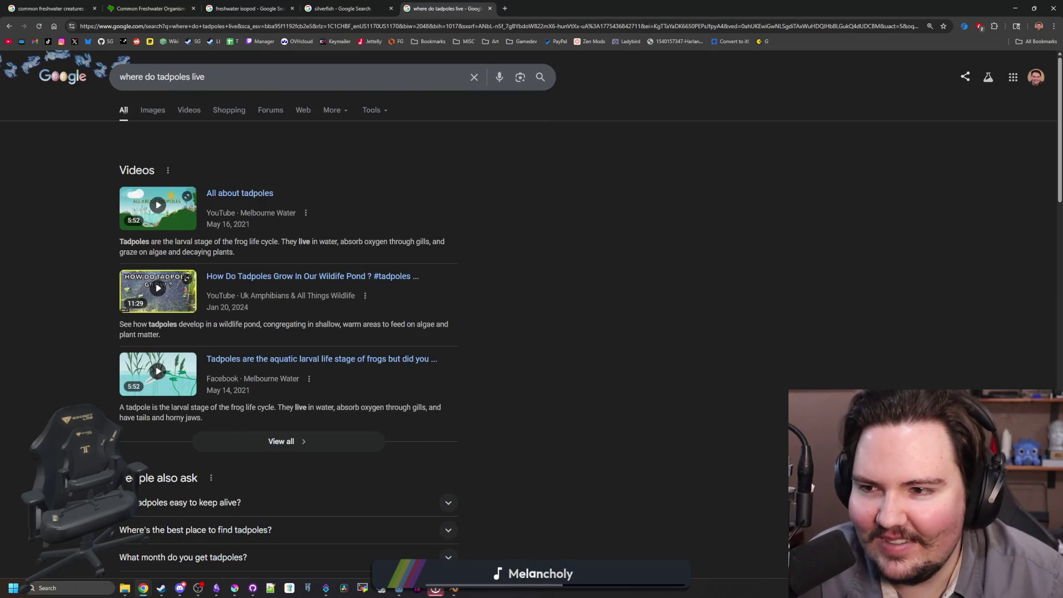
pyautogui.scroll(-5, 269, 277)
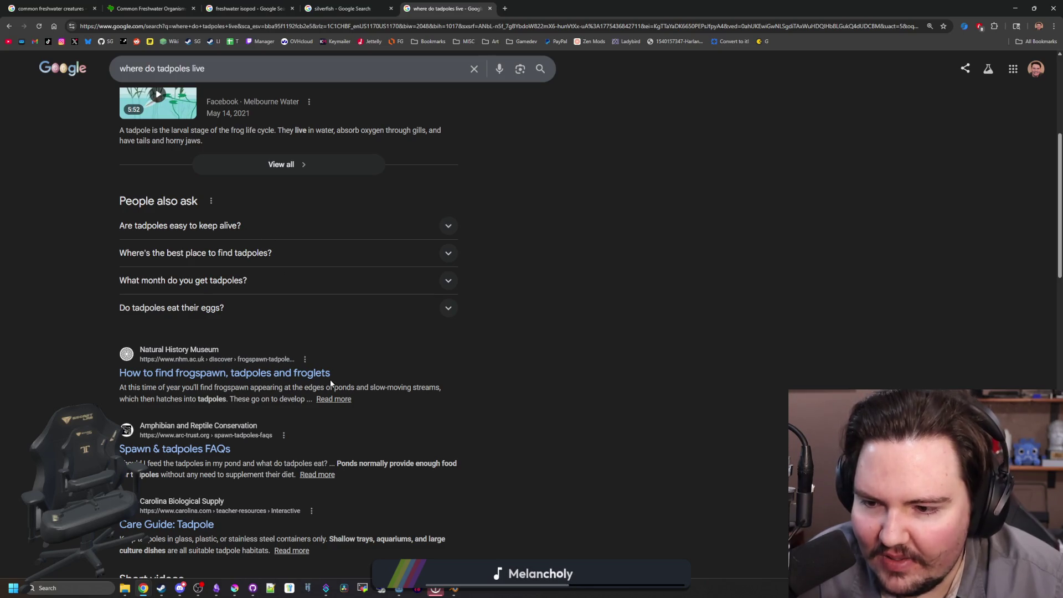
pyautogui.click(467, 280)
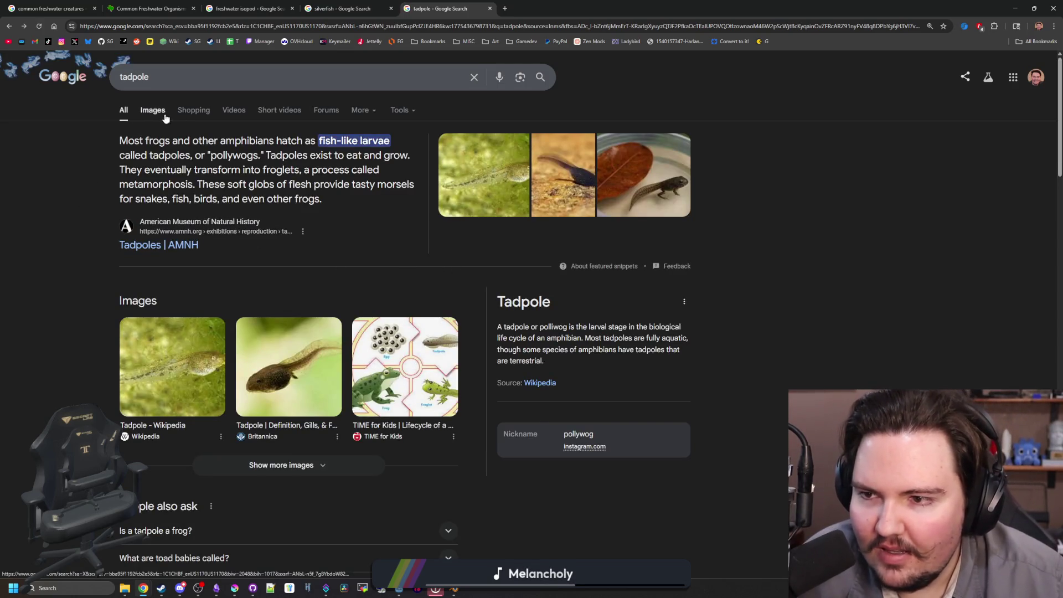
pyautogui.moveTo(227, 184)
pyautogui.mouseDown()
pyautogui.moveTo(290, 170)
pyautogui.moveTo(379, 184)
pyautogui.mouseUp()
pyautogui.click(377, 185)
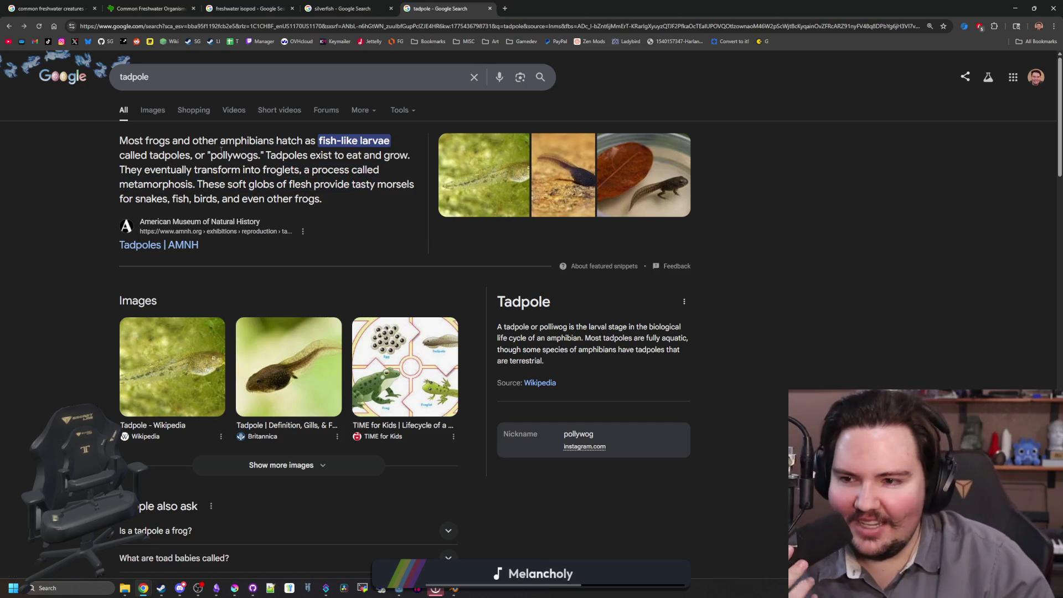
pyautogui.click(151, 111)
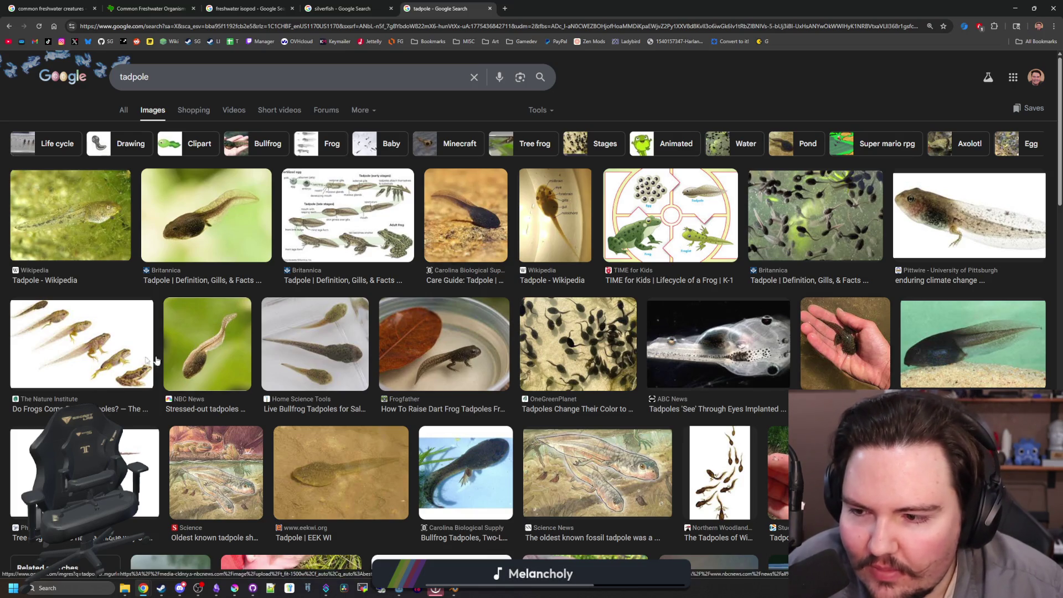
# - Preview The Nature Institute tadpole-to-frog image and the Britannica tadpole photo
pyautogui.click(81, 344)
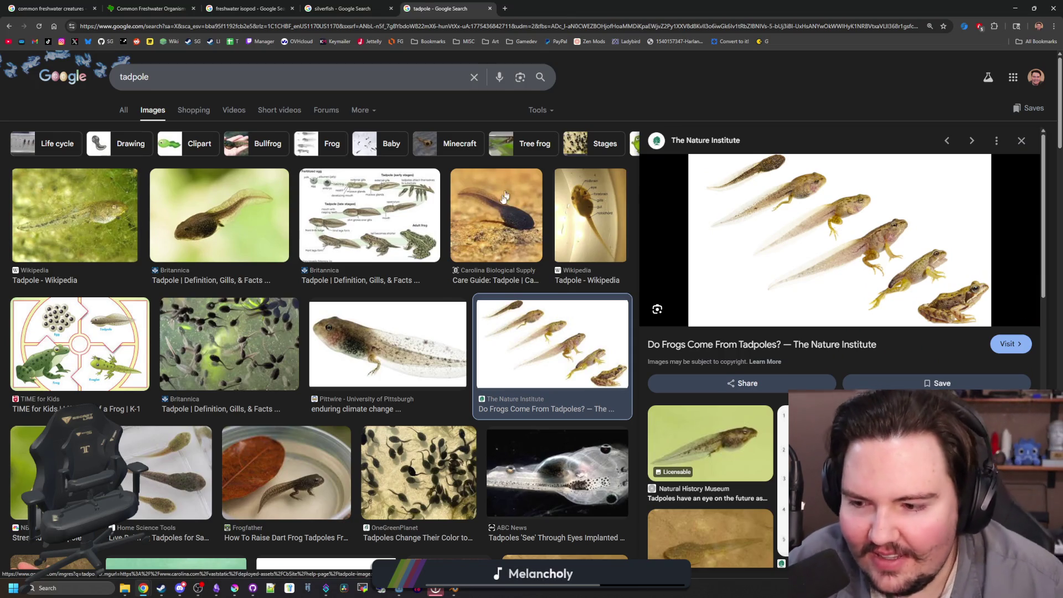
pyautogui.click(254, 230)
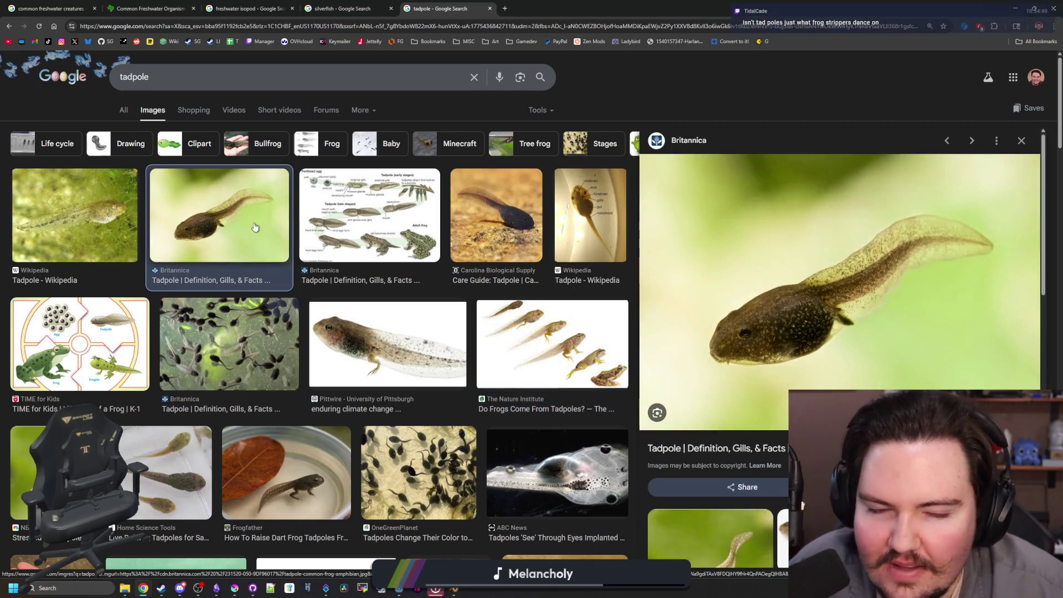
pyautogui.scroll(-3, 805, 338)
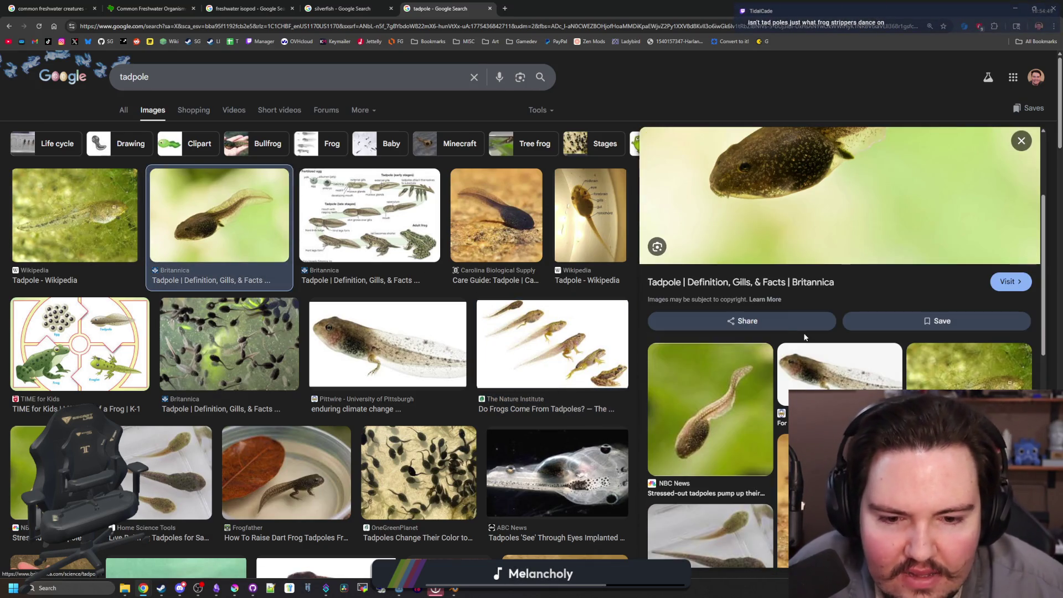
pyautogui.scroll(-2, 805, 337)
pyautogui.scroll(5, 805, 337)
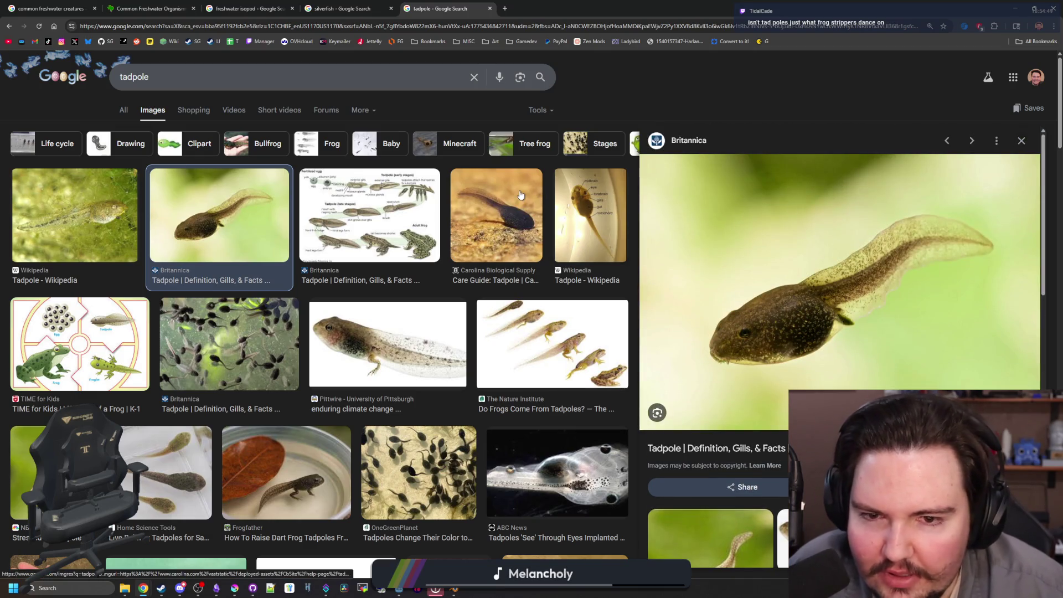
# - Check the open sprite documents in Krita, ending on the freshwater snail sheet, then return to Chrome
pyautogui.hotkey('alt', 'Tab')
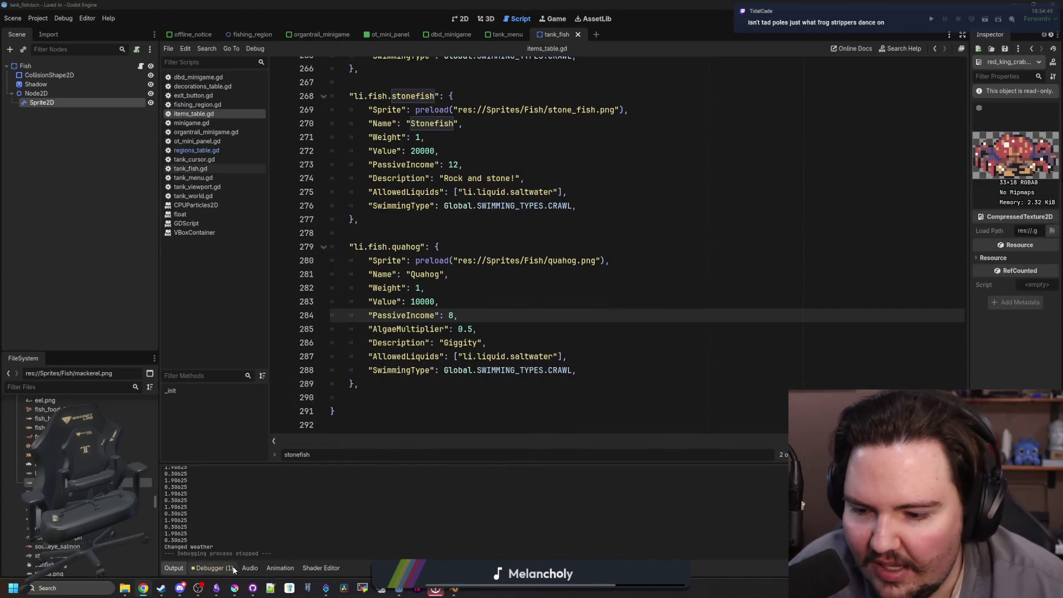
pyautogui.click(234, 588)
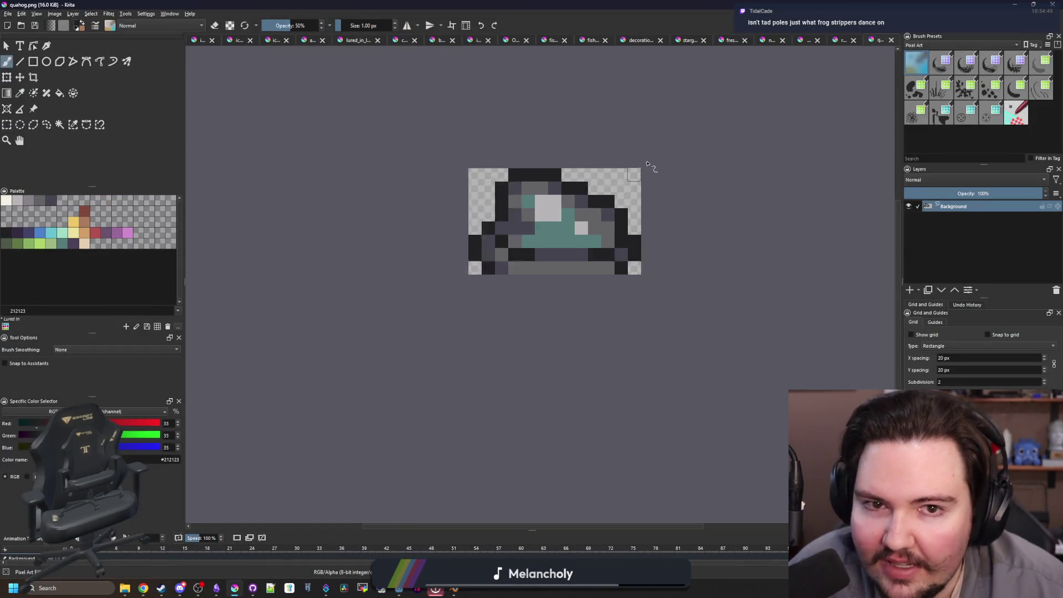
pyautogui.click(837, 40)
pyautogui.click(803, 40)
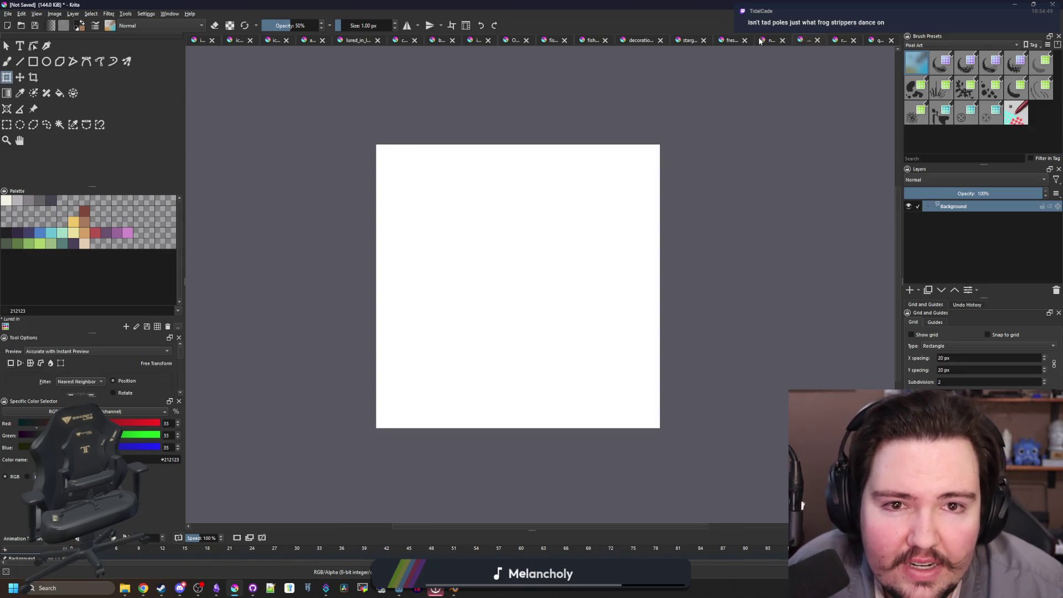
pyautogui.click(772, 40)
pyautogui.click(732, 39)
pyautogui.scroll(-3, 456, 235)
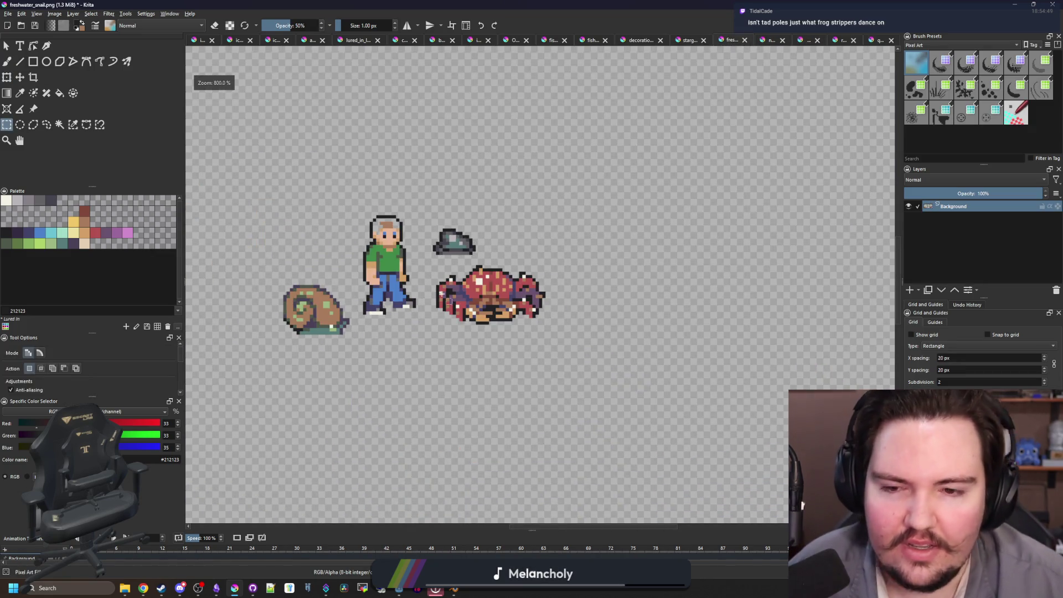
pyautogui.hotkey('alt', 'Tab')
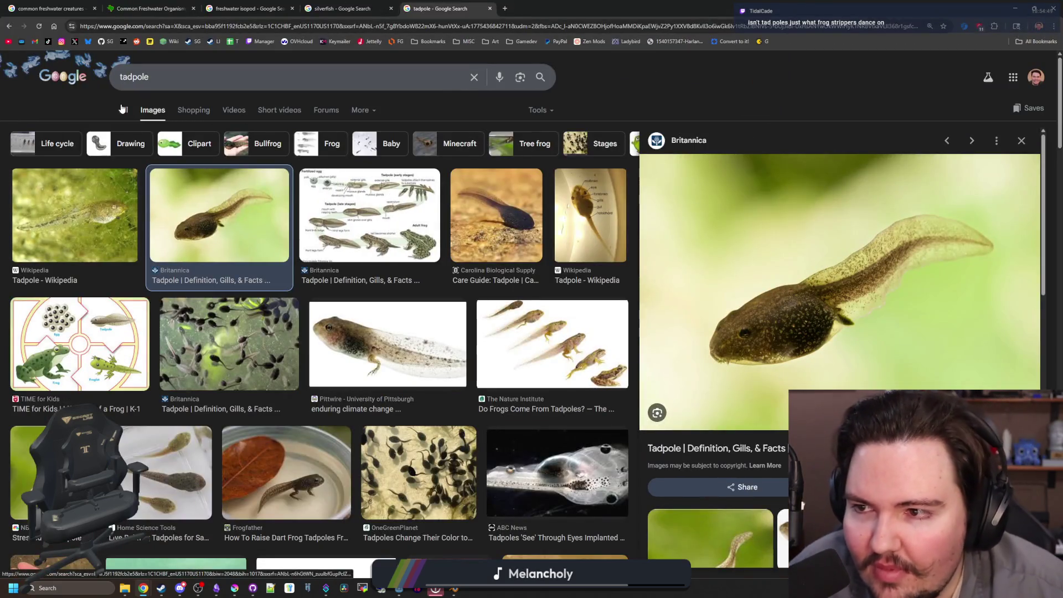
pyautogui.click(124, 110)
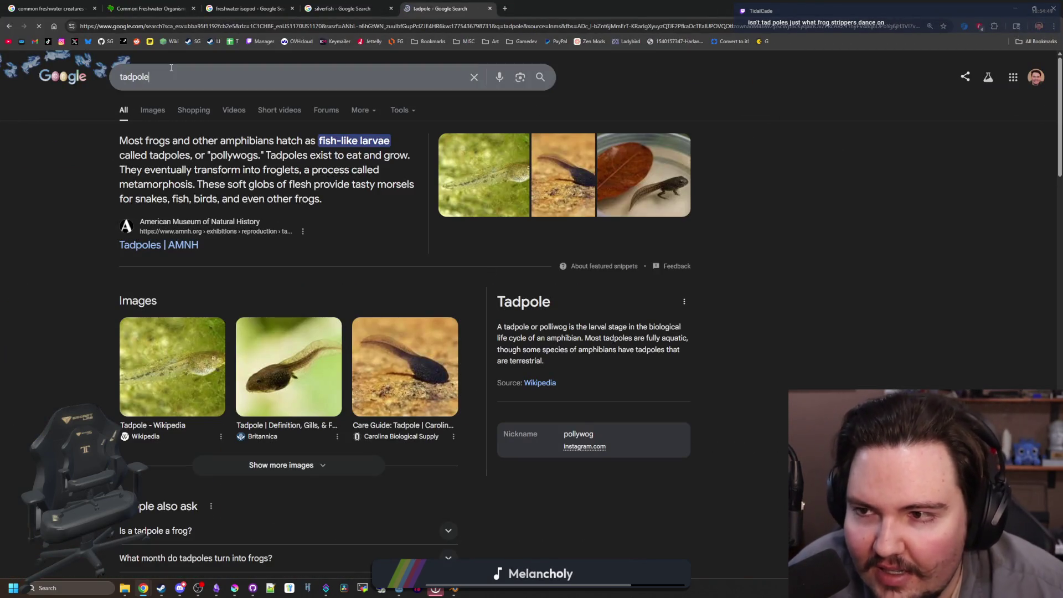
# - Search 'tadpole size' and read the average size answer (1–6 inches), then switch back to Krita
pyautogui.click(171, 67)
pyautogui.write('size')
pyautogui.press('Return')
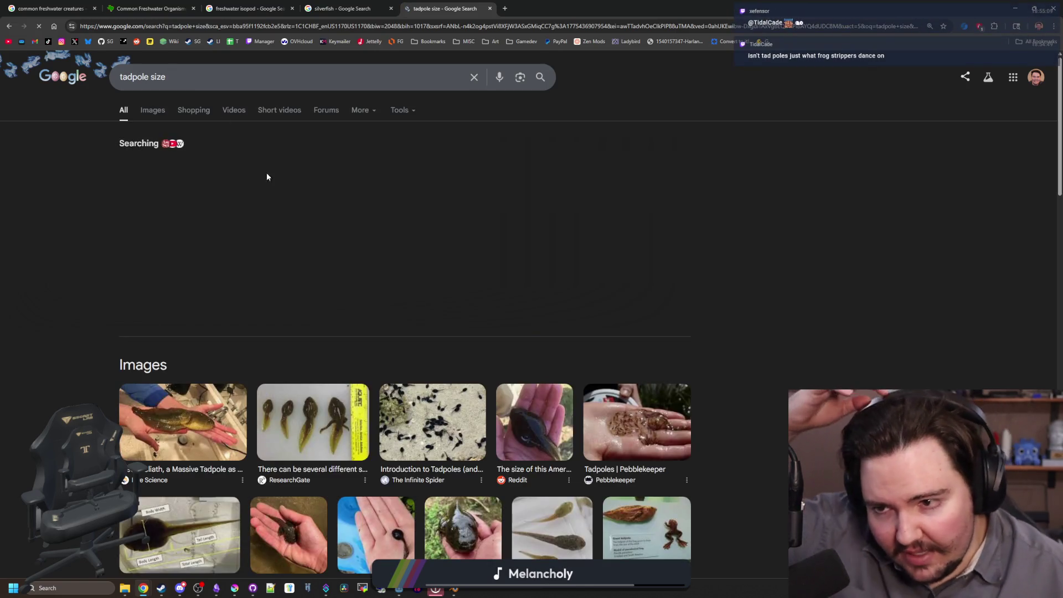
pyautogui.scroll(-7, 294, 280)
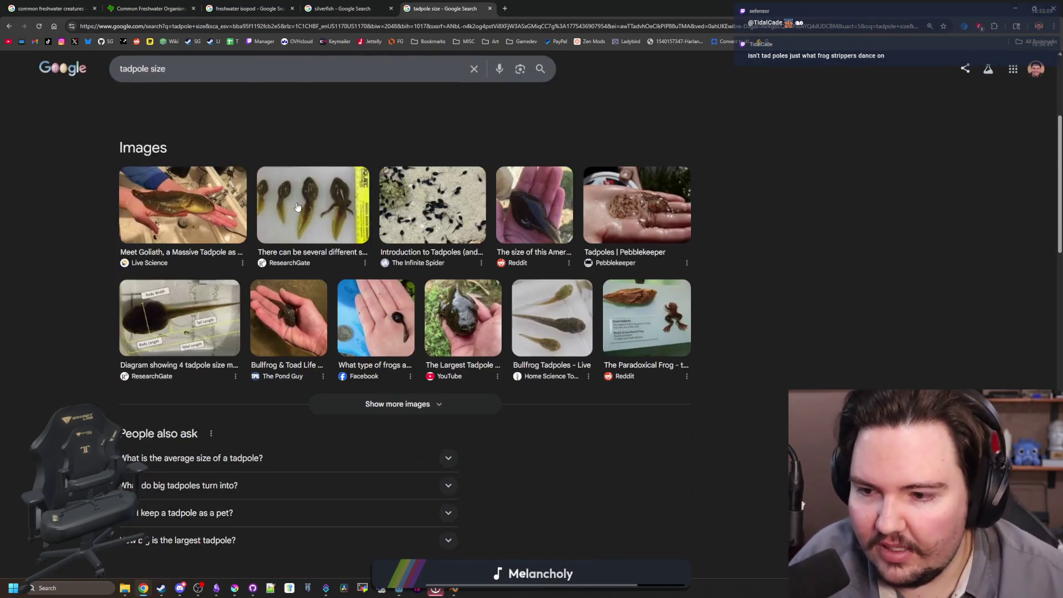
pyautogui.click(292, 289)
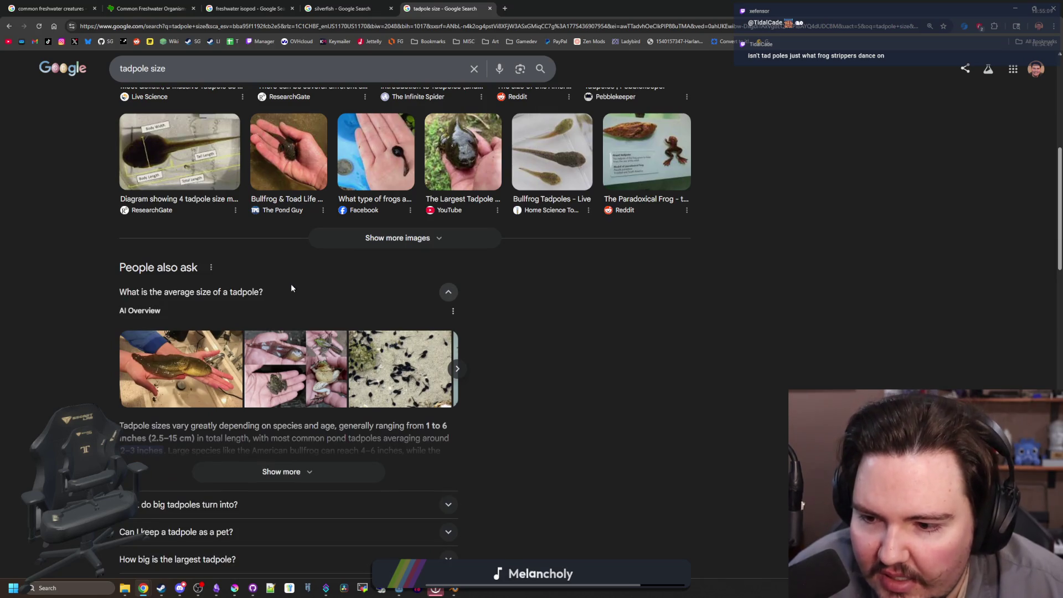
pyautogui.click(319, 472)
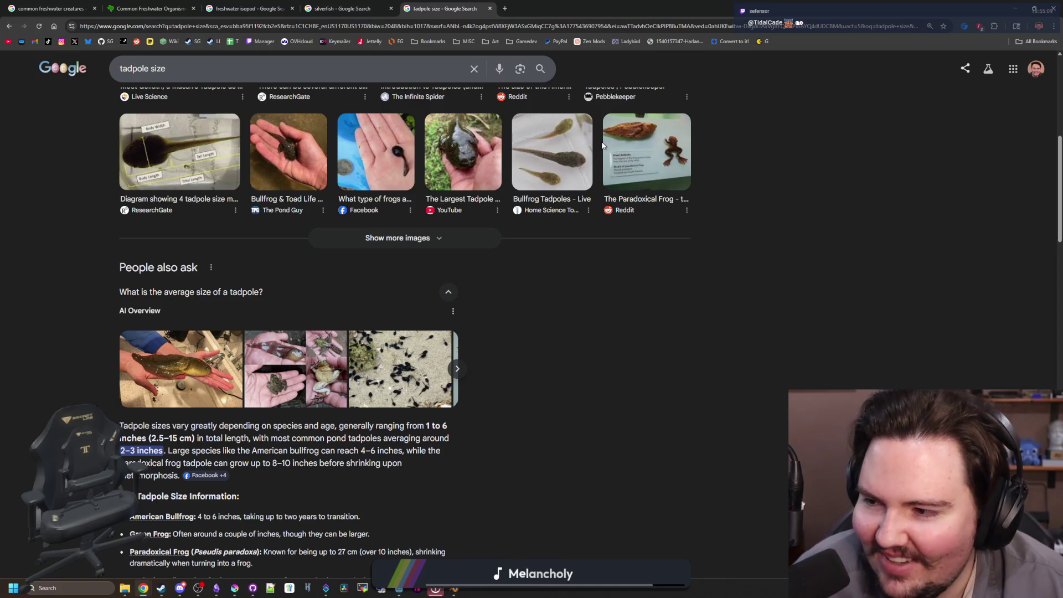
pyautogui.scroll(5, 576, 155)
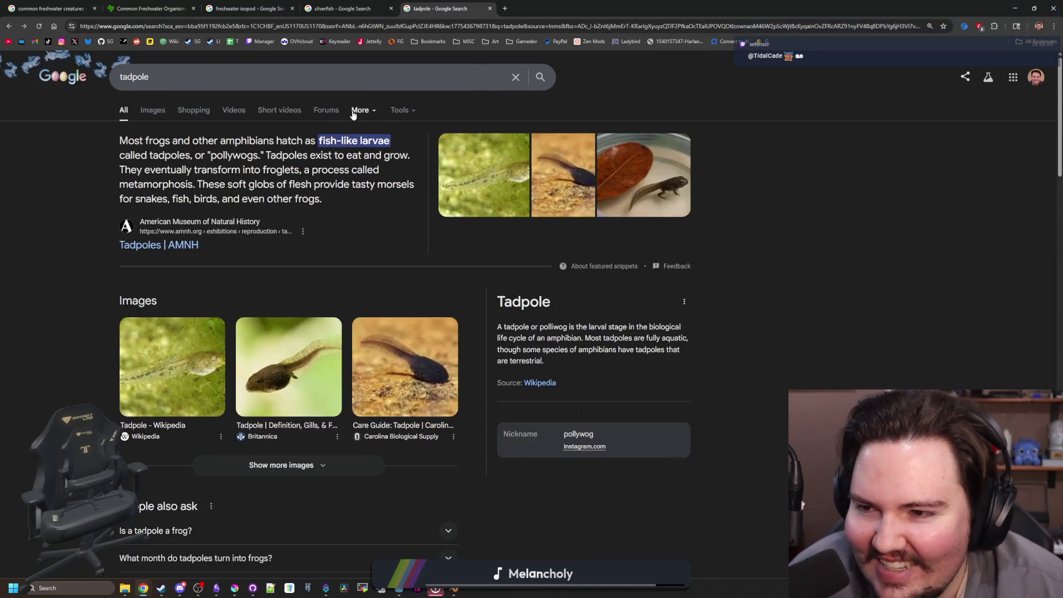
pyautogui.hotkey('alt', 'Tab')
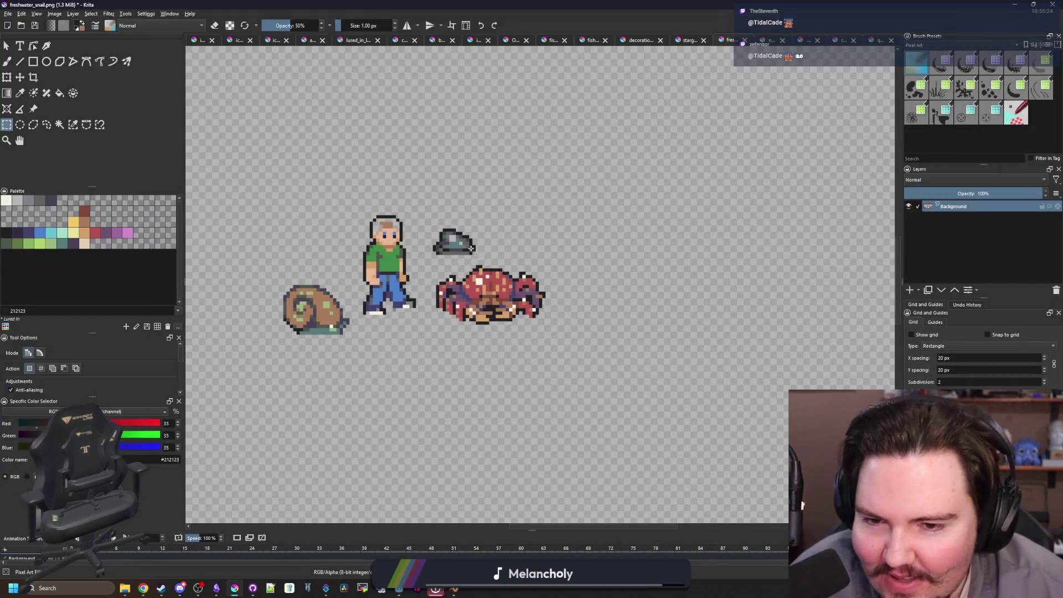
# - Rectangle-select a 15×7 area above the snail for the tadpole
pyautogui.scroll(4, 309, 252)
pyautogui.scroll(-4, 310, 252)
pyautogui.scroll(4, 309, 252)
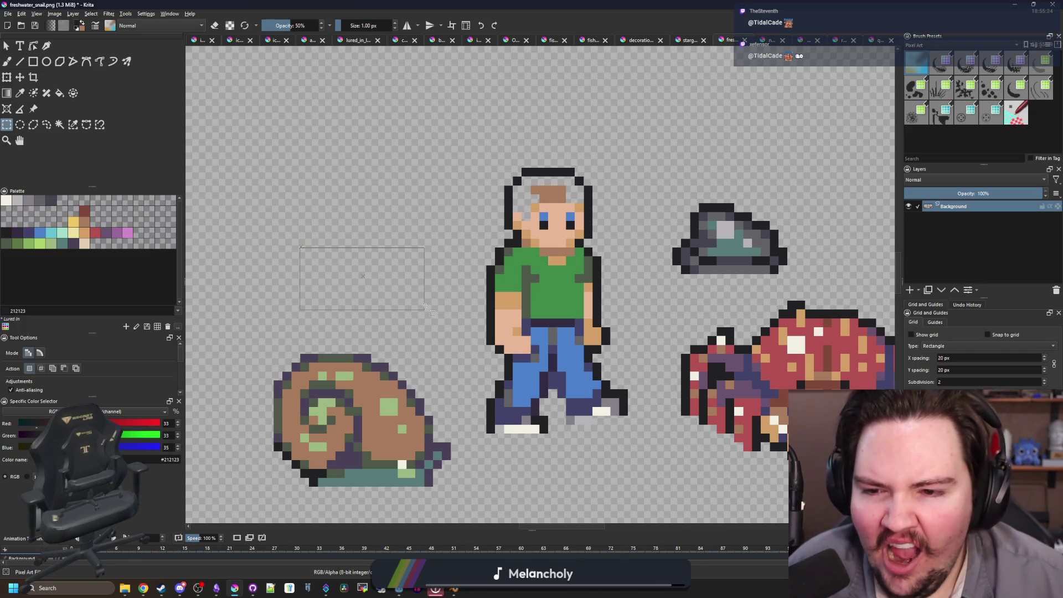
pyautogui.moveTo(426, 306); pyautogui.dragTo(442, 317)
# - Paint the tadpole's black ring head with the pixel brush
pyautogui.press('b')
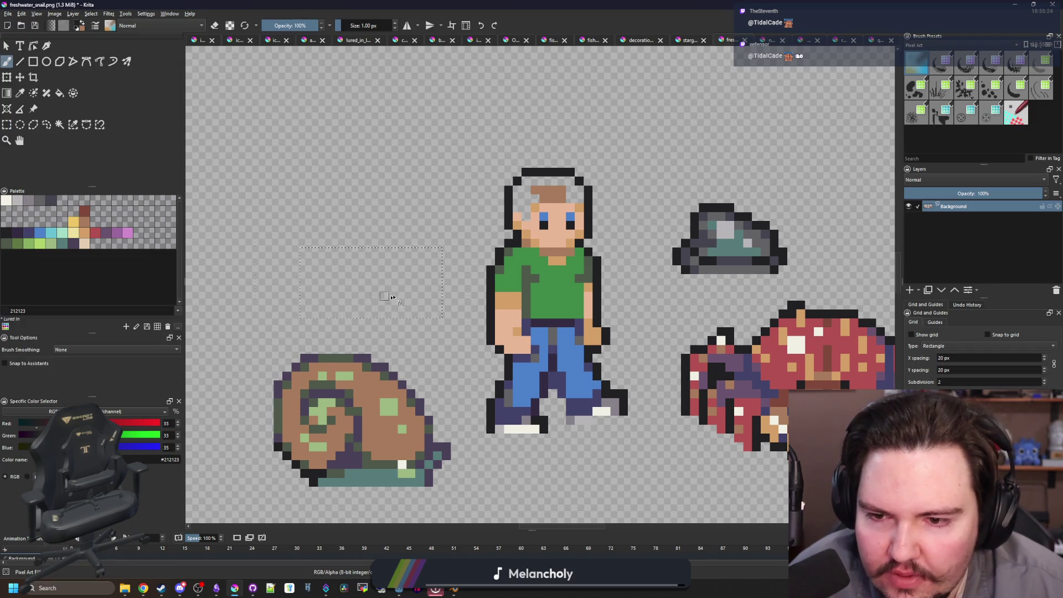
pyautogui.scroll(3, 513, 292)
pyautogui.moveTo(513, 292)
pyautogui.mouseDown()
pyautogui.moveTo(438, 272)
pyautogui.moveTo(559, 305)
pyautogui.moveTo(567, 244)
pyautogui.moveTo(467, 216)
pyautogui.mouseUp()
pyautogui.hotkey('ctrl', 'z')
pyautogui.click(575, 325)
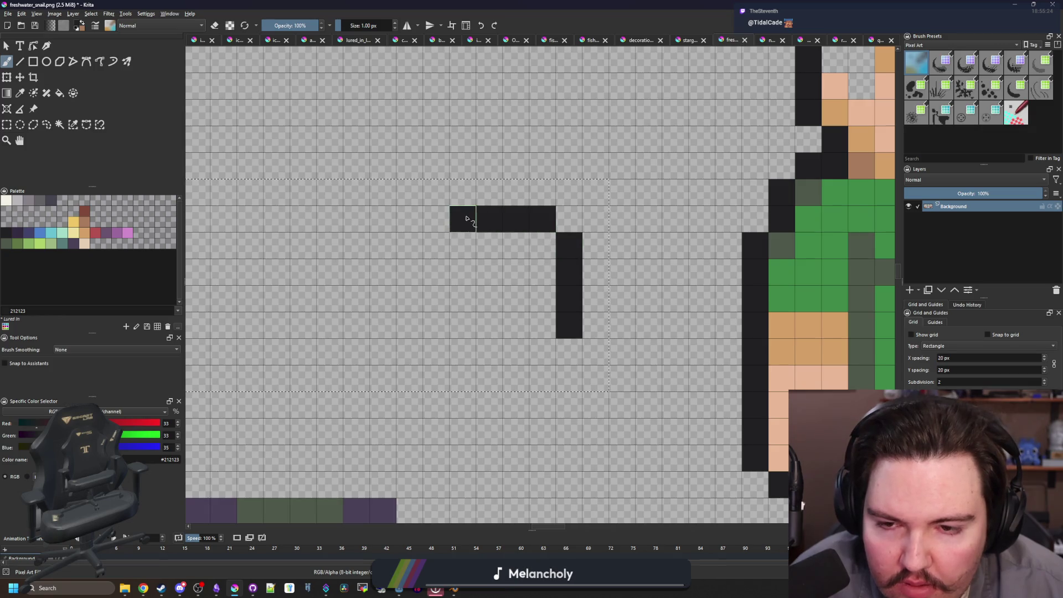
pyautogui.moveTo(546, 350)
pyautogui.mouseDown()
pyautogui.moveTo(471, 349)
pyautogui.moveTo(434, 297)
pyautogui.moveTo(435, 237)
pyautogui.mouseUp()
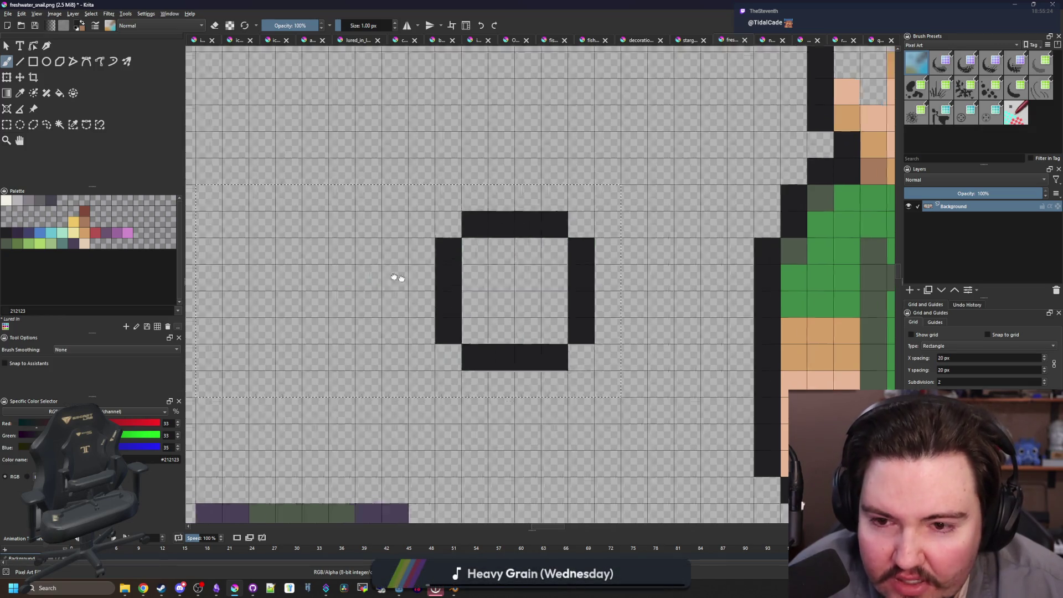
pyautogui.moveTo(397, 277); pyautogui.dragTo(473, 284)
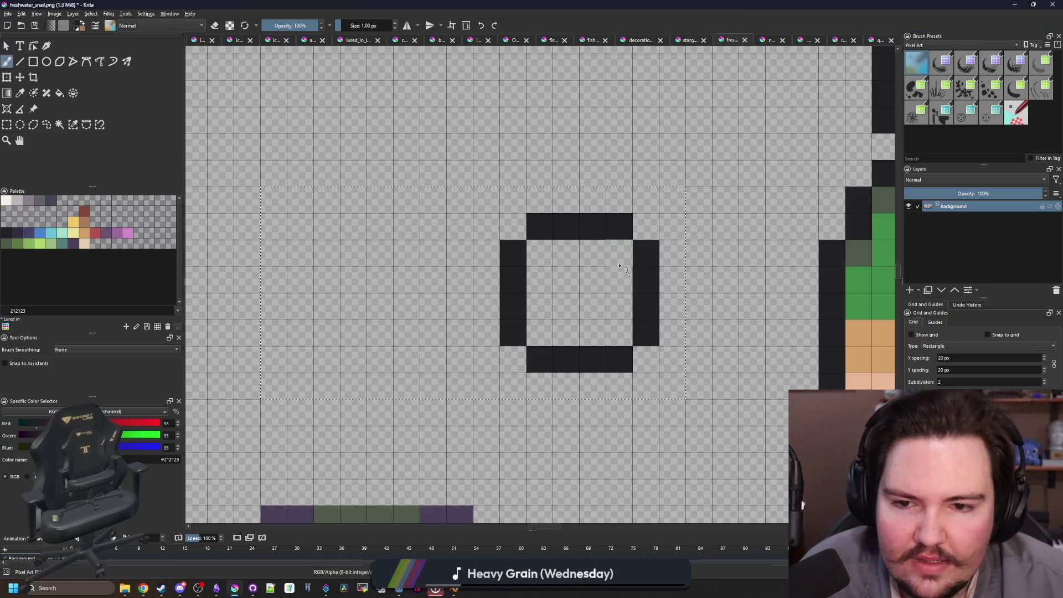
pyautogui.scroll(-1, 565, 315)
pyautogui.scroll(1, 565, 315)
pyautogui.click(540, 341)
pyautogui.moveTo(537, 275)
pyautogui.mouseDown()
pyautogui.moveTo(540, 321)
pyautogui.moveTo(541, 238)
pyautogui.moveTo(548, 363)
pyautogui.mouseUp()
# - Paint the brown #80493a tail extending left of the head
pyautogui.moveTo(488, 331); pyautogui.dragTo(602, 340)
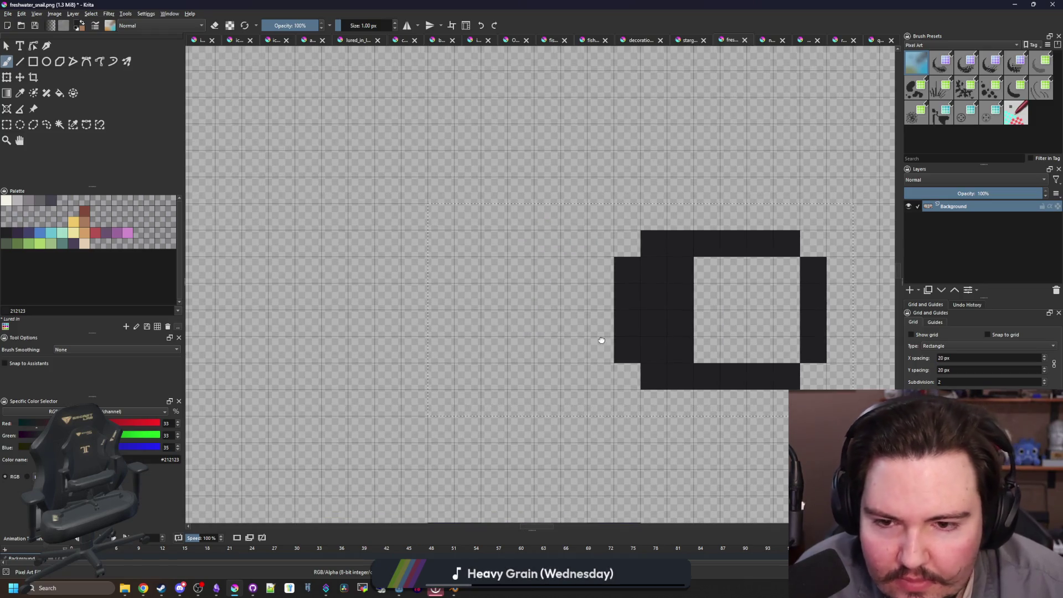
pyautogui.click(84, 211)
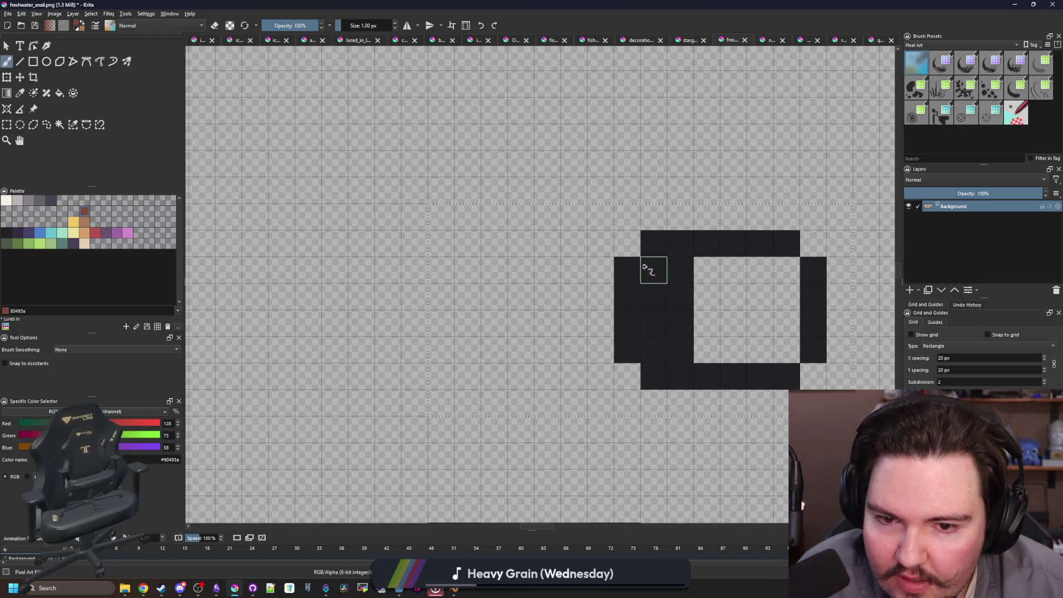
pyautogui.click(601, 270)
pyautogui.moveTo(543, 273)
pyautogui.mouseDown()
pyautogui.moveTo(468, 270)
pyautogui.moveTo(494, 241)
pyautogui.moveTo(622, 245)
pyautogui.mouseUp()
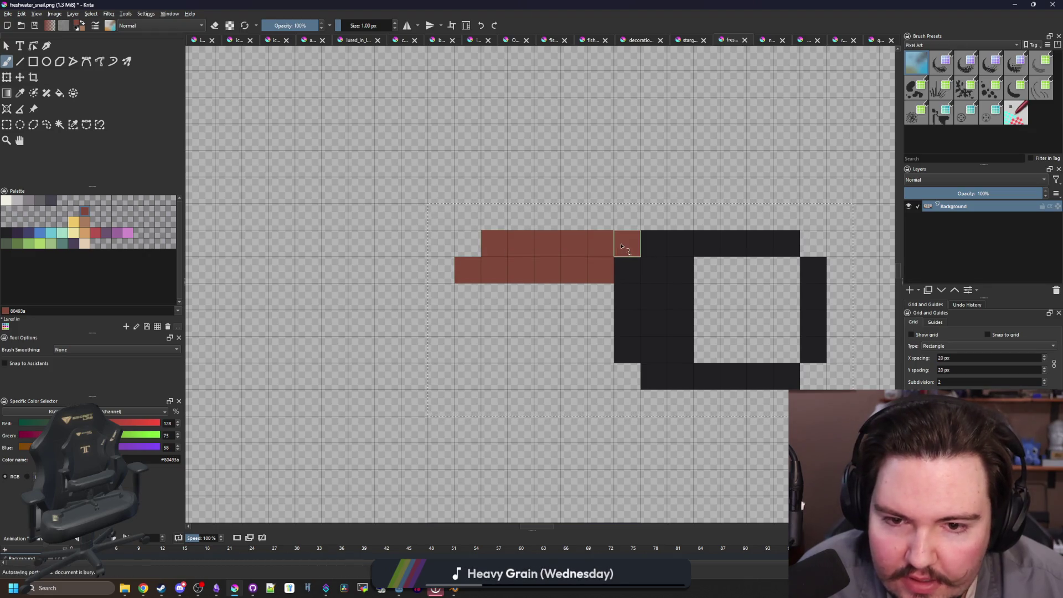
pyautogui.scroll(-6, 451, 299)
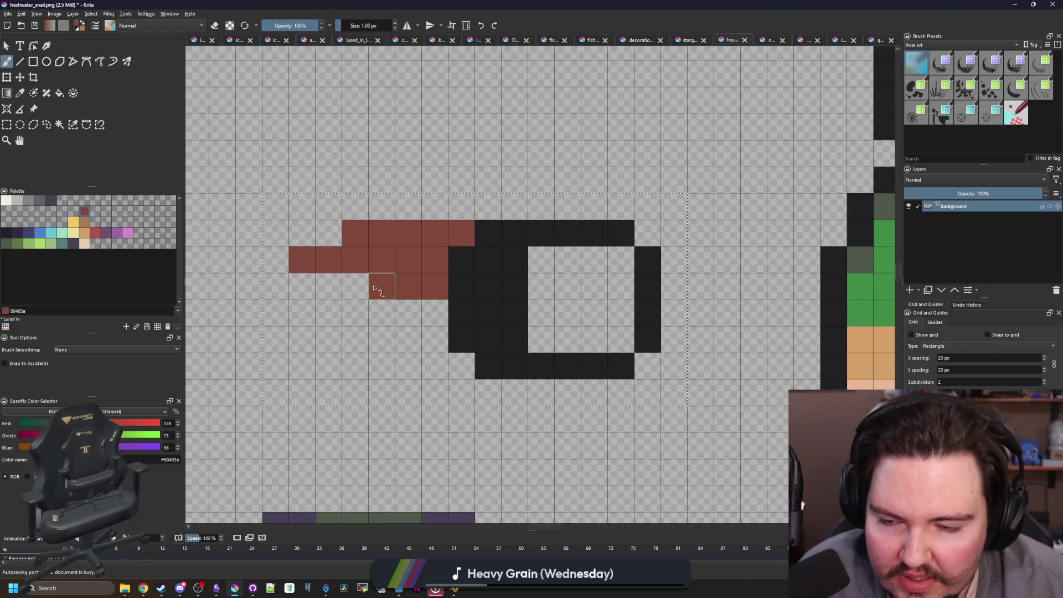
pyautogui.scroll(4, 544, 315)
pyautogui.scroll(-5, 543, 315)
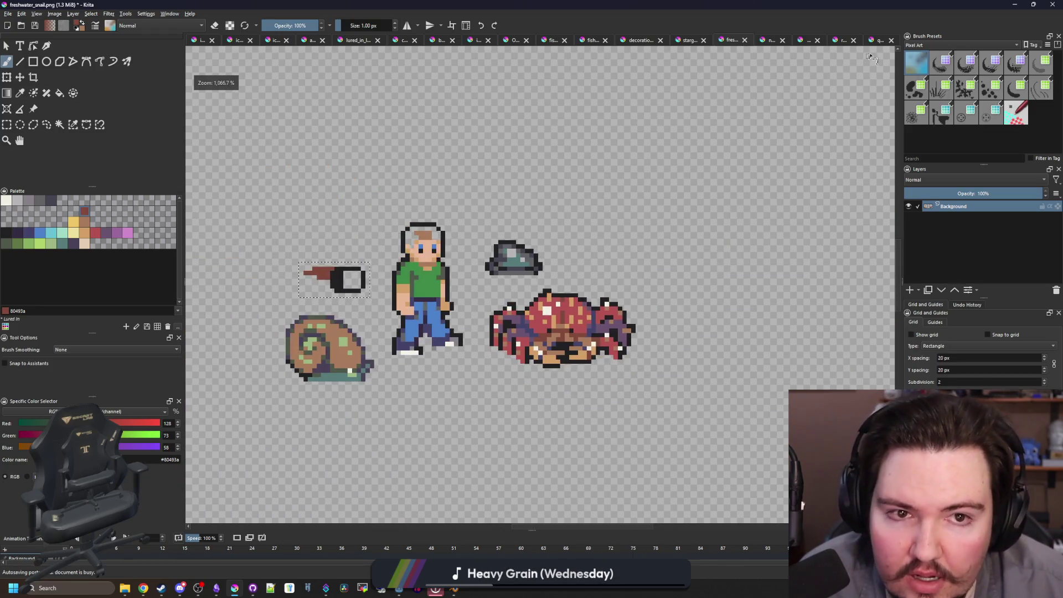
pyautogui.click(849, 40)
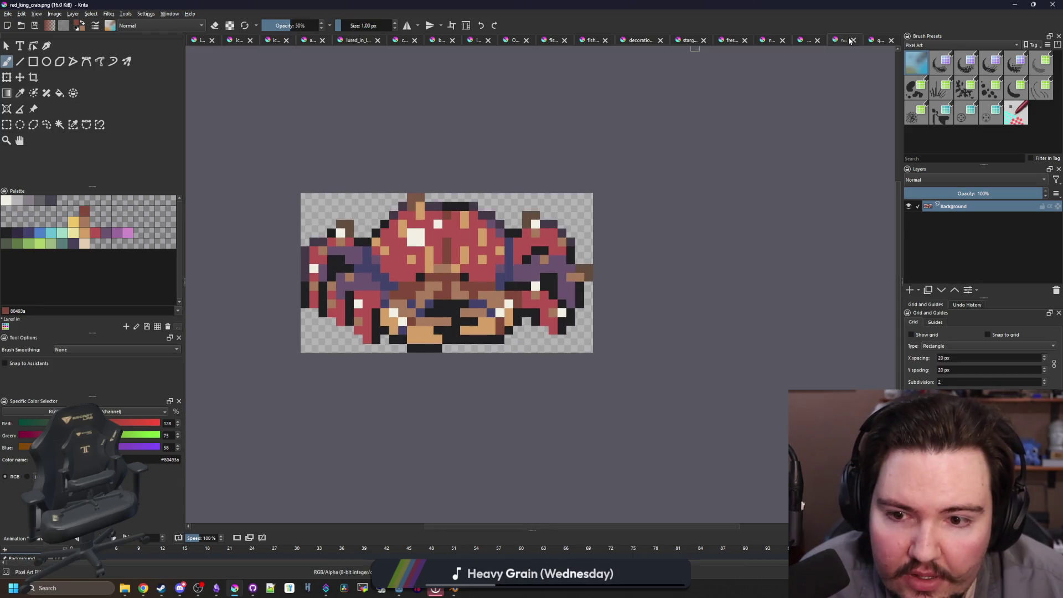
# - Resize the red_king_crab.png canvas to 35×20 anchored at the top-left
pyautogui.click(60, 14)
pyautogui.click(73, 137)
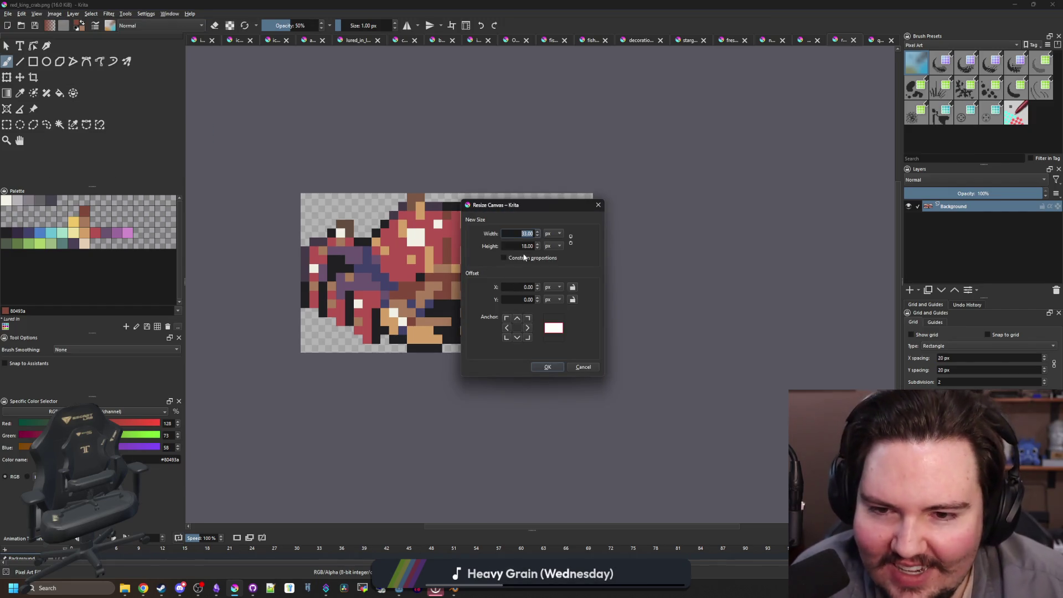
pyautogui.write('19')
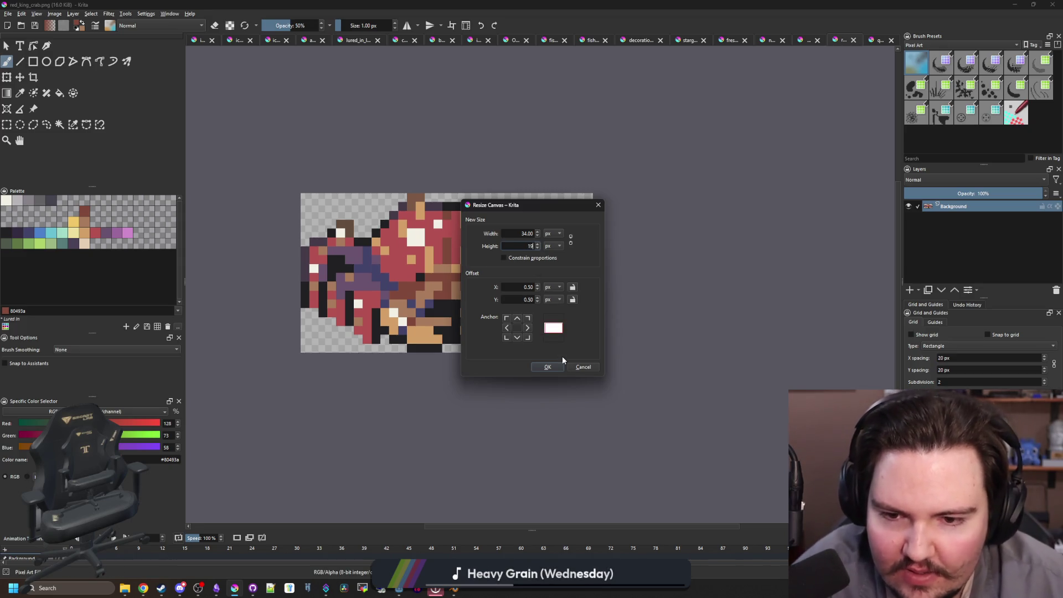
pyautogui.click(552, 367)
pyautogui.click(54, 13)
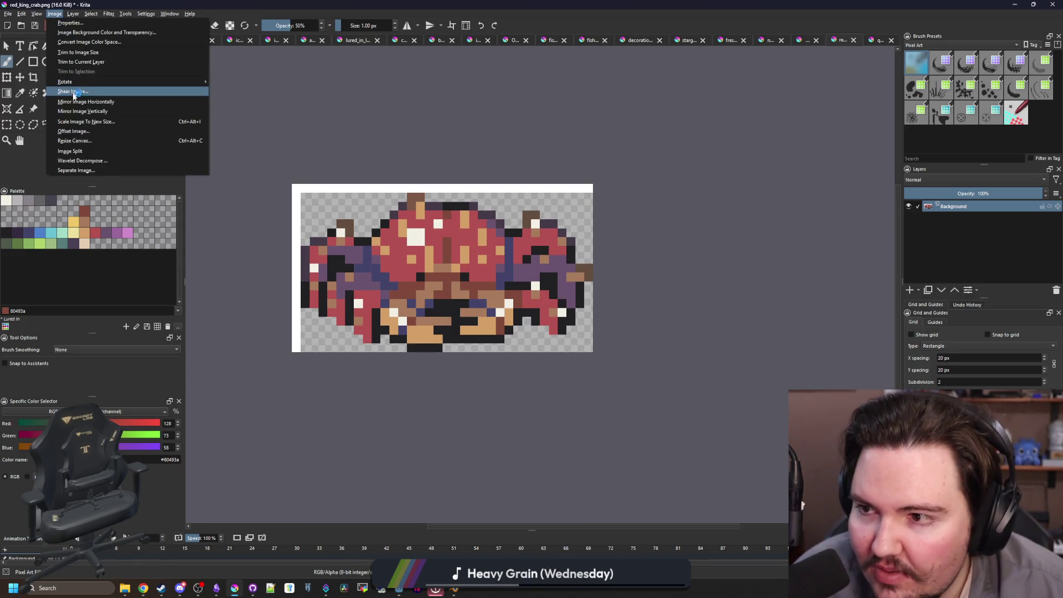
pyautogui.click(78, 120)
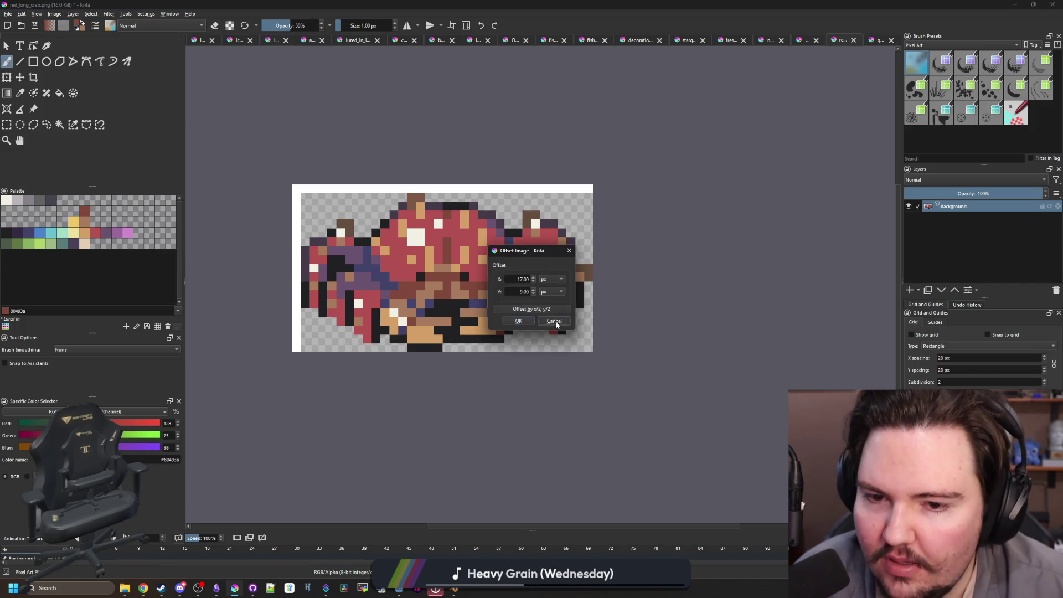
pyautogui.click(556, 322)
pyautogui.click(54, 13)
pyautogui.click(86, 141)
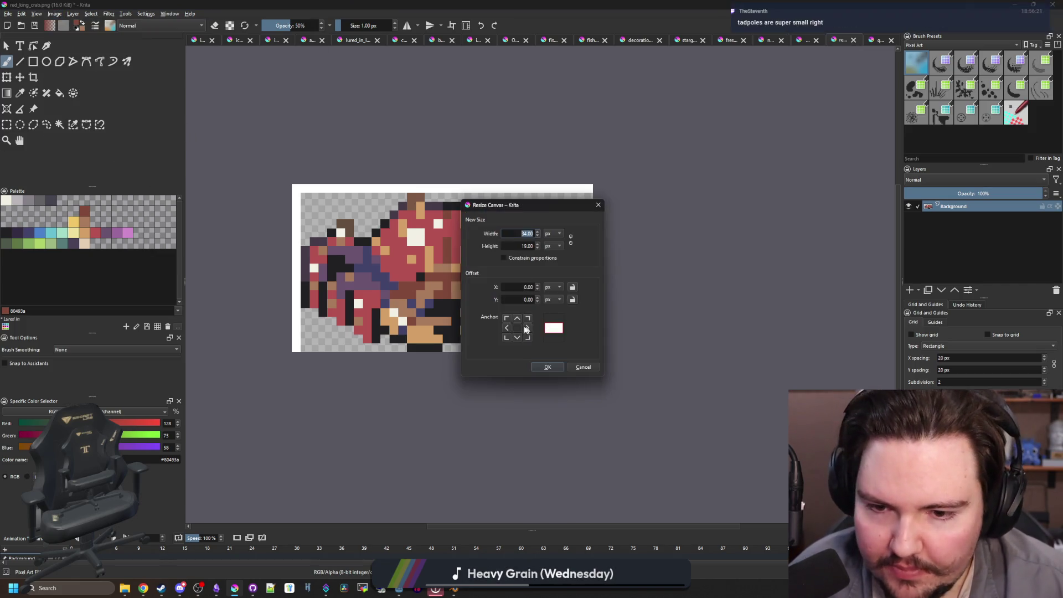
pyautogui.click(507, 318)
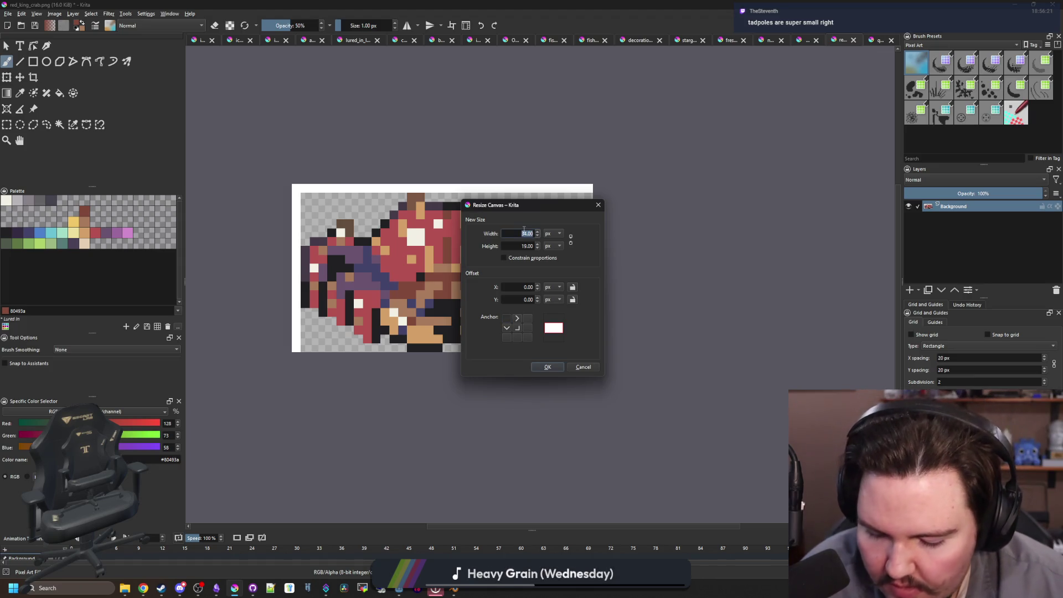
pyautogui.click(522, 244)
pyautogui.write('20')
pyautogui.click(548, 366)
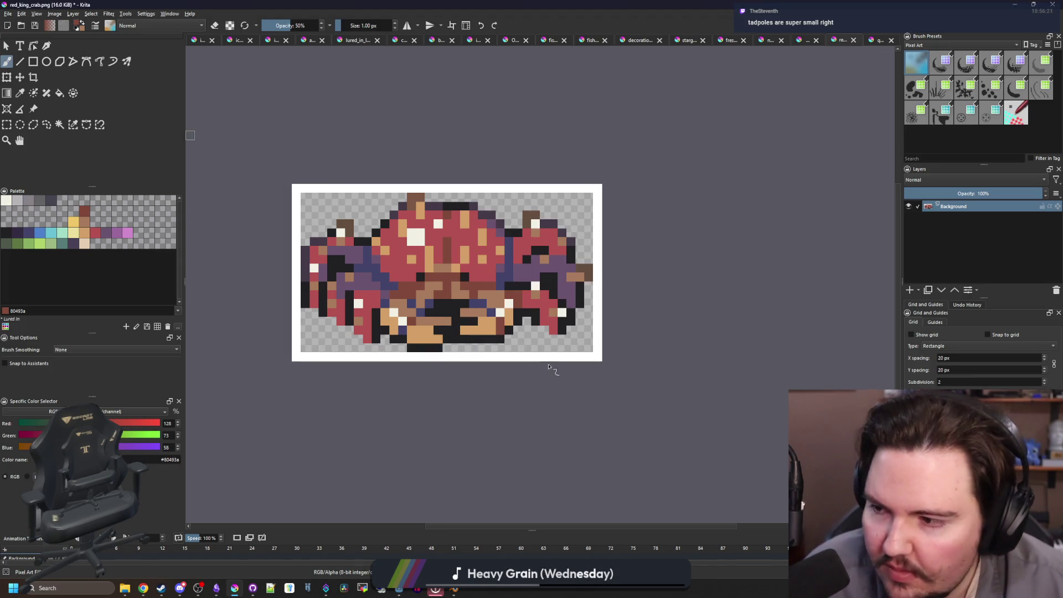
# - Clear the added border to transparency, save red_king_crab.png as PNG and close it
pyautogui.click(59, 124)
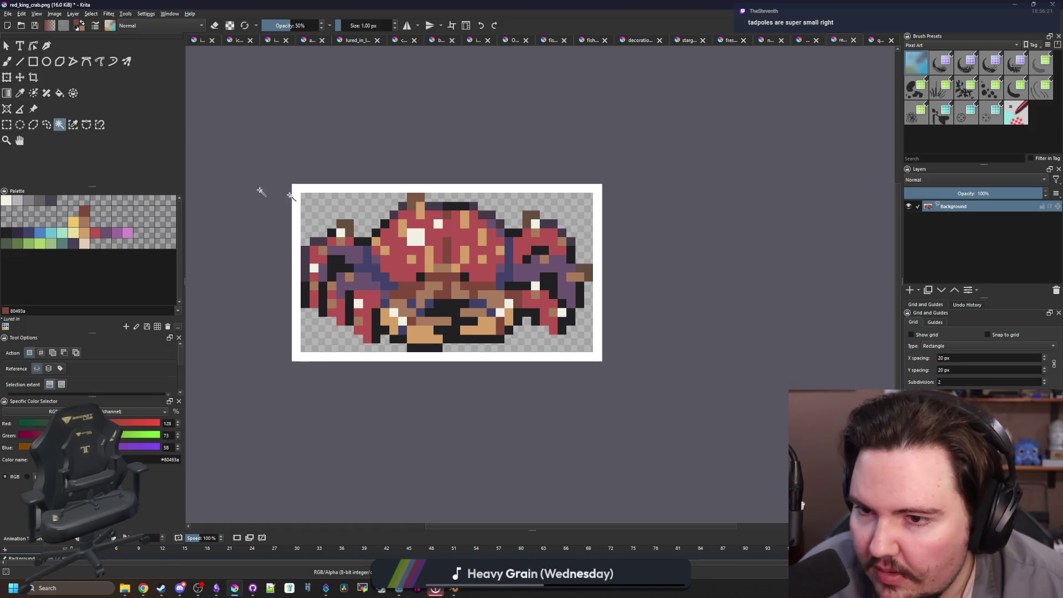
pyautogui.click(350, 189)
pyautogui.press('Delete')
pyautogui.hotkey('ctrl', 'shift', 'a')
pyautogui.hotkey('ctrl', 's')
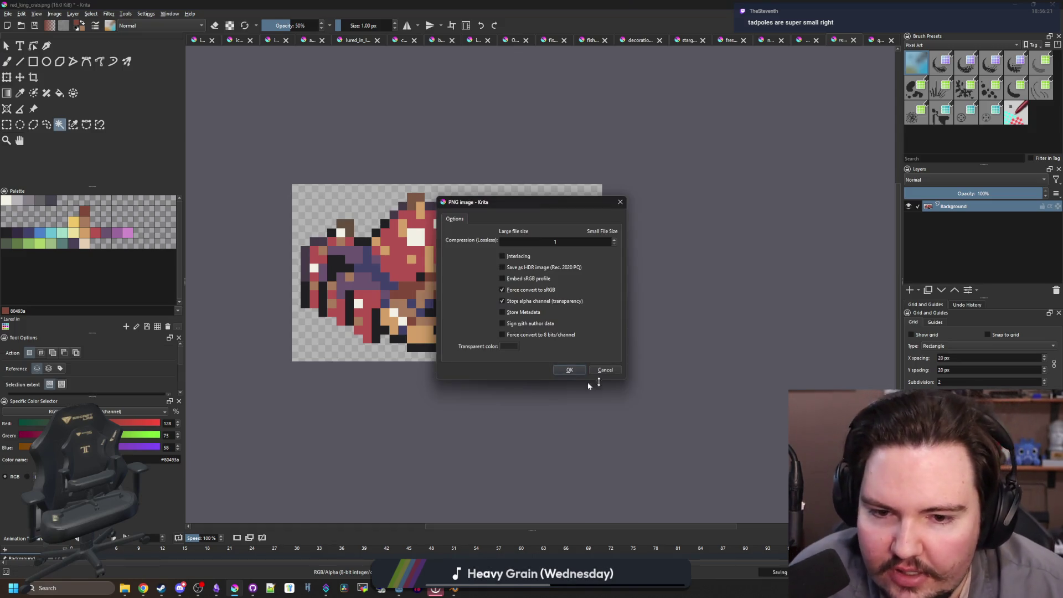
pyautogui.click(565, 369)
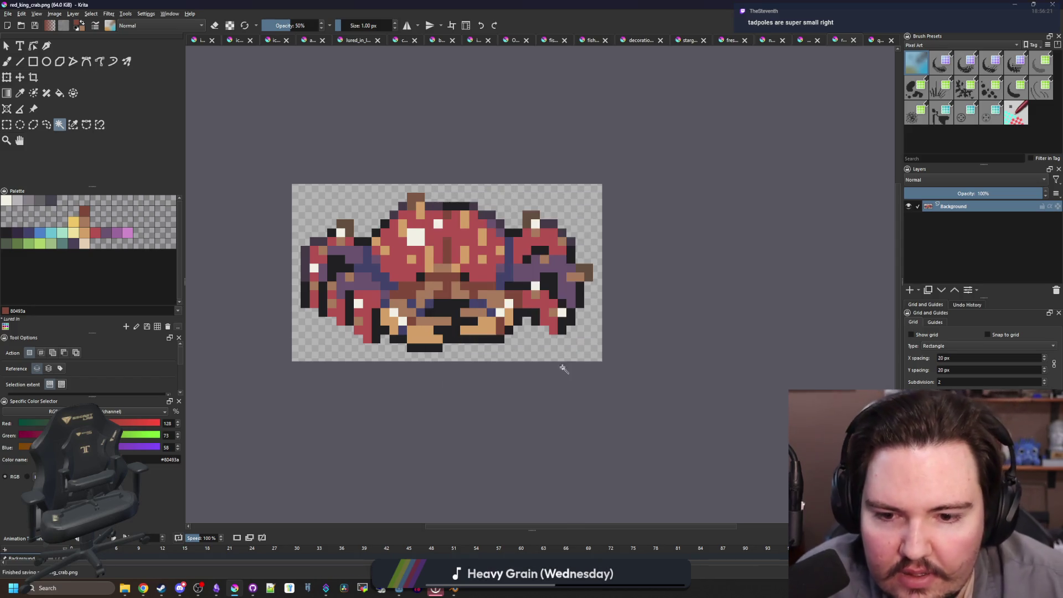
pyautogui.click(891, 40)
# - Bring up the Resize Canvas dialog for quahog.png
pyautogui.scroll(3, 748, 118)
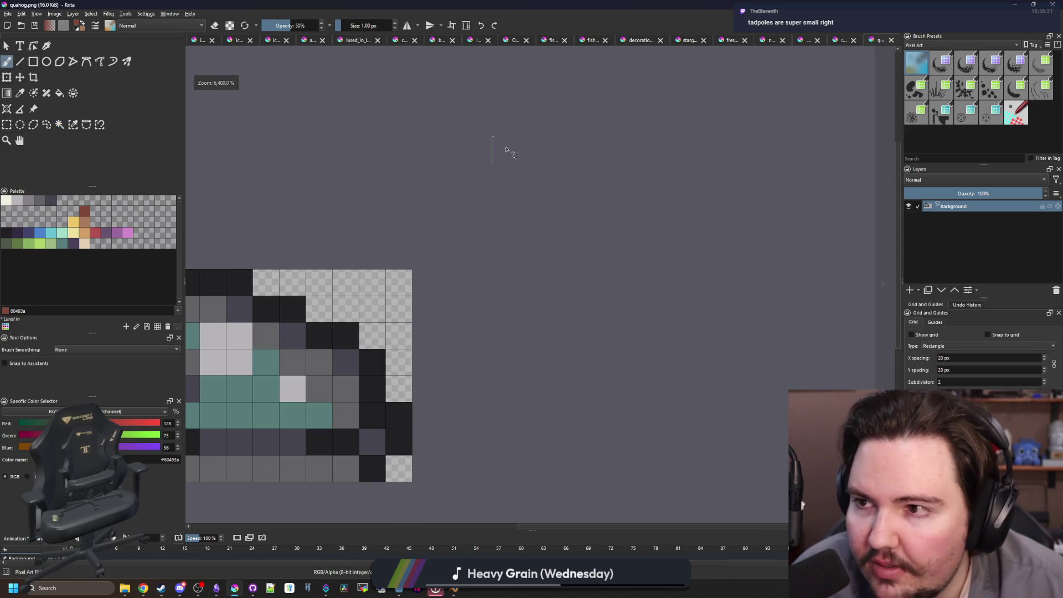
pyautogui.scroll(-2, 498, 146)
pyautogui.scroll(1, 416, 264)
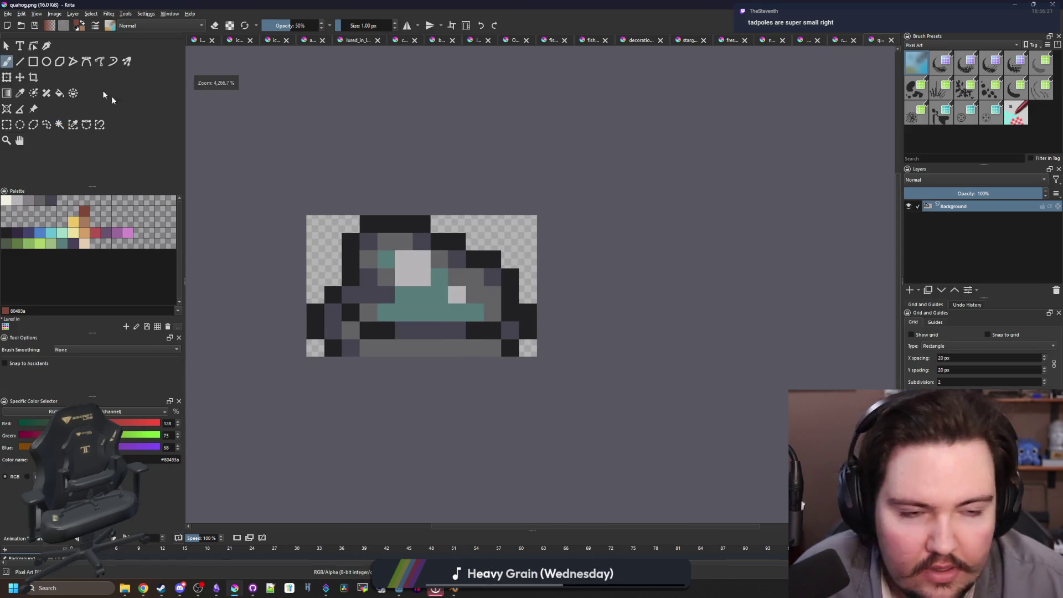
pyautogui.click(53, 14)
pyautogui.click(76, 141)
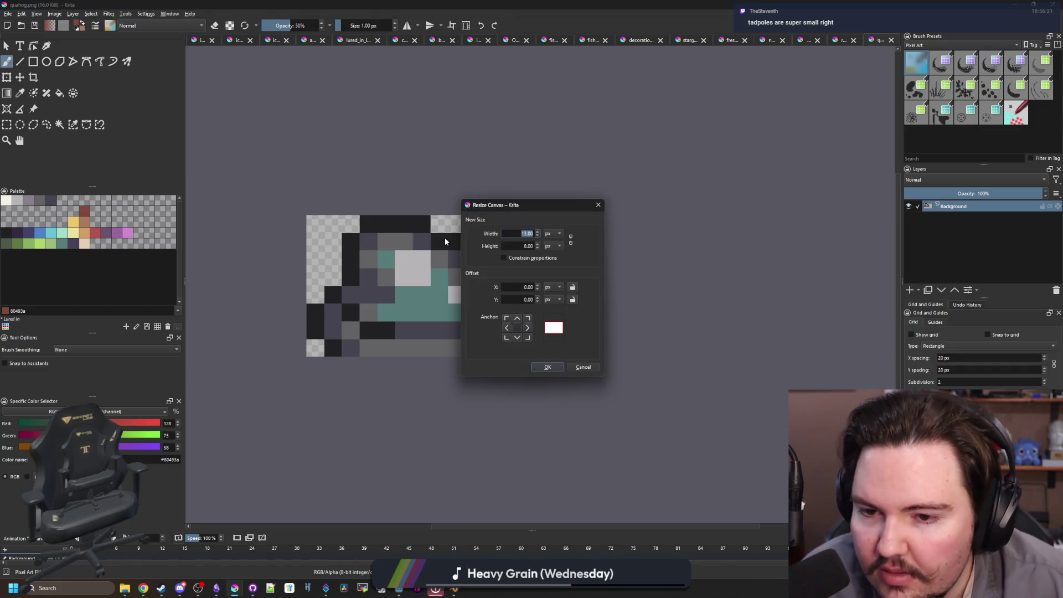
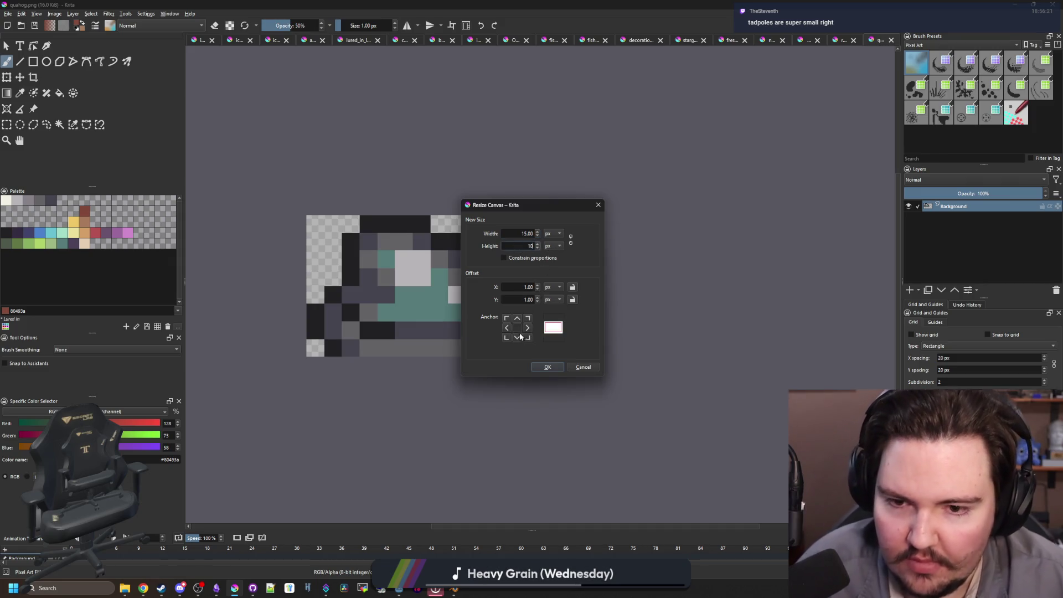
# - Pad the quahog sprite canvas to 15×10 px, clear its white border, and save as PNG
pyautogui.click(548, 370)
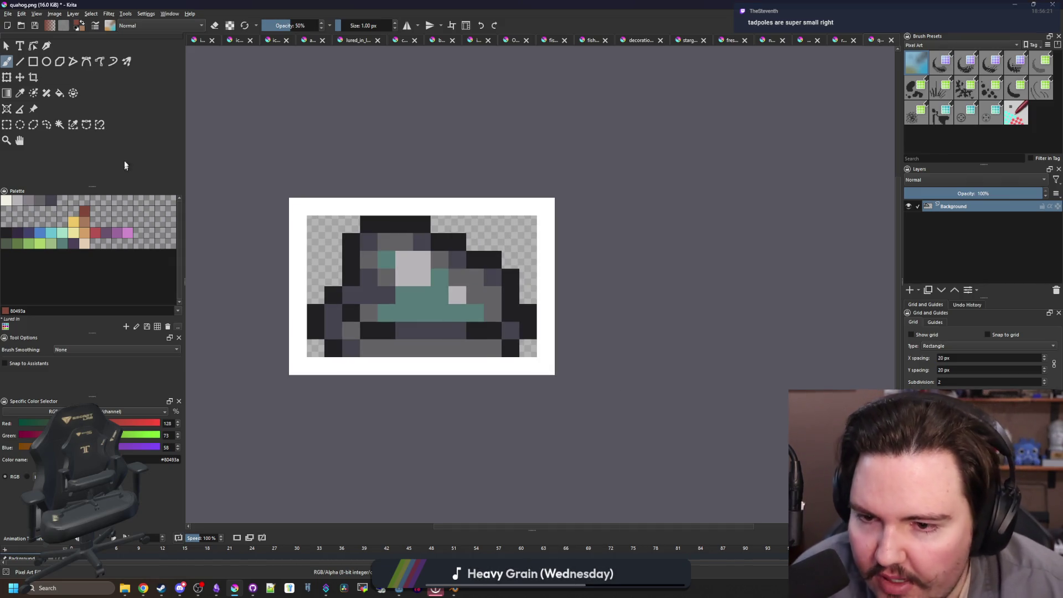
pyautogui.click(60, 124)
pyautogui.click(319, 203)
pyautogui.press('Delete')
pyautogui.hotkey('ctrl', 's')
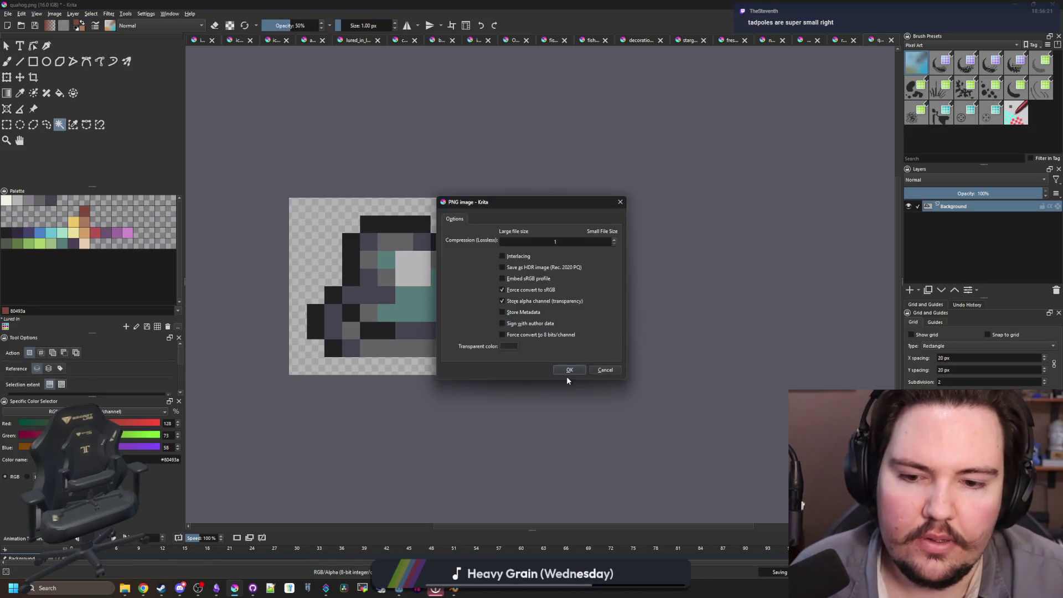
pyautogui.click(569, 370)
# - Switch to the freshwater_snail.png sprite sheet
pyautogui.click(805, 39)
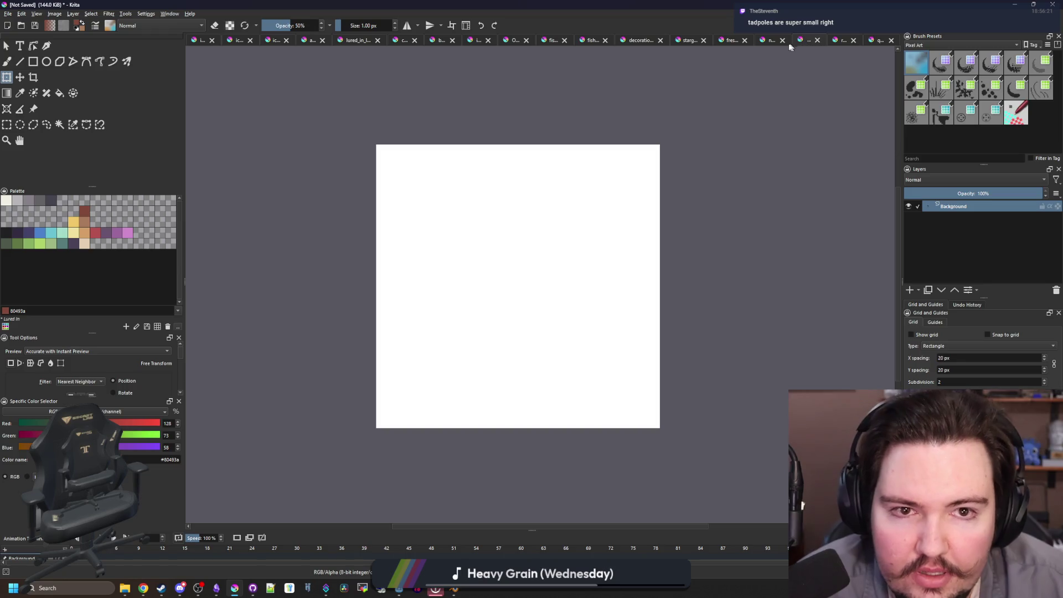
pyautogui.click(760, 42)
pyautogui.click(731, 40)
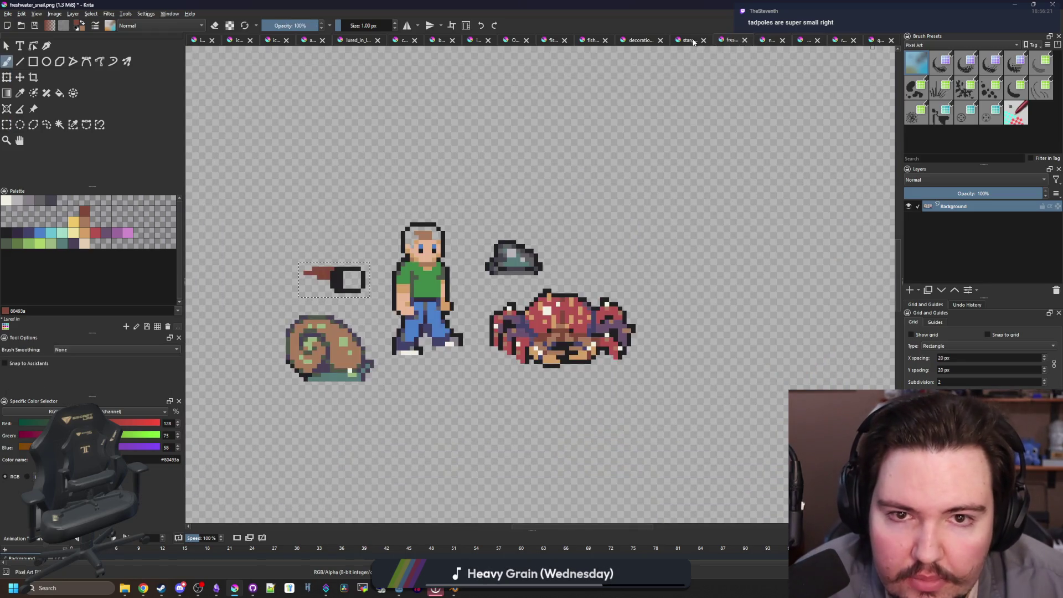
# - Trim the ring's corner pixels and fill its hollow centre with the dark outline colour
pyautogui.scroll(5, 308, 271)
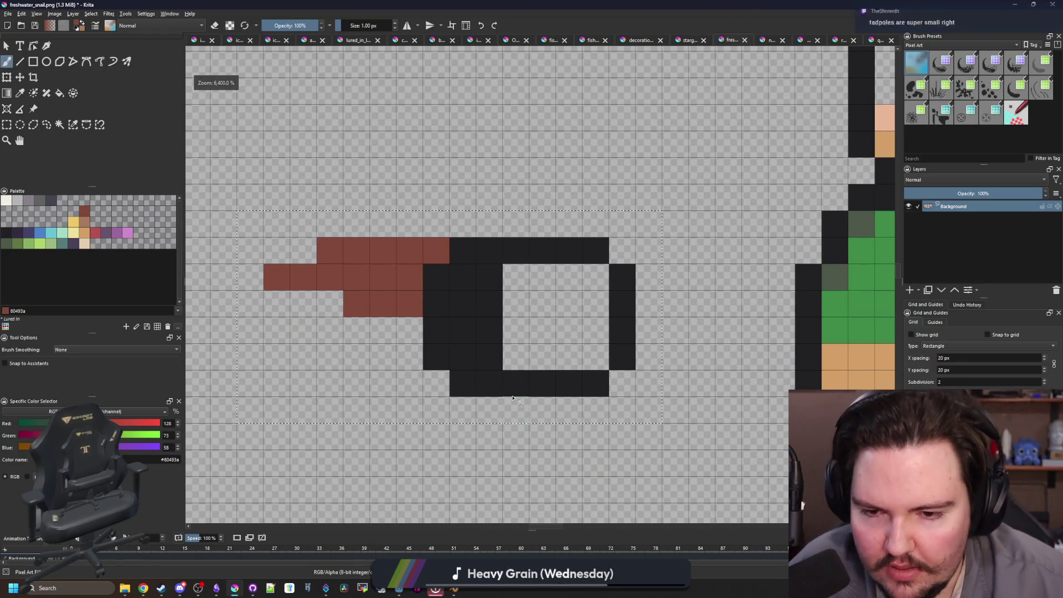
pyautogui.press('e')
pyautogui.moveTo(445, 364); pyautogui.dragTo(464, 384)
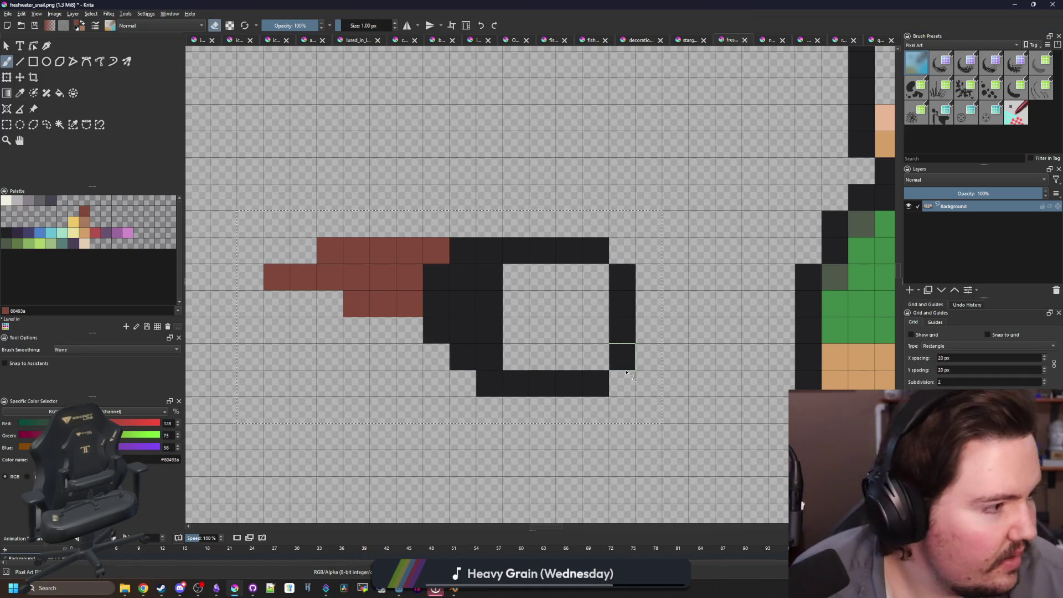
pyautogui.click(596, 251)
pyautogui.click(594, 383)
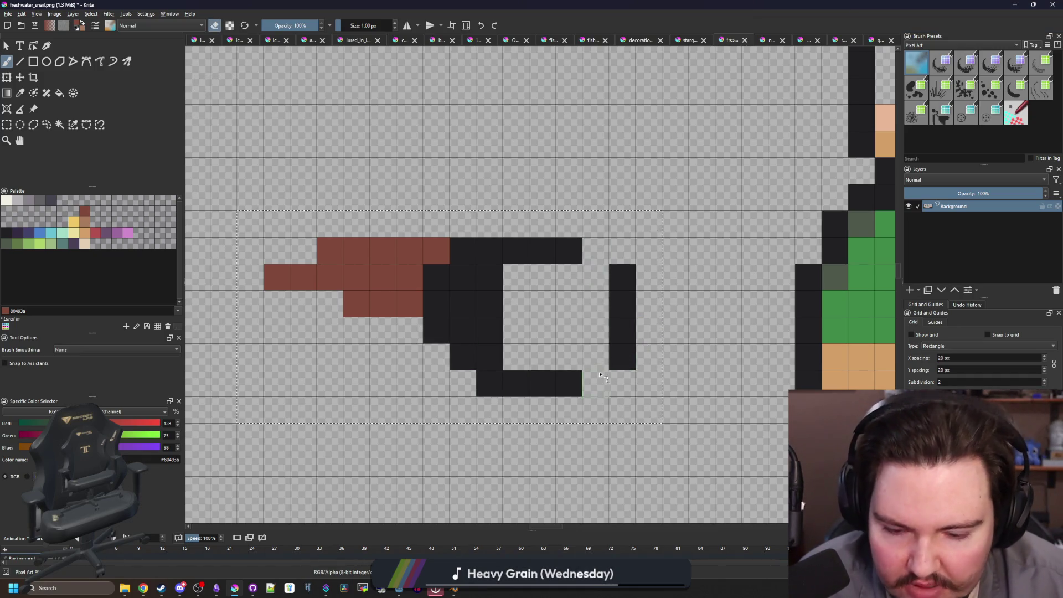
pyautogui.press('p')
pyautogui.click(619, 347)
pyautogui.press('b')
pyautogui.moveTo(604, 358)
pyautogui.mouseDown()
pyautogui.moveTo(517, 356)
pyautogui.moveTo(541, 275)
pyautogui.moveTo(515, 277)
pyautogui.mouseUp()
# - Extend the brown tail with more brown pixels
pyautogui.scroll(-5, 511, 295)
pyautogui.scroll(3, 511, 296)
pyautogui.moveTo(404, 249); pyautogui.dragTo(451, 257)
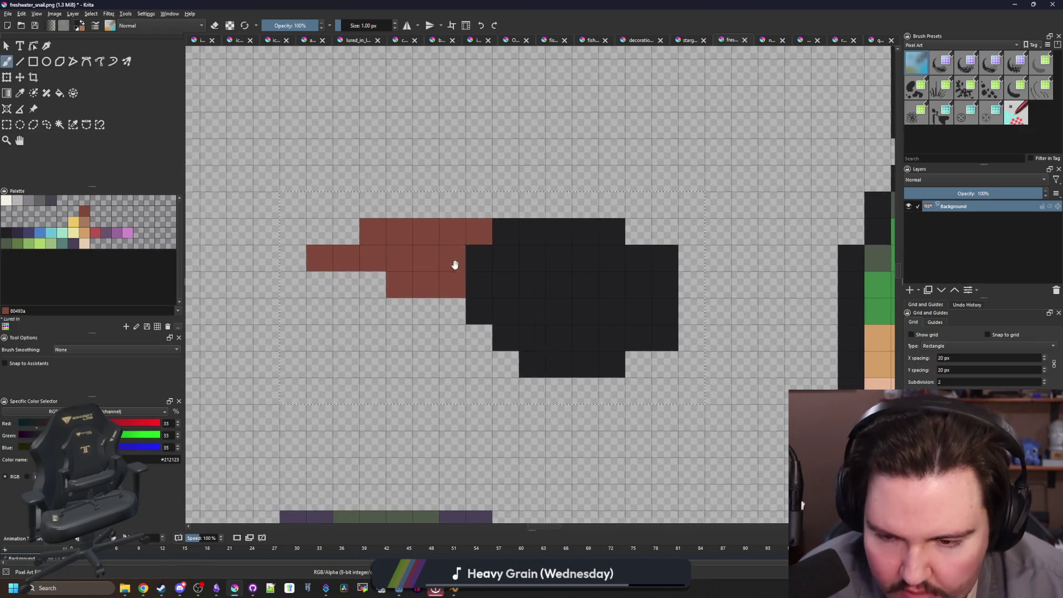
pyautogui.keyDown('ctrl'); pyautogui.click(453, 258); pyautogui.keyUp('ctrl')
pyautogui.moveTo(456, 314); pyautogui.dragTo(321, 285)
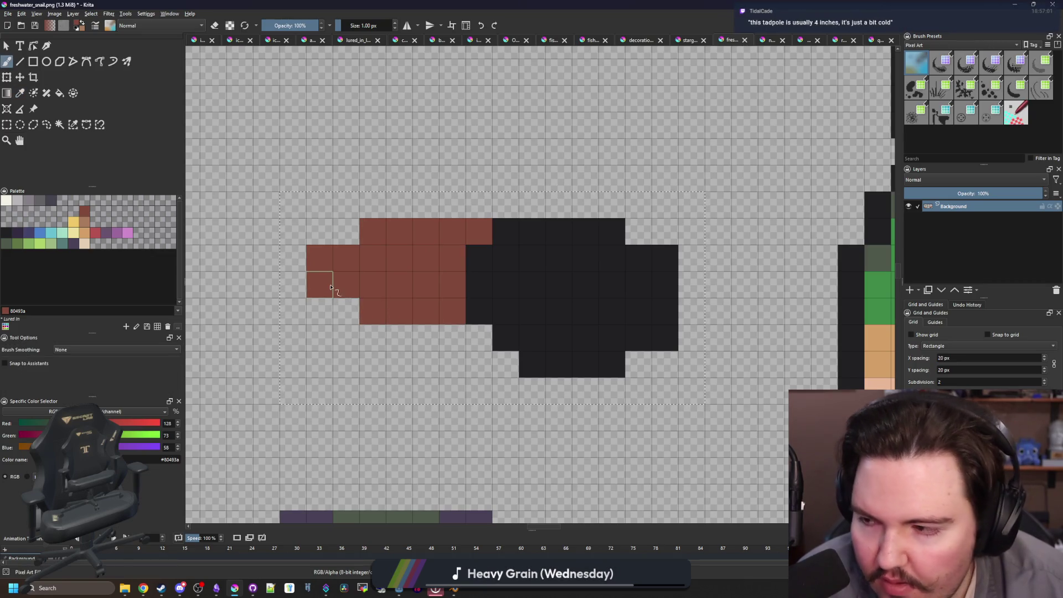
pyautogui.moveTo(474, 237); pyautogui.dragTo(420, 230)
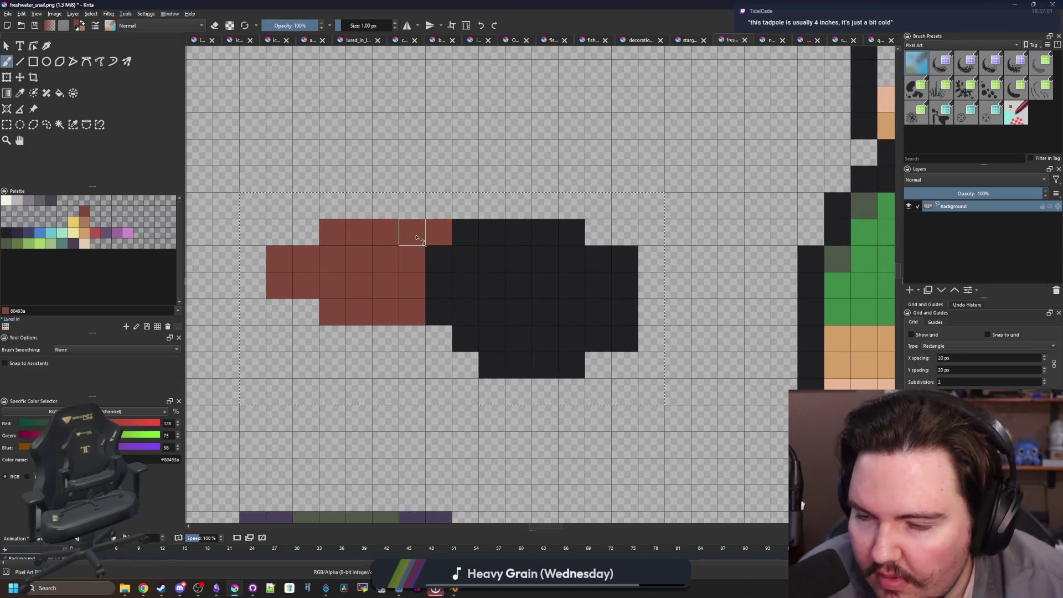
pyautogui.scroll(-2, 441, 253)
pyautogui.scroll(2, 441, 252)
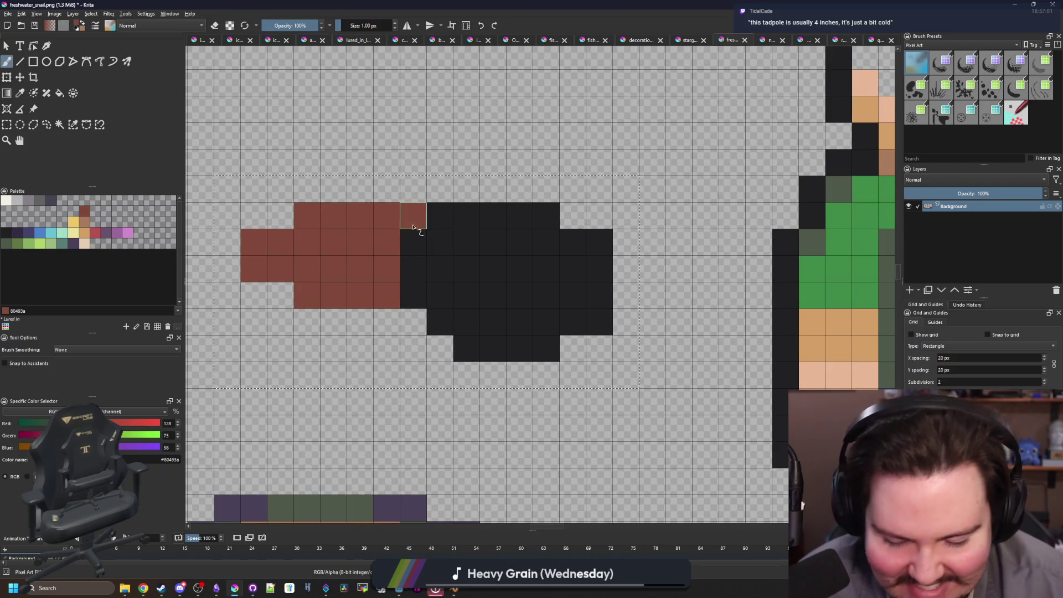
pyautogui.click(421, 242)
pyautogui.click(440, 216)
pyautogui.hotkey('ctrl', 'z')
pyautogui.hotkey('ctrl', 'z')
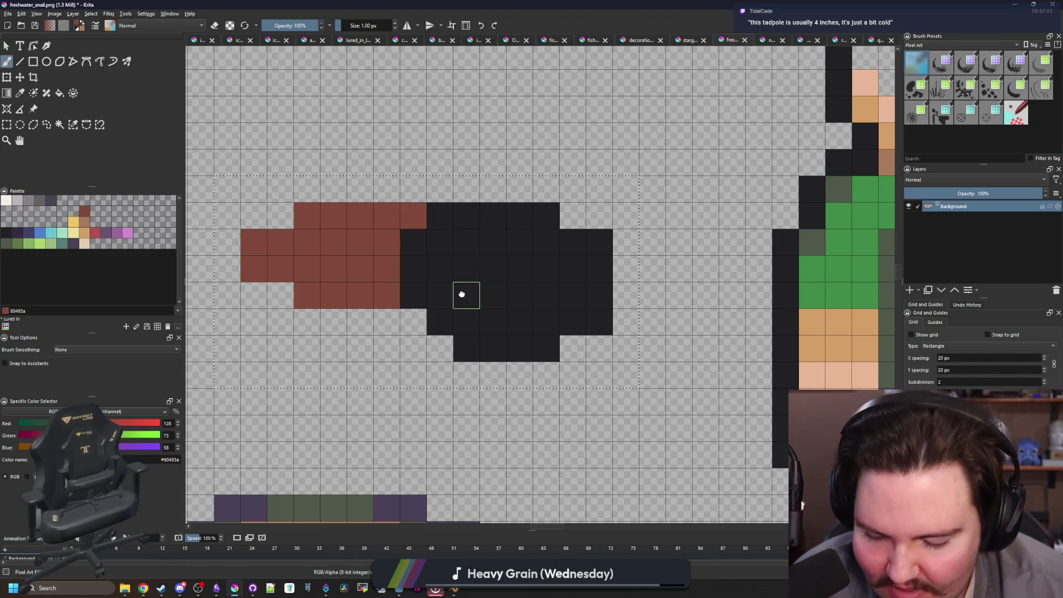
# - Reshape the dark body, adding pixels at lower left and trimming its right edge
pyautogui.press('p')
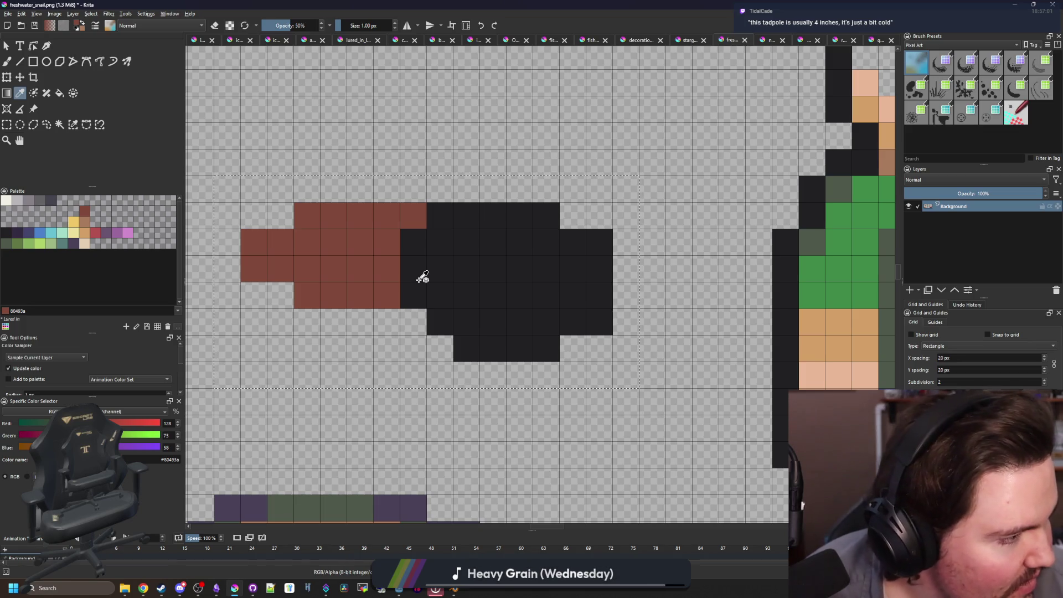
pyautogui.click(422, 278)
pyautogui.press('b')
pyautogui.moveTo(413, 322); pyautogui.dragTo(440, 348)
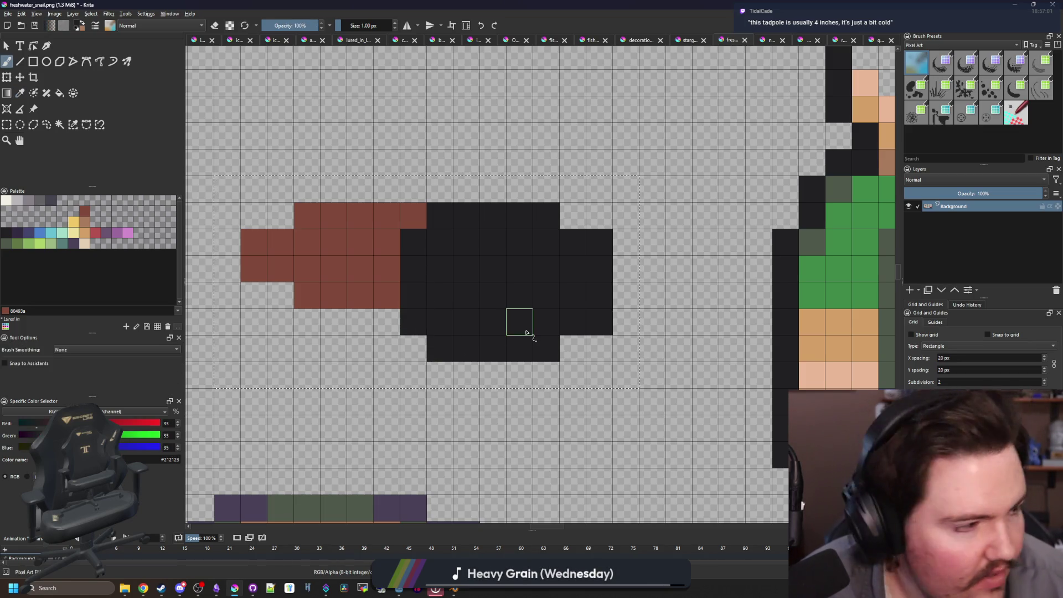
pyautogui.press('e')
pyautogui.click(545, 348)
pyautogui.click(598, 321)
pyautogui.click(569, 232)
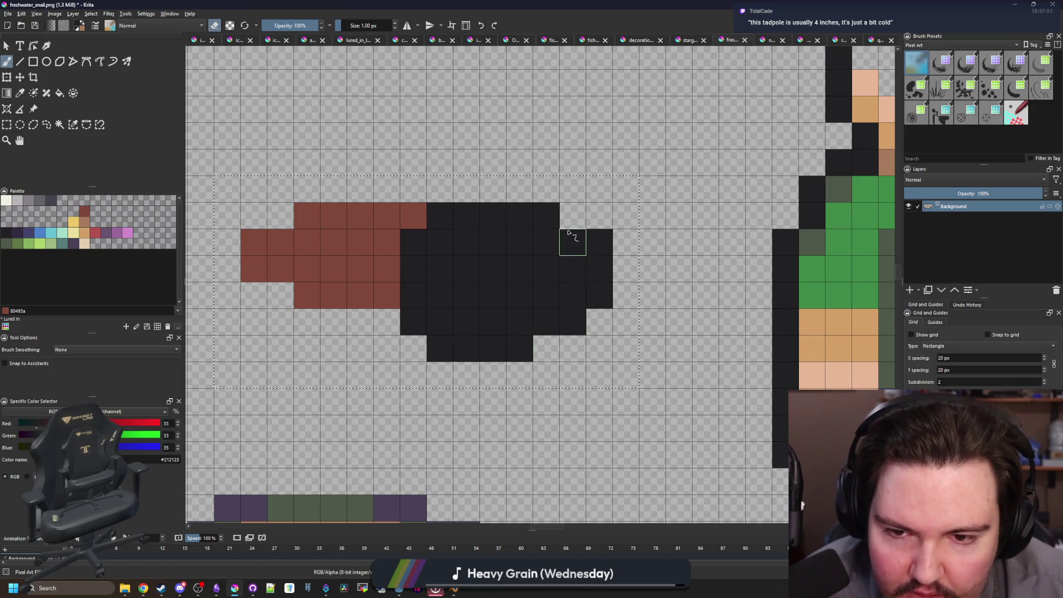
pyautogui.hotkey('ctrl', 'z')
# - Paint brown along the body's left side and erase stray pixels around it
pyautogui.scroll(-5, 569, 233)
pyautogui.scroll(5, 427, 277)
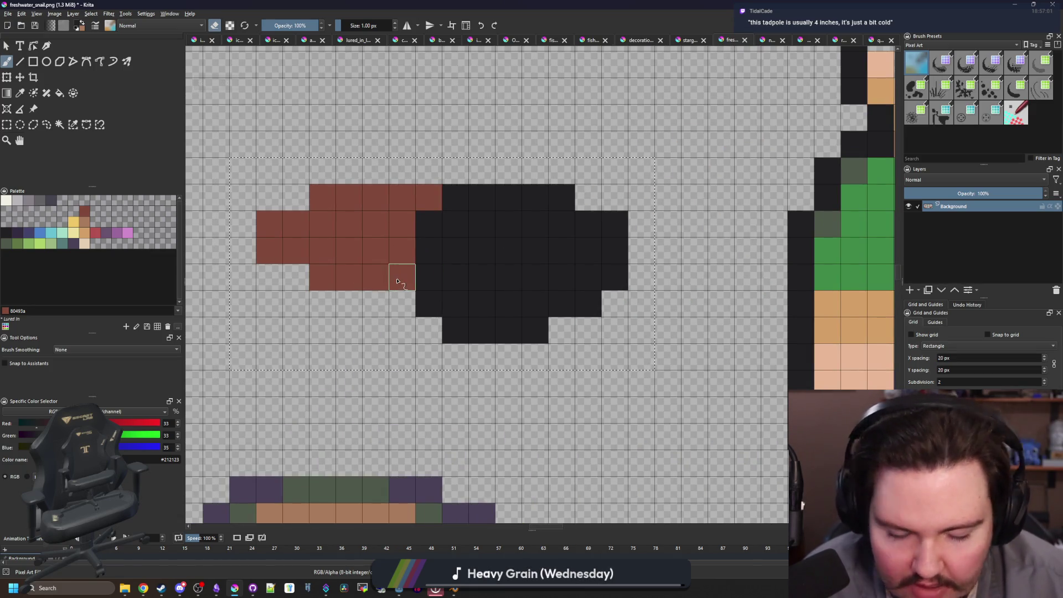
pyautogui.keyDown('ctrl'); pyautogui.click(409, 273); pyautogui.keyUp('ctrl')
pyautogui.press('e')
pyautogui.moveTo(429, 280); pyautogui.dragTo(430, 221)
pyautogui.click(455, 198)
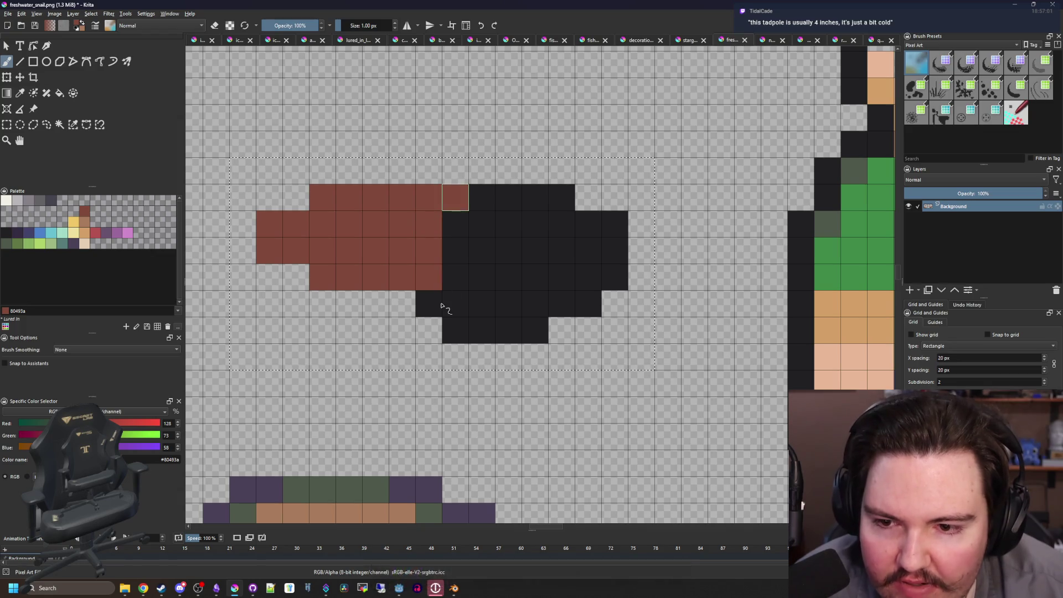
pyautogui.click(441, 305)
pyautogui.press('e')
pyautogui.click(455, 330)
pyautogui.press('e')
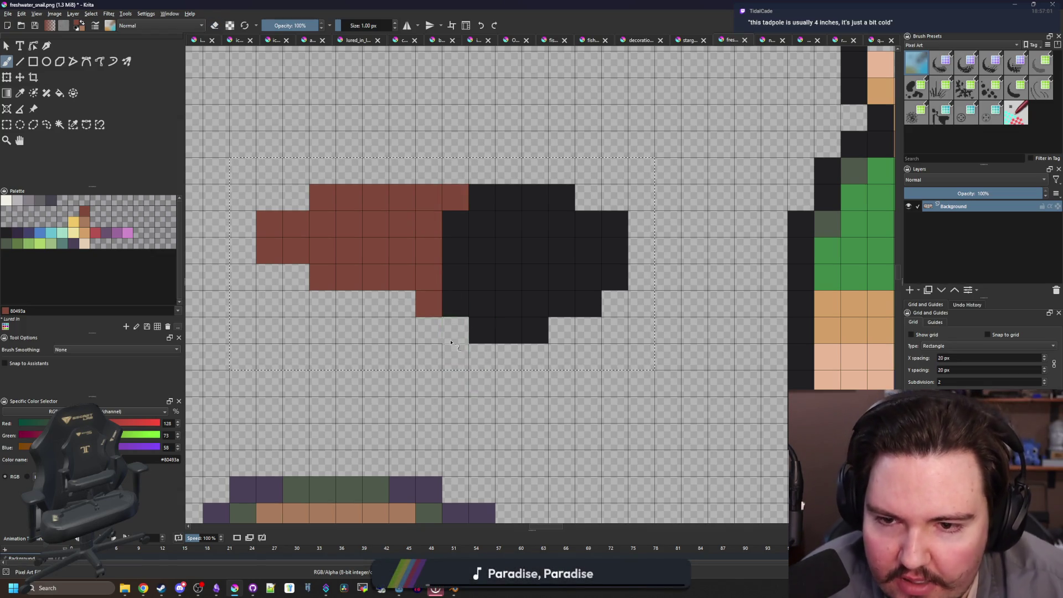
pyautogui.press('e')
pyautogui.click(429, 303)
# - Sample the dark body colour, then choose teal from the palette
pyautogui.scroll(-5, 427, 303)
pyautogui.scroll(5, 323, 299)
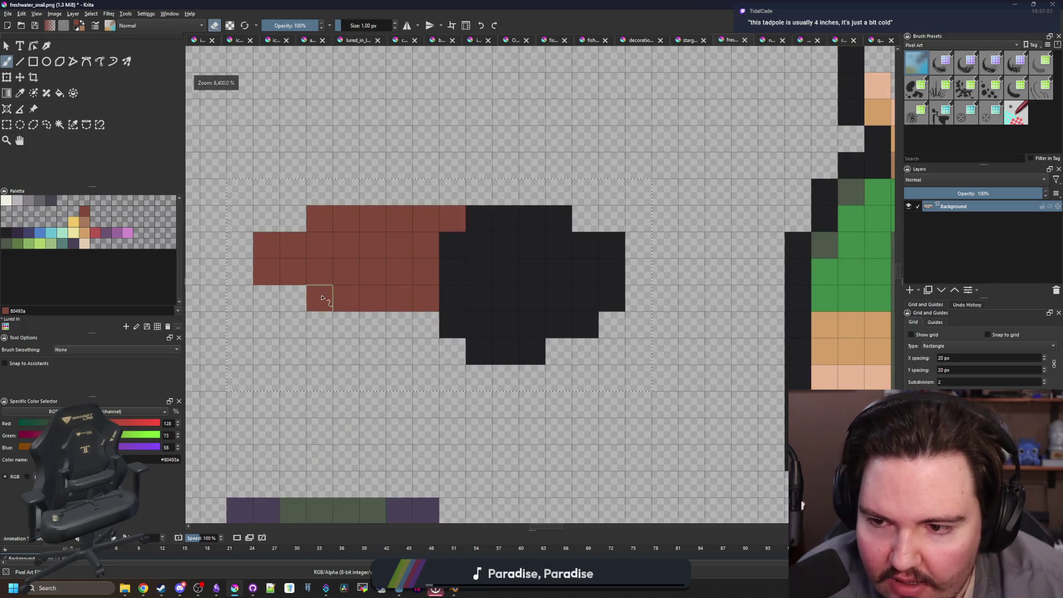
pyautogui.scroll(-3, 347, 284)
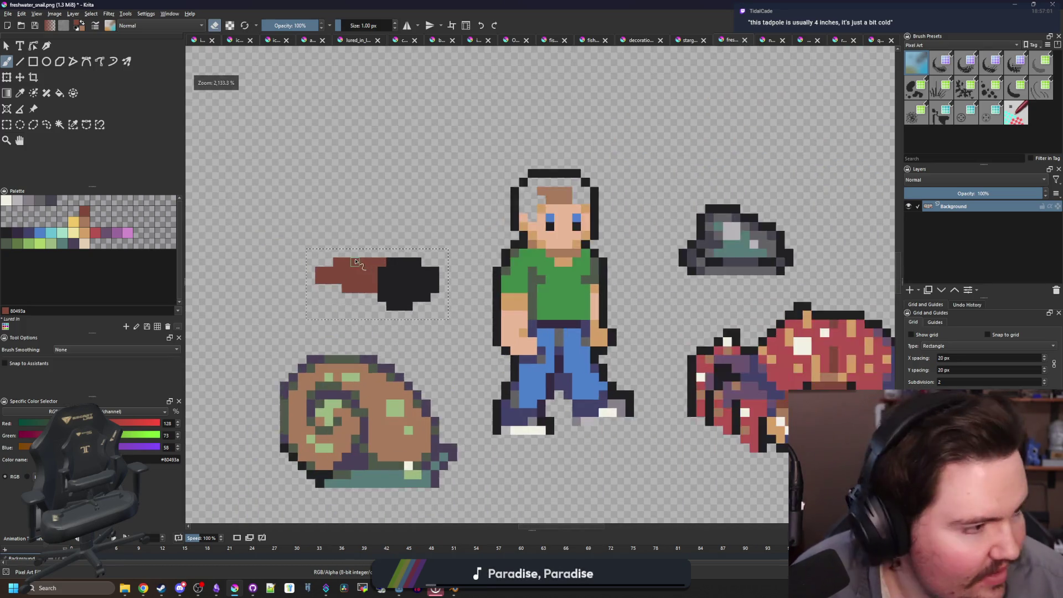
pyautogui.scroll(2, 356, 261)
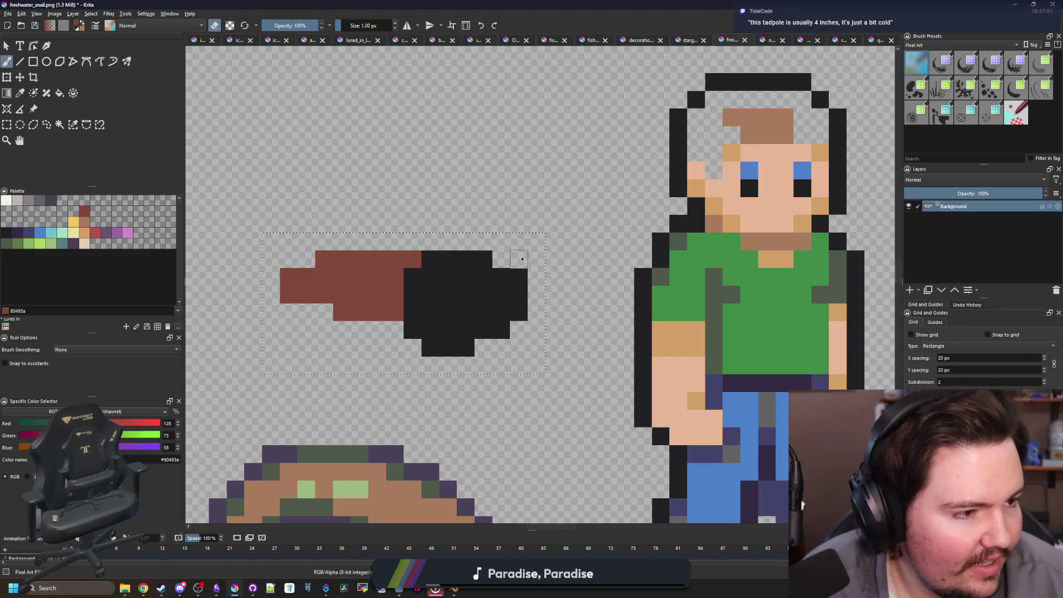
pyautogui.scroll(1, 380, 309)
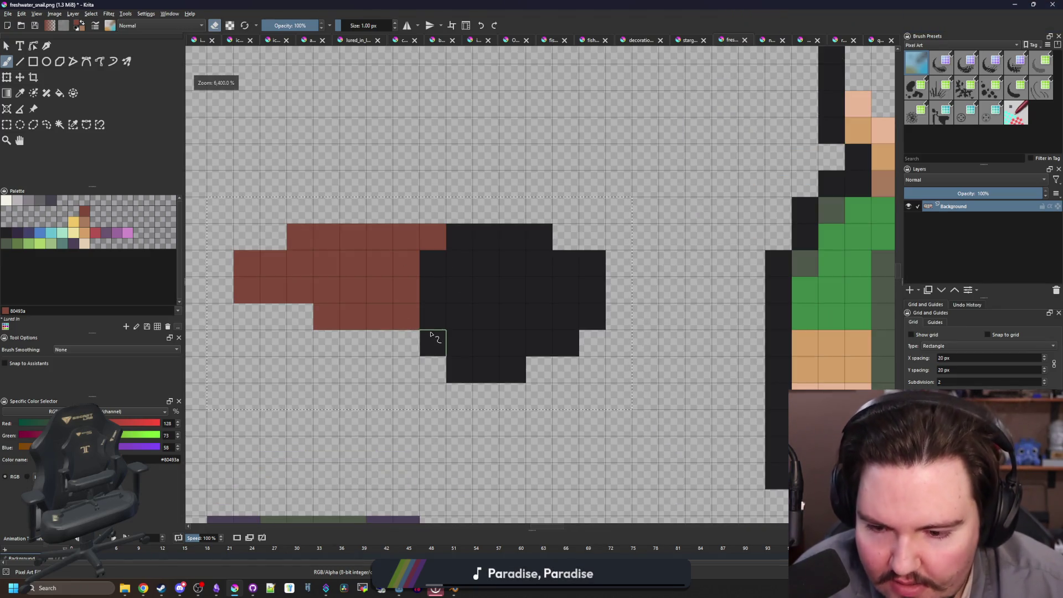
pyautogui.press('e')
pyautogui.press('p')
pyautogui.click(464, 356)
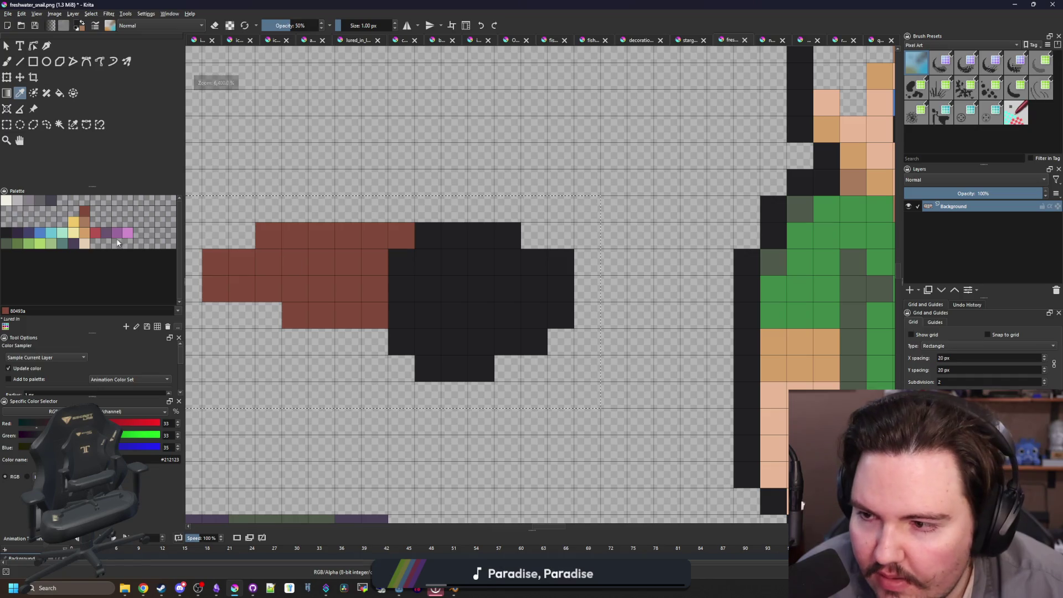
pyautogui.click(118, 243)
# - Fill the fish's tail green and its body dark green
pyautogui.press('f')
pyautogui.click(504, 302)
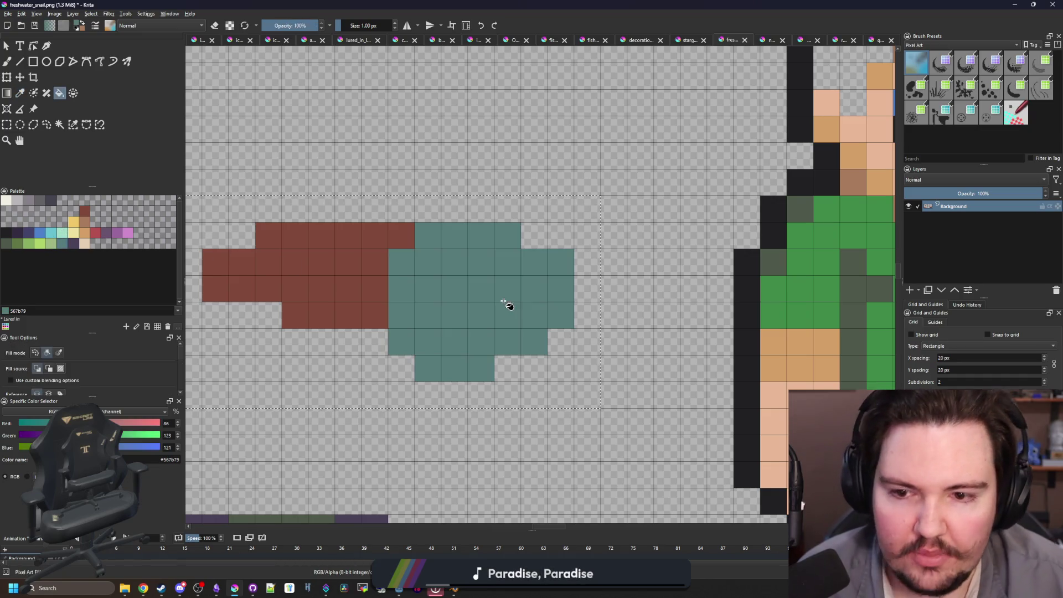
pyautogui.click(327, 303)
pyautogui.hotkey('ctrl', 'z')
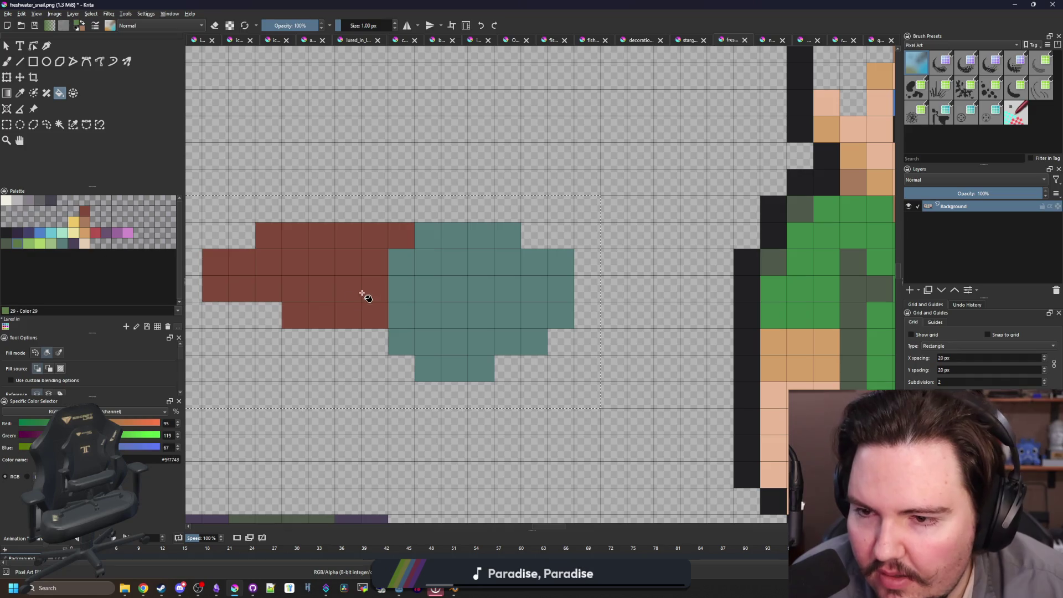
pyautogui.click(363, 297)
pyautogui.click(7, 233)
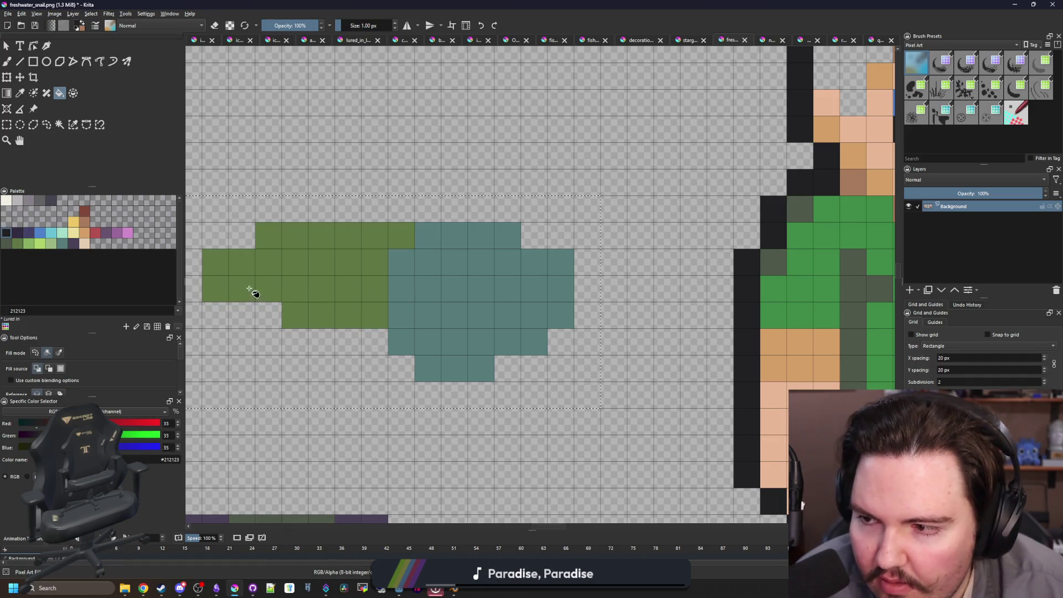
pyautogui.click(8, 242)
pyautogui.click(457, 306)
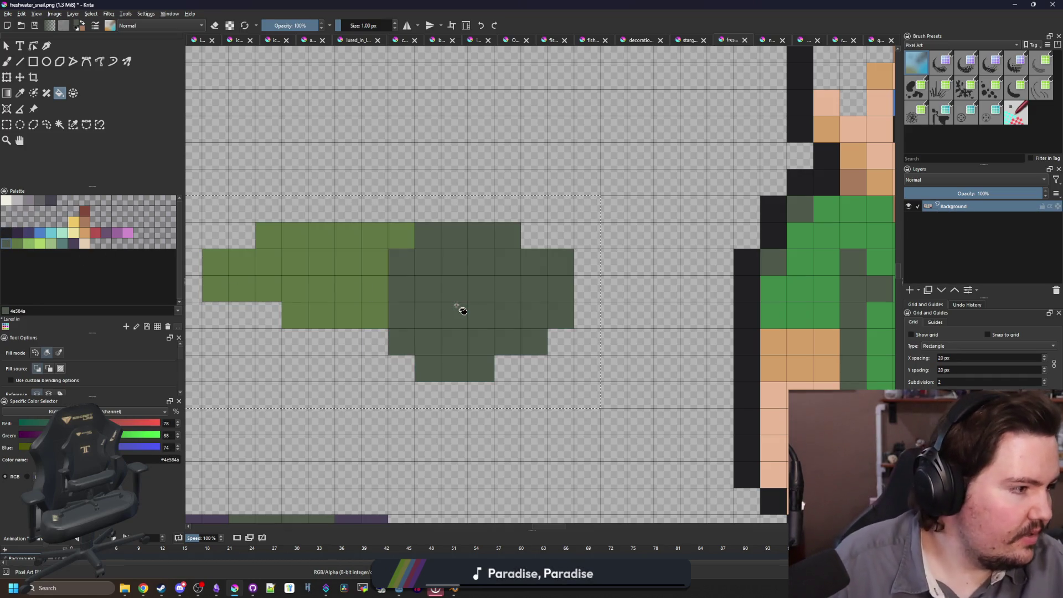
# - Paint a near-black eye and trim the body's bottom row and right edge
pyautogui.press('b')
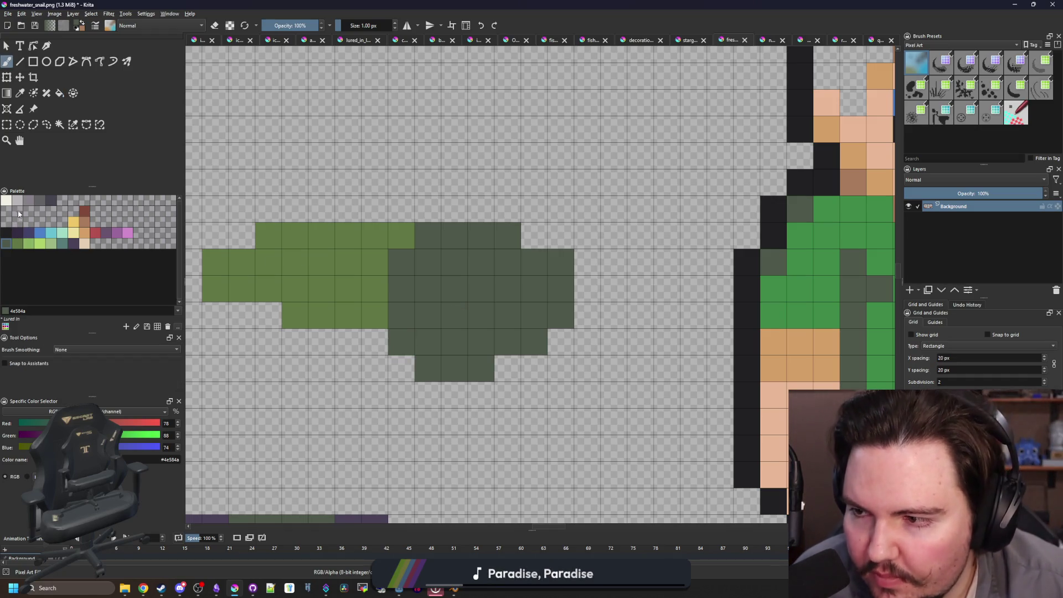
pyautogui.click(7, 232)
pyautogui.click(507, 282)
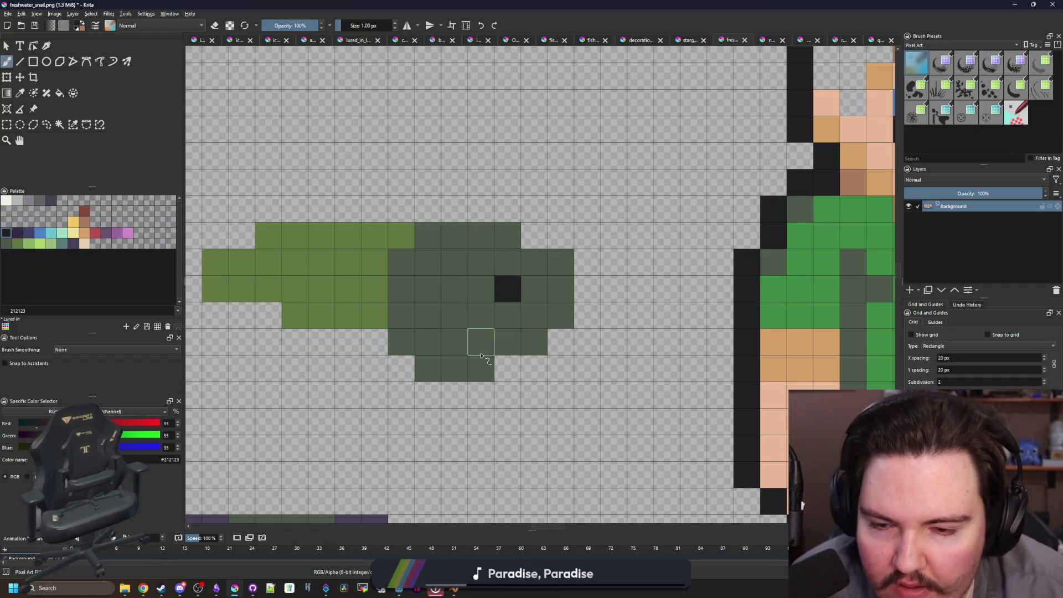
pyautogui.press('e')
pyautogui.moveTo(488, 370)
pyautogui.mouseDown()
pyautogui.moveTo(424, 366)
pyautogui.moveTo(407, 353)
pyautogui.mouseUp()
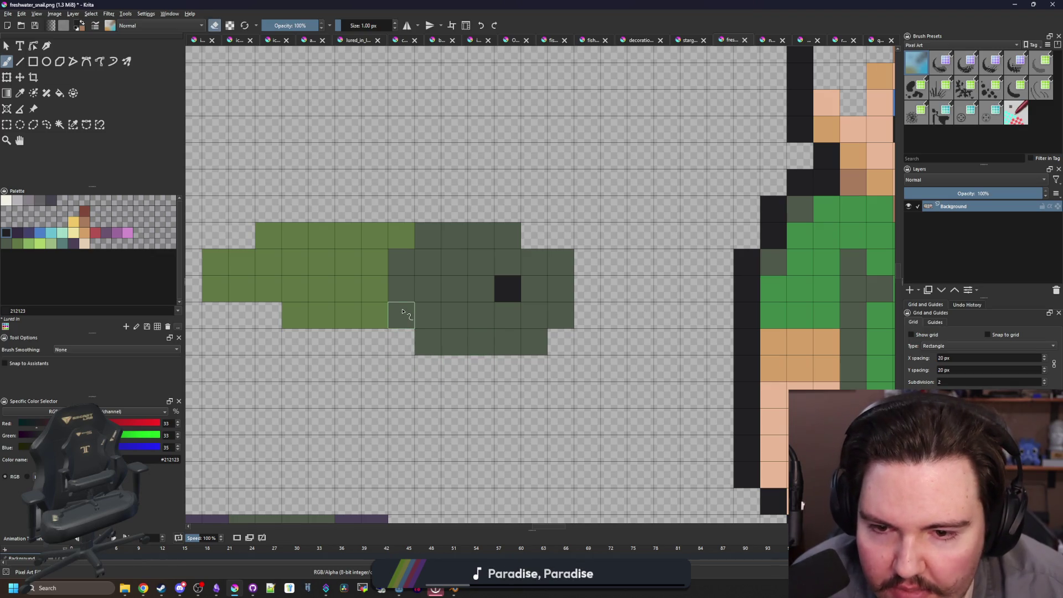
pyautogui.click(534, 342)
pyautogui.click(560, 316)
pyautogui.scroll(-2, 427, 313)
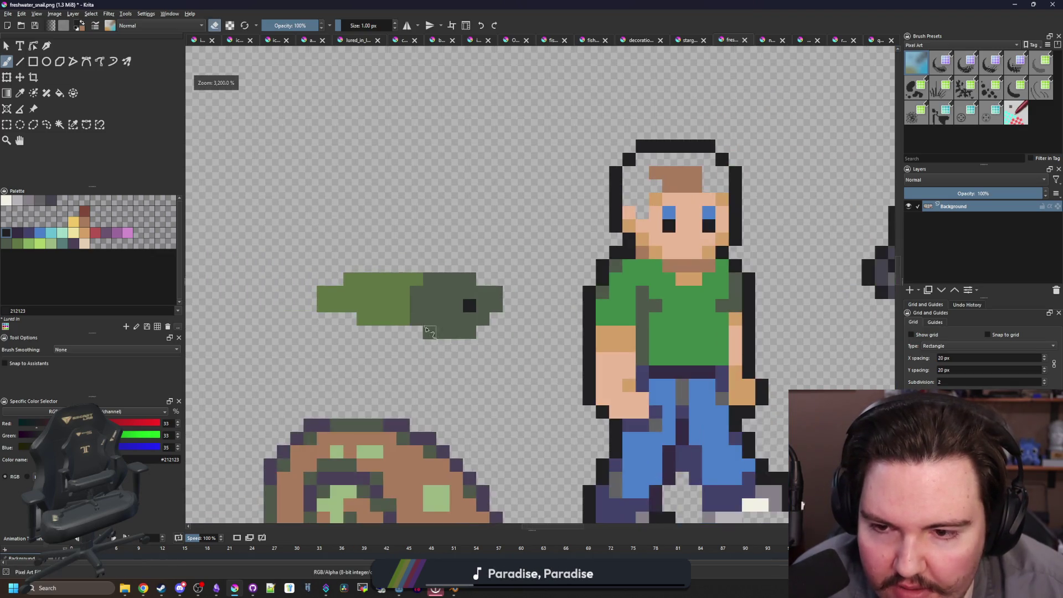
pyautogui.scroll(2, 408, 314)
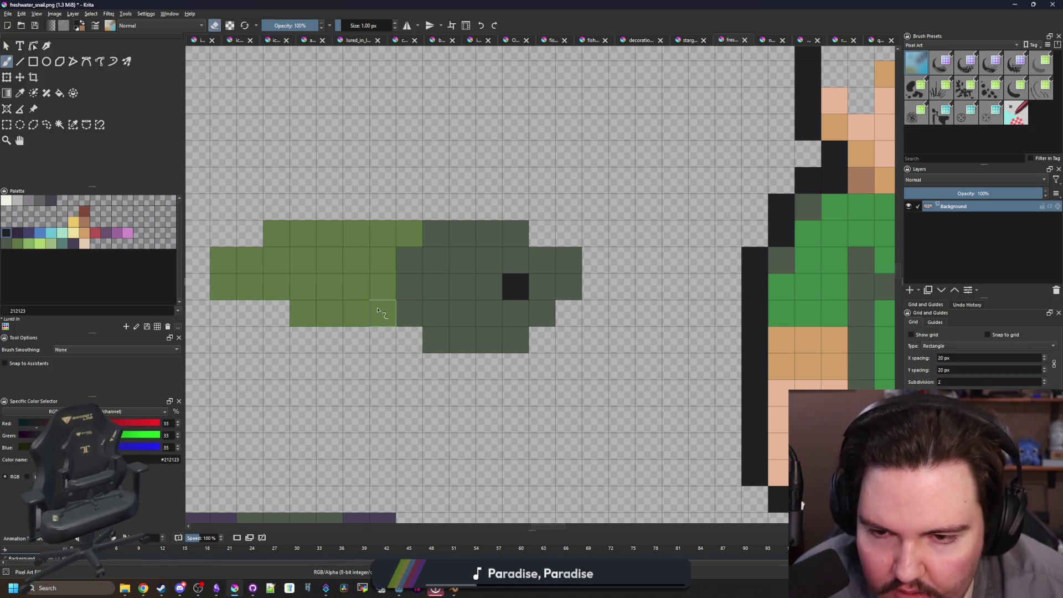
pyautogui.scroll(-2, 367, 322)
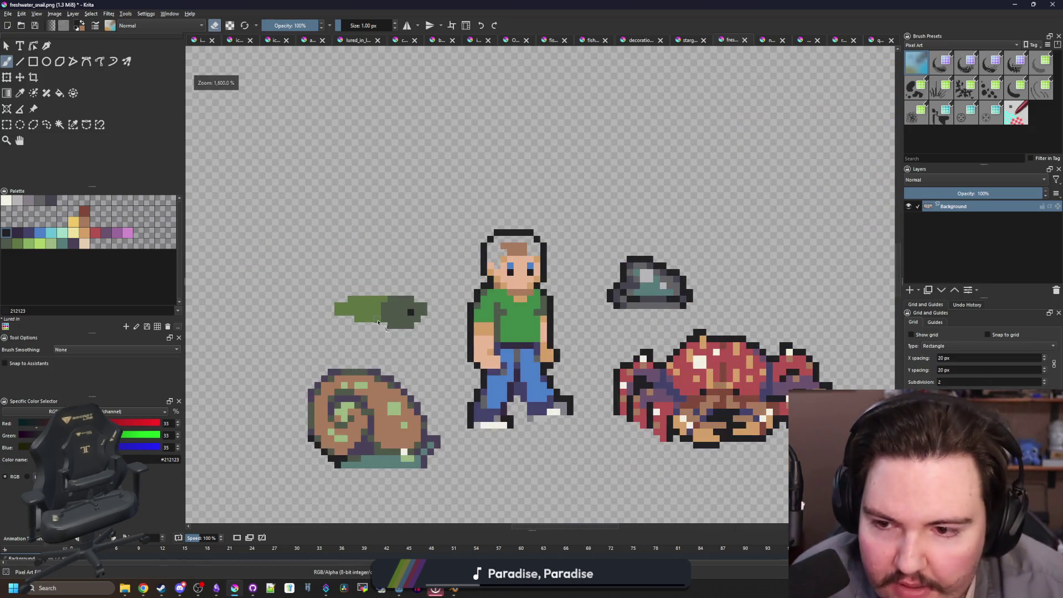
pyautogui.scroll(2, 369, 315)
# - Paint a dark green row along the length of the fish
pyautogui.press('p')
pyautogui.click(546, 319)
pyautogui.press('b')
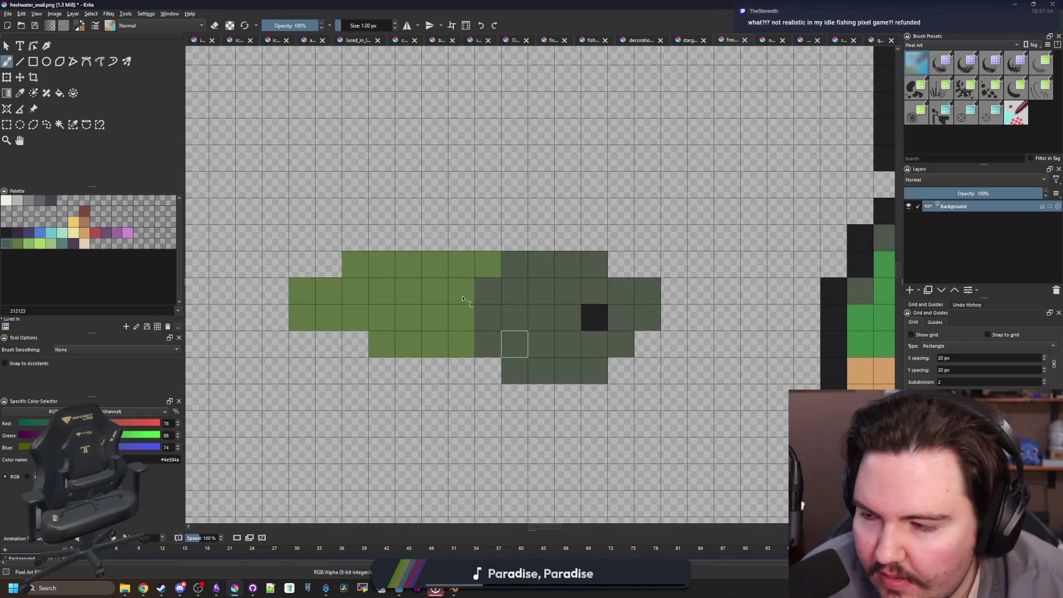
pyautogui.moveTo(462, 300); pyautogui.dragTo(401, 292)
pyautogui.hotkey('ctrl', 'z')
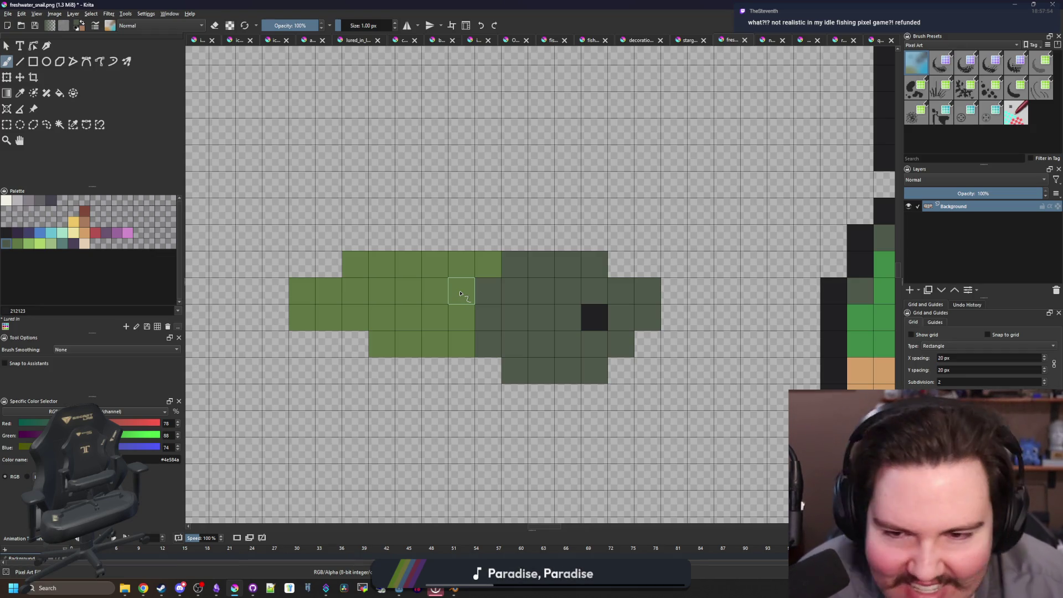
pyautogui.moveTo(459, 293); pyautogui.dragTo(337, 293)
pyautogui.scroll(-4, 411, 313)
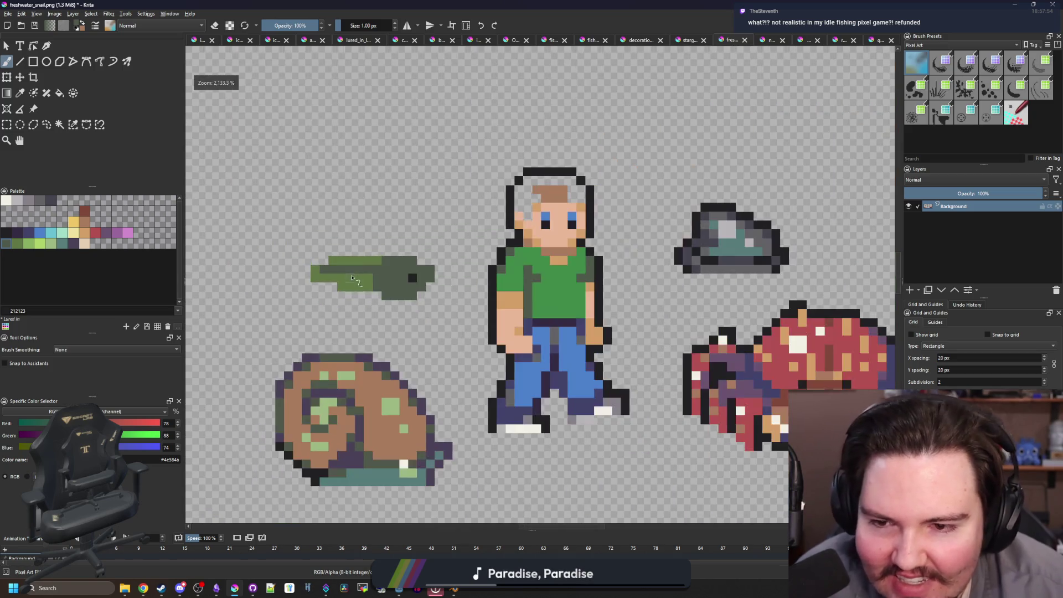
pyautogui.scroll(4, 351, 272)
# - Paint purple #4b4158 markings along the fish's middle row and back
pyautogui.press('p')
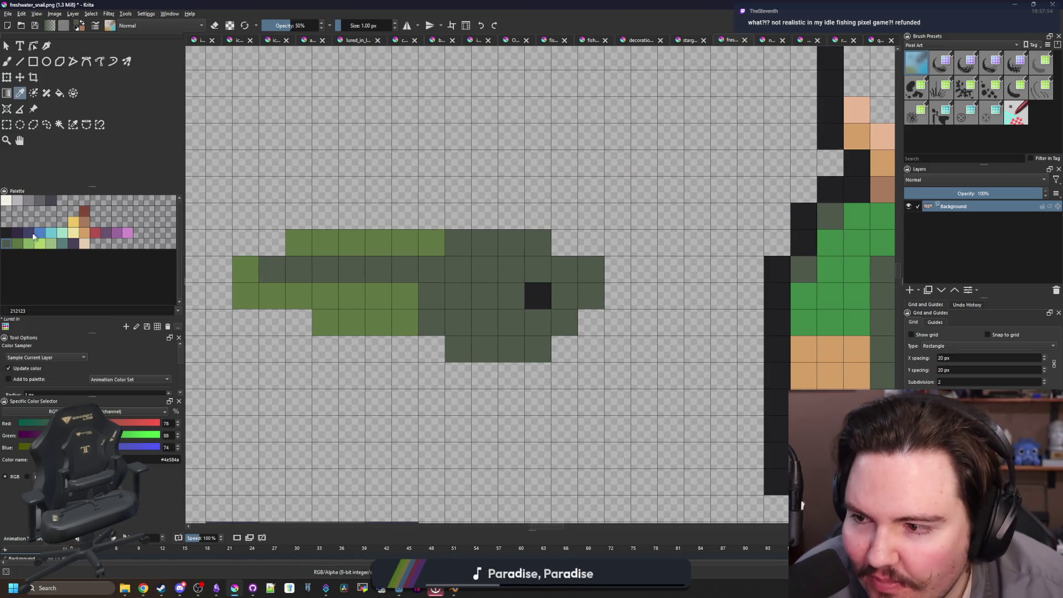
pyautogui.click(73, 244)
pyautogui.press('b')
pyautogui.moveTo(435, 270); pyautogui.dragTo(402, 275)
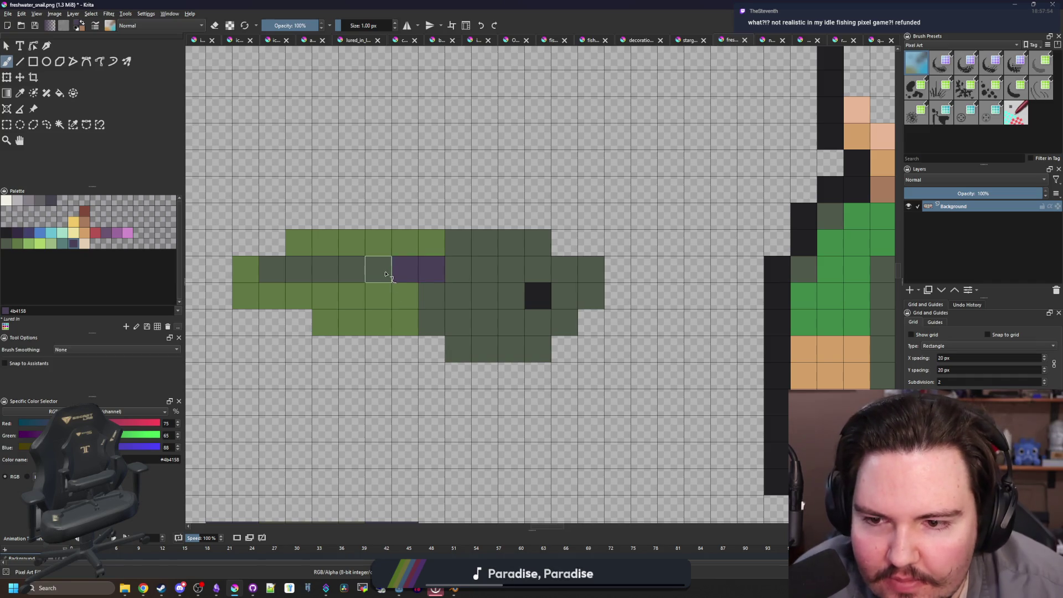
pyautogui.click(386, 274)
pyautogui.moveTo(515, 326); pyautogui.dragTo(458, 329)
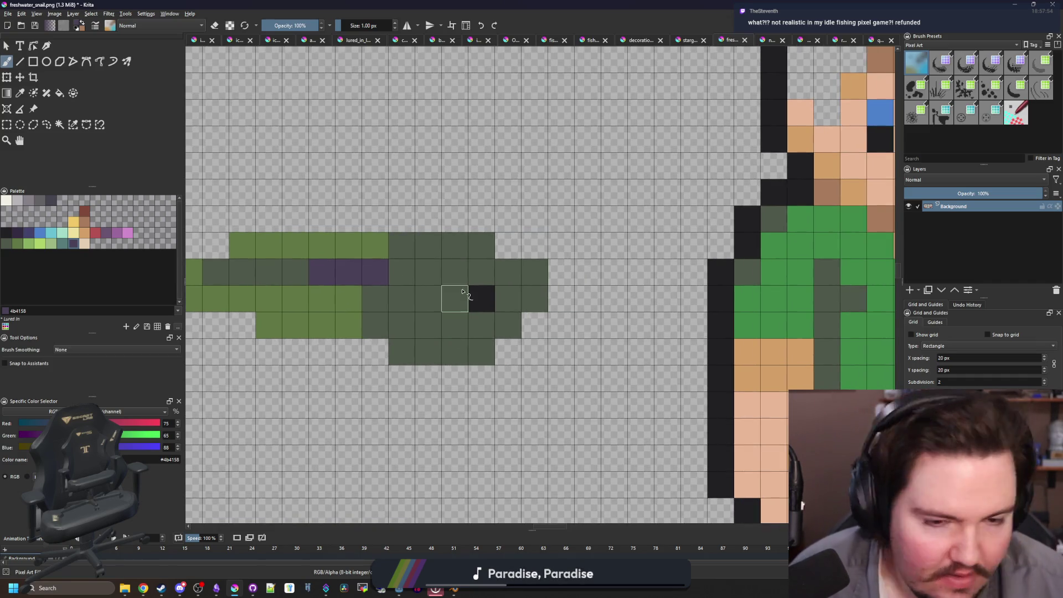
pyautogui.moveTo(540, 275); pyautogui.dragTo(508, 272)
pyautogui.moveTo(475, 240); pyautogui.dragTo(394, 243)
pyautogui.hotkey('ctrl', 'z')
pyautogui.moveTo(526, 278)
pyautogui.mouseDown()
pyautogui.moveTo(479, 274)
pyautogui.moveTo(435, 246)
pyautogui.mouseUp()
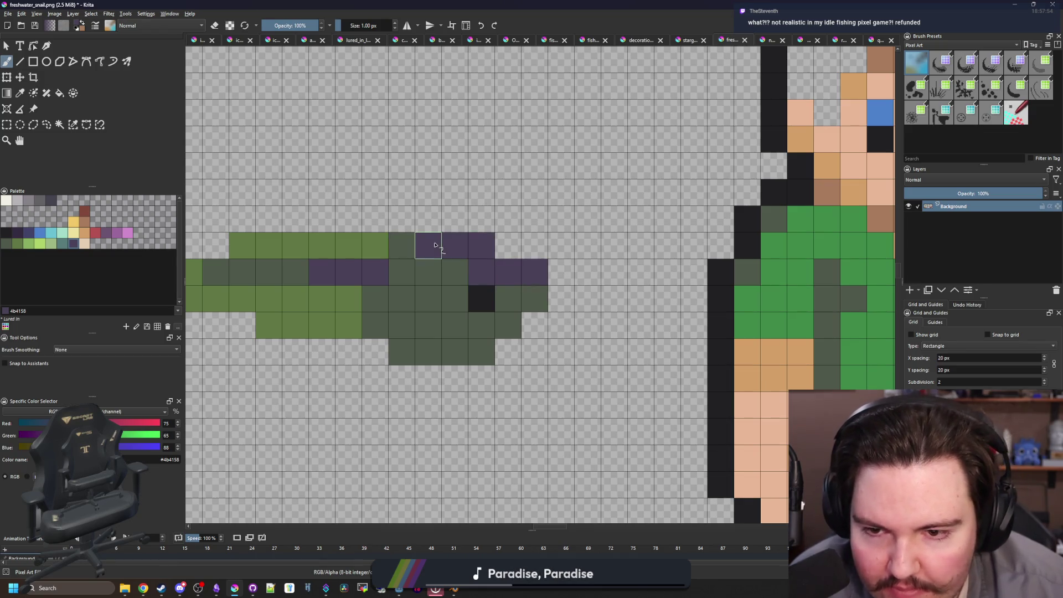
pyautogui.click(455, 270)
pyautogui.scroll(-1, 515, 334)
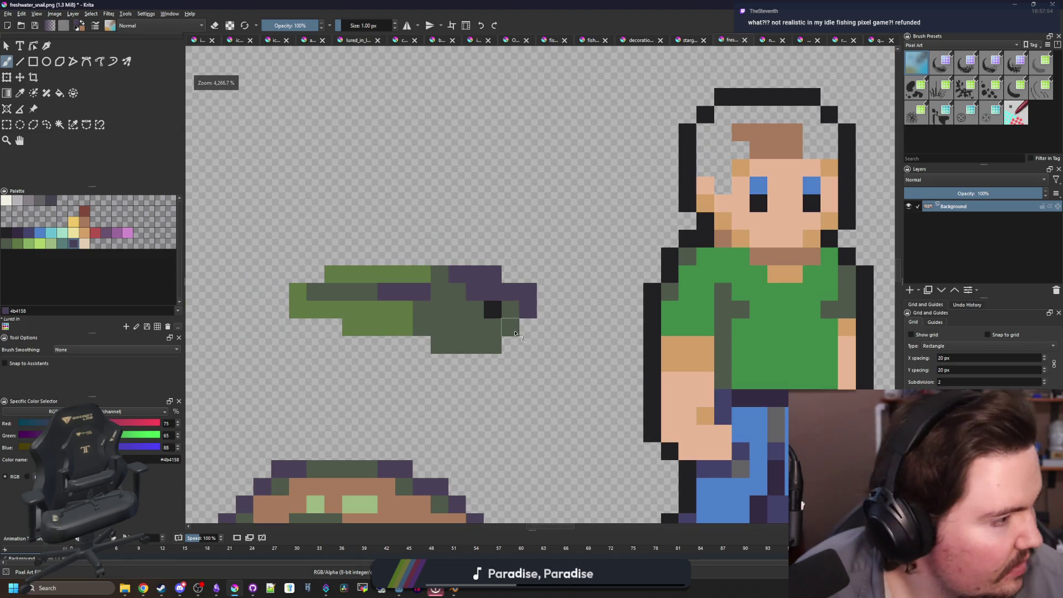
pyautogui.scroll(1, 512, 334)
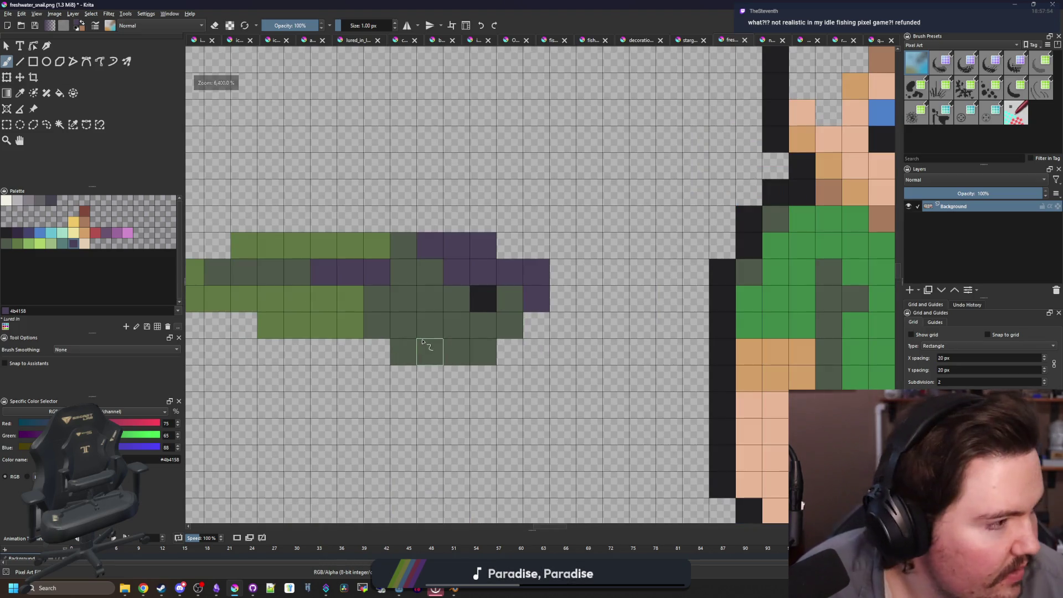
# - Paint a light green belly along the fish
pyautogui.click(54, 247)
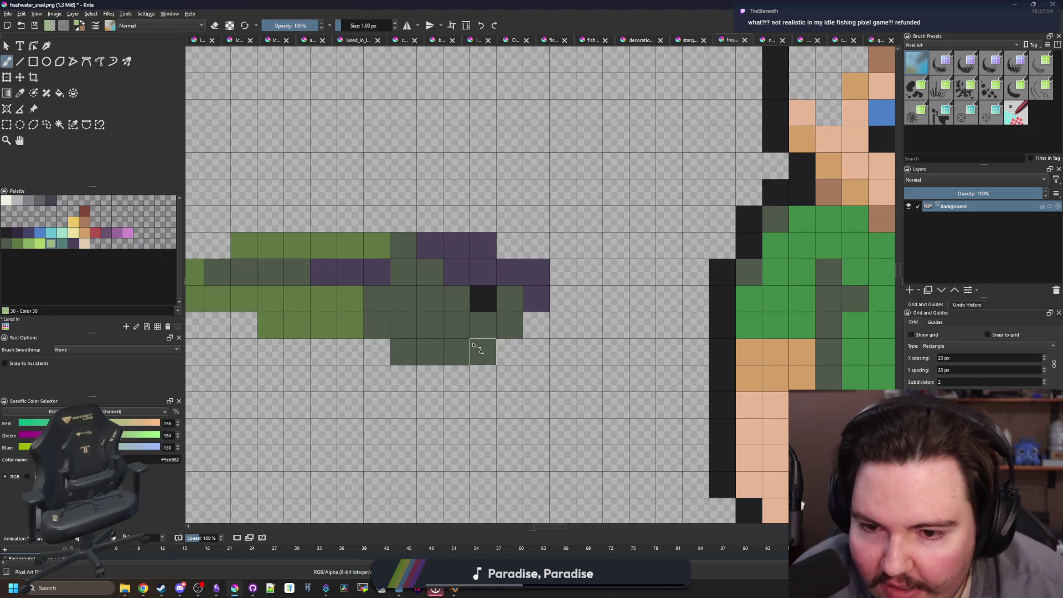
pyautogui.moveTo(472, 344)
pyautogui.mouseDown()
pyautogui.moveTo(402, 352)
pyautogui.moveTo(401, 326)
pyautogui.moveTo(374, 325)
pyautogui.mouseUp()
pyautogui.moveTo(507, 326); pyautogui.dragTo(426, 327)
pyautogui.scroll(-6, 432, 327)
pyautogui.scroll(6, 454, 327)
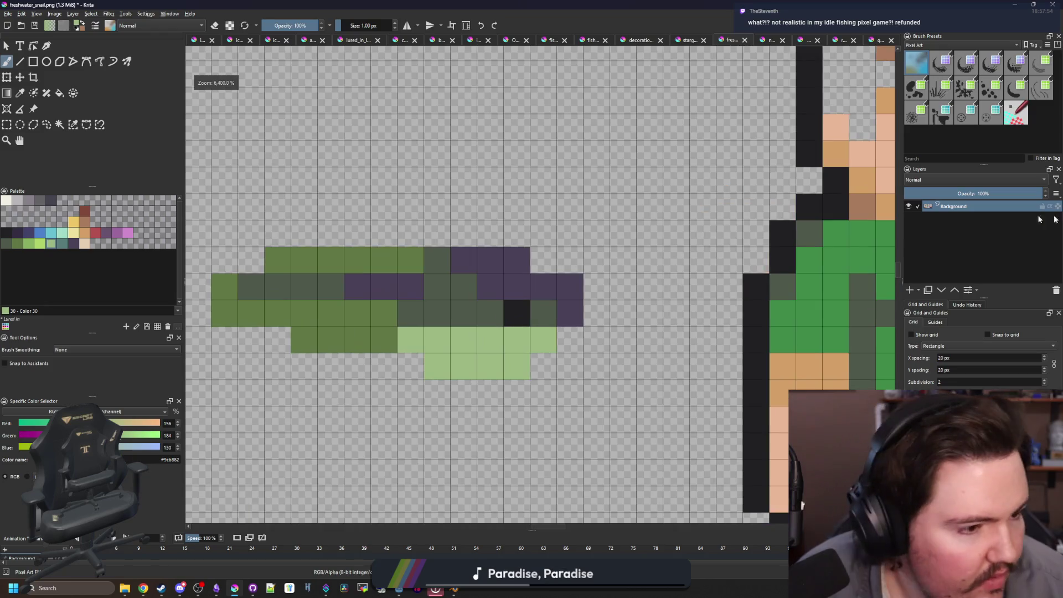
# - Repaint some belly cells dark green and add purple pixels on the lower body
pyautogui.hotkey('alt', 'Tab')
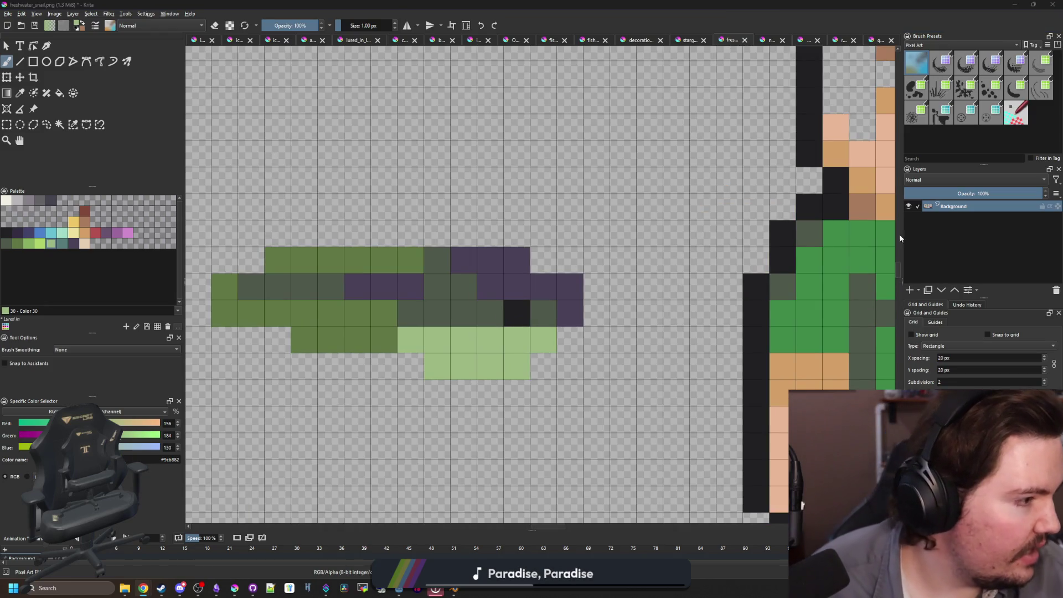
pyautogui.hotkey('alt', 'Tab')
pyautogui.keyDown('ctrl'); pyautogui.click(501, 321); pyautogui.keyUp('ctrl')
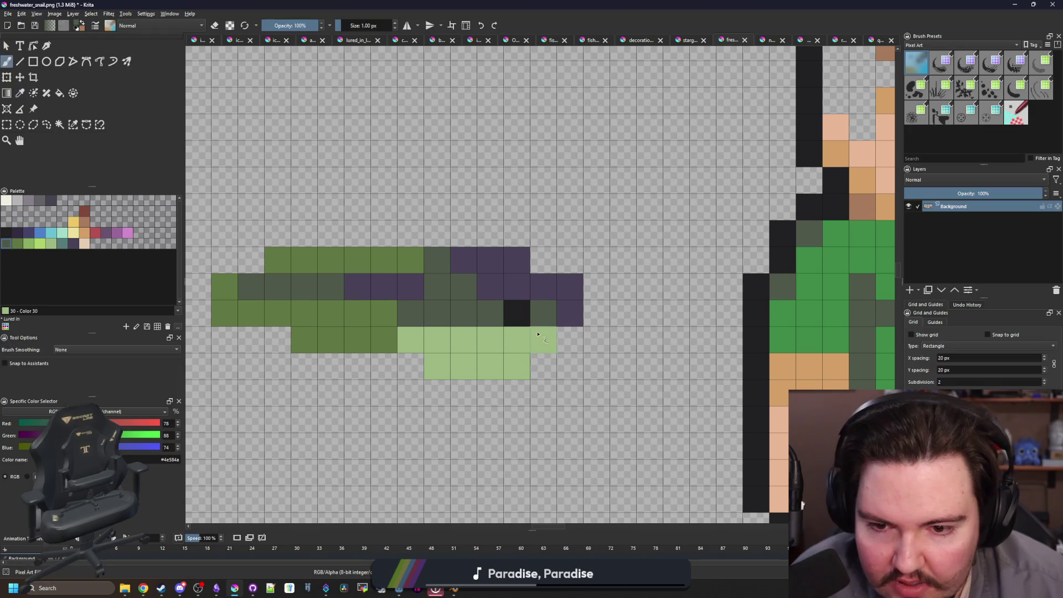
pyautogui.moveTo(548, 339)
pyautogui.mouseDown()
pyautogui.moveTo(434, 340)
pyautogui.moveTo(479, 367)
pyautogui.moveTo(506, 363)
pyautogui.mouseUp()
pyautogui.keyDown('ctrl'); pyautogui.click(493, 289); pyautogui.keyUp('ctrl')
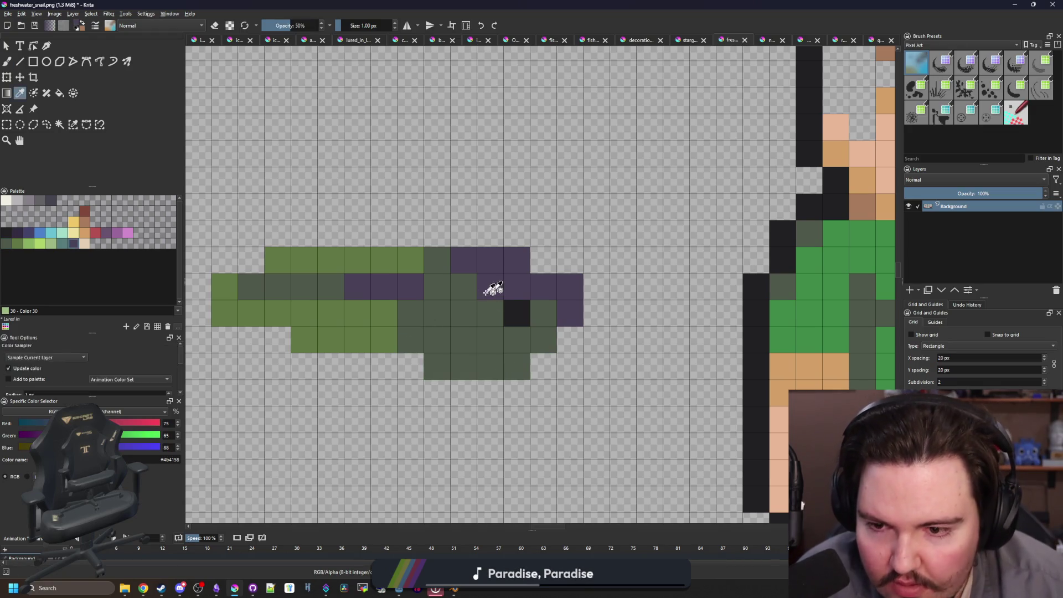
pyautogui.moveTo(380, 311); pyautogui.dragTo(394, 339)
pyautogui.scroll(-6, 395, 339)
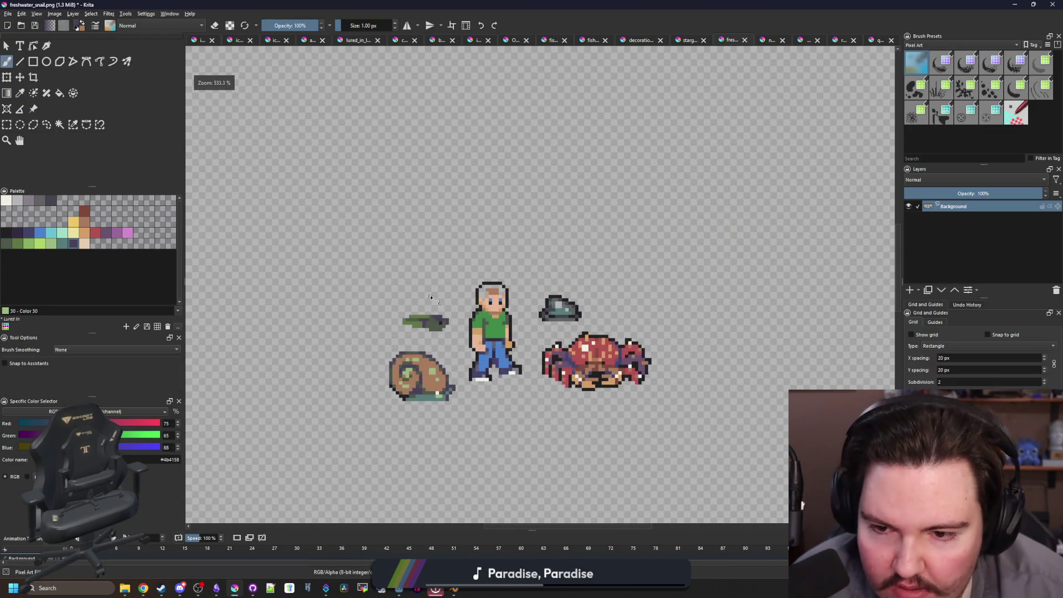
pyautogui.scroll(5, 419, 294)
pyautogui.scroll(2, 419, 302)
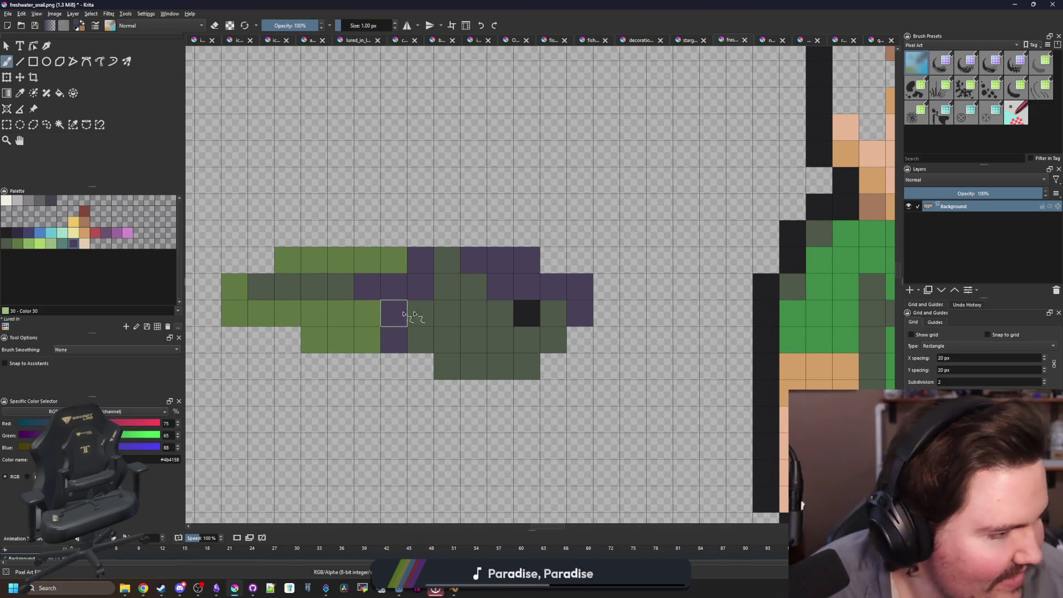
pyautogui.moveTo(338, 285); pyautogui.dragTo(410, 298)
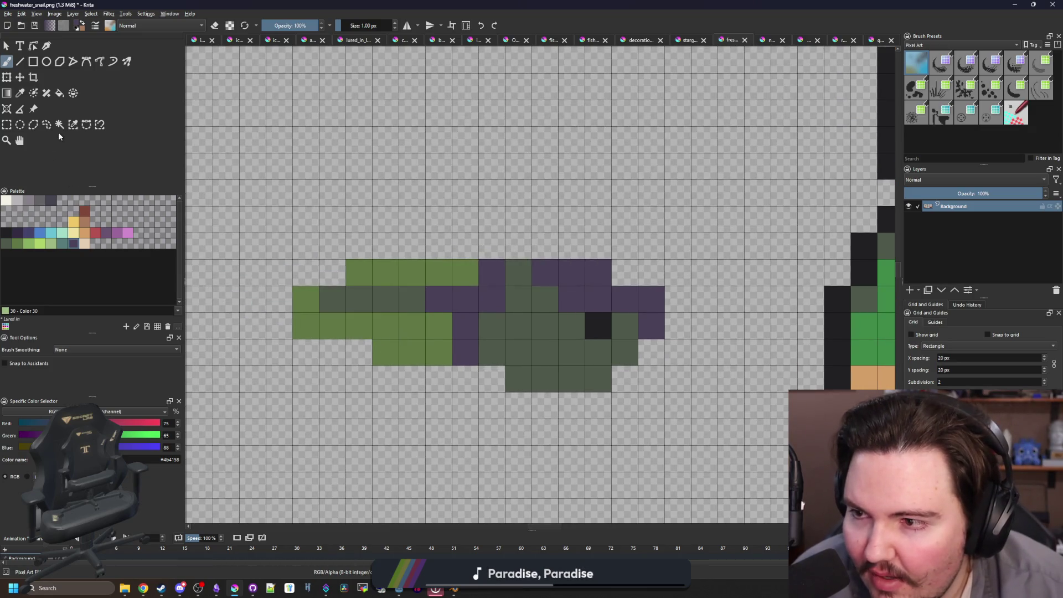
pyautogui.click(6, 232)
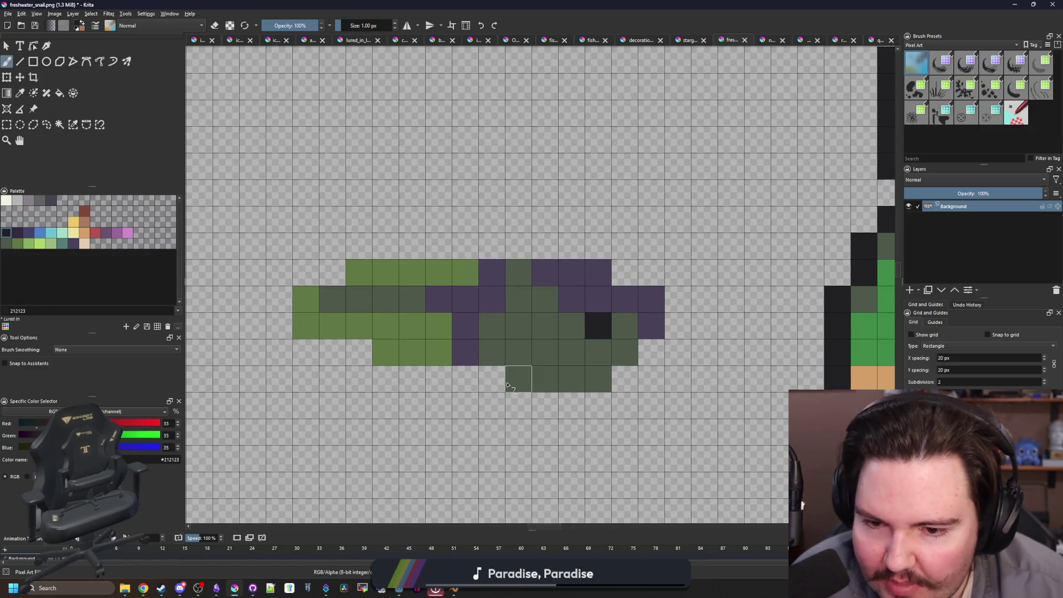
# - Paint a near-black #212123 outline along the fish's bottom, left side and top
pyautogui.moveTo(506, 385); pyautogui.dragTo(377, 380)
pyautogui.moveTo(299, 347)
pyautogui.mouseDown()
pyautogui.moveTo(279, 327)
pyautogui.moveTo(306, 272)
pyautogui.moveTo(562, 240)
pyautogui.moveTo(678, 274)
pyautogui.moveTo(679, 327)
pyautogui.moveTo(657, 361)
pyautogui.moveTo(598, 407)
pyautogui.moveTo(517, 403)
pyautogui.mouseUp()
pyautogui.press('e')
pyautogui.click(282, 340)
pyautogui.press('e')
pyautogui.click(280, 273)
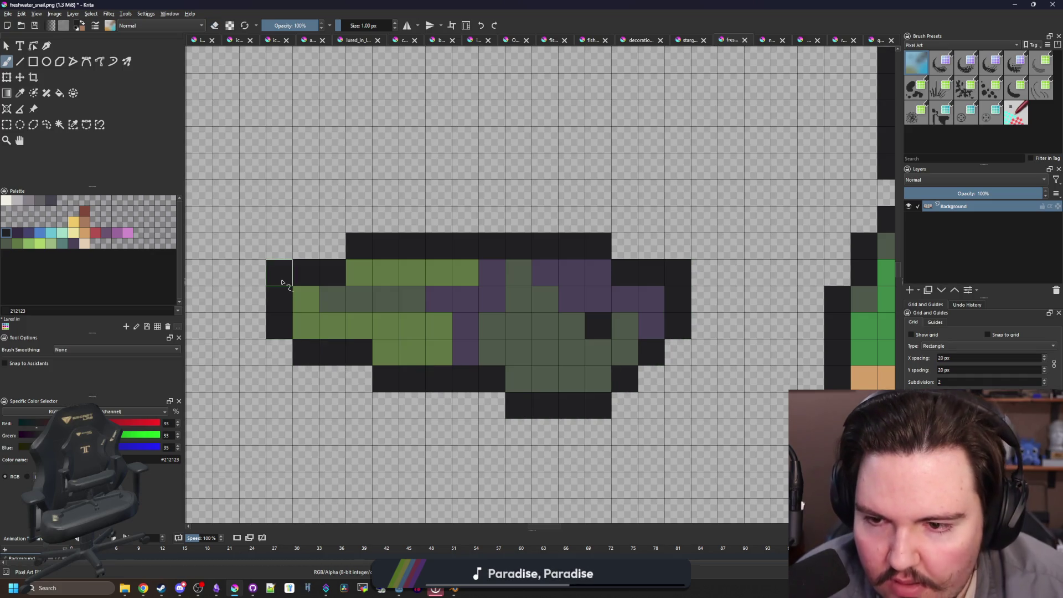
# - Notch the top outline so it splits into two back fins
pyautogui.scroll(-5, 414, 305)
pyautogui.scroll(3, 427, 337)
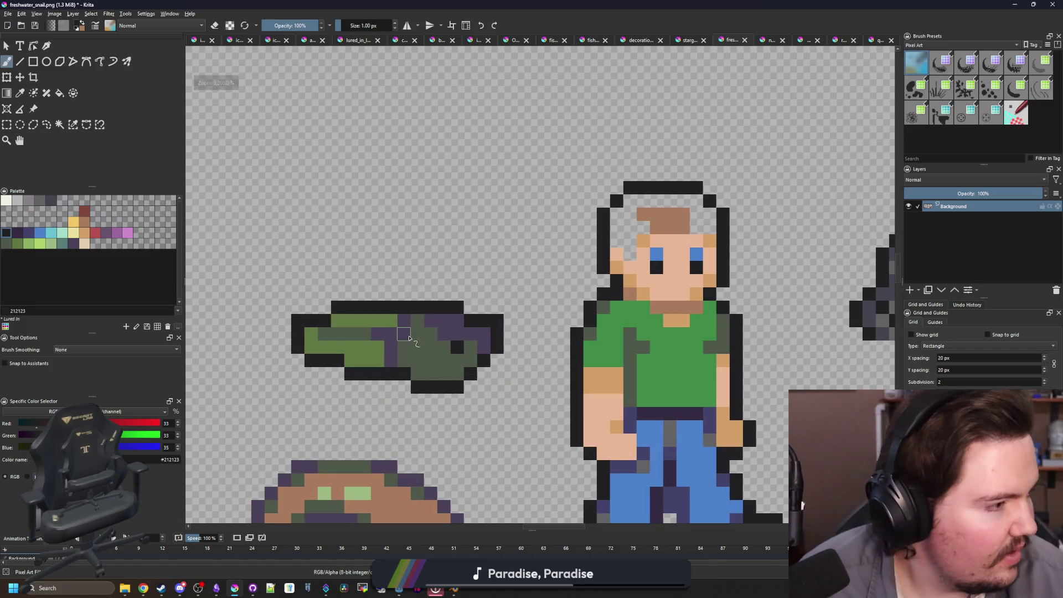
pyautogui.scroll(2, 356, 339)
pyautogui.press('e')
pyautogui.moveTo(455, 279); pyautogui.dragTo(454, 305)
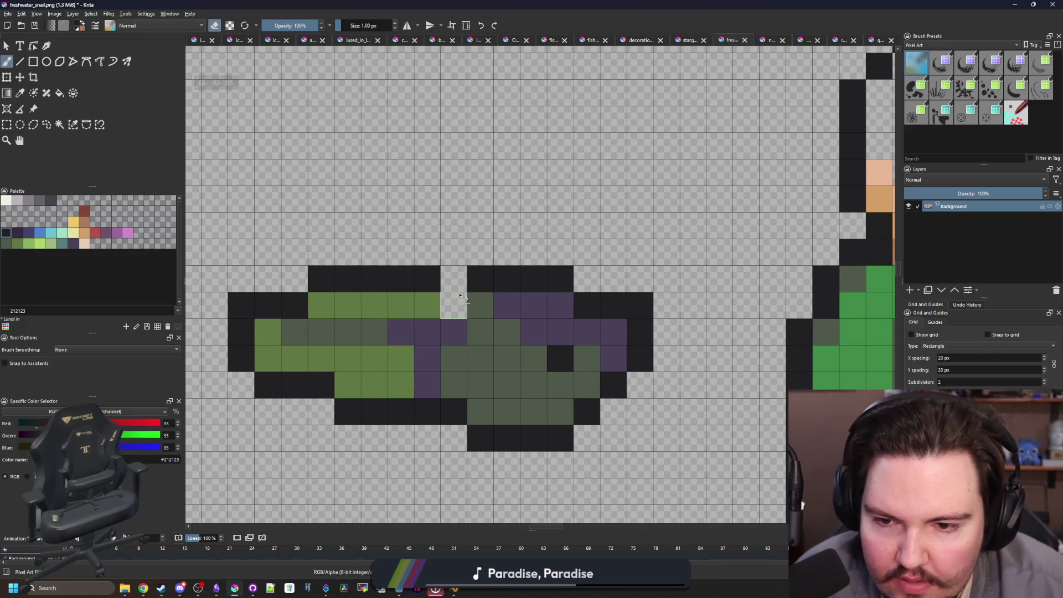
pyautogui.press('e')
pyautogui.click(454, 306)
pyautogui.scroll(-6, 483, 247)
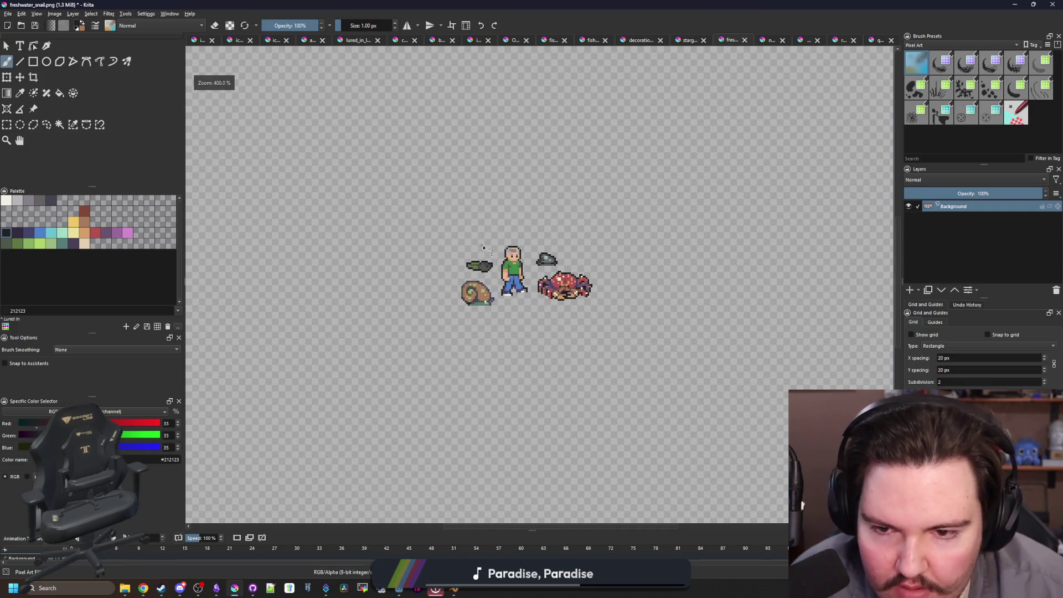
pyautogui.scroll(6, 485, 266)
pyautogui.press('e')
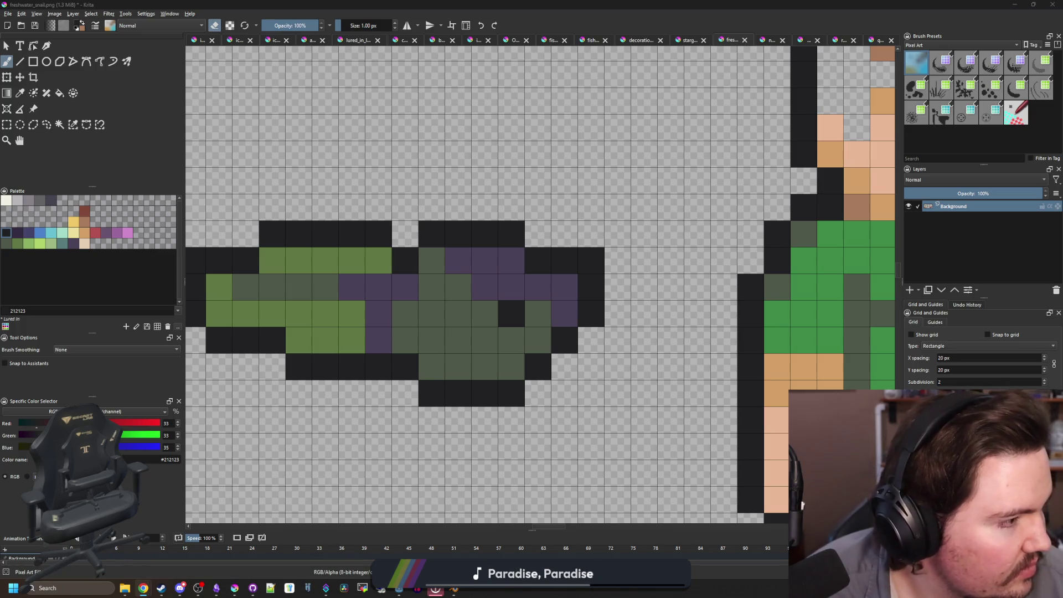
# - Pick the fish's purple and recolour its tail outline purple
pyautogui.moveTo(463, 266); pyautogui.dragTo(551, 288)
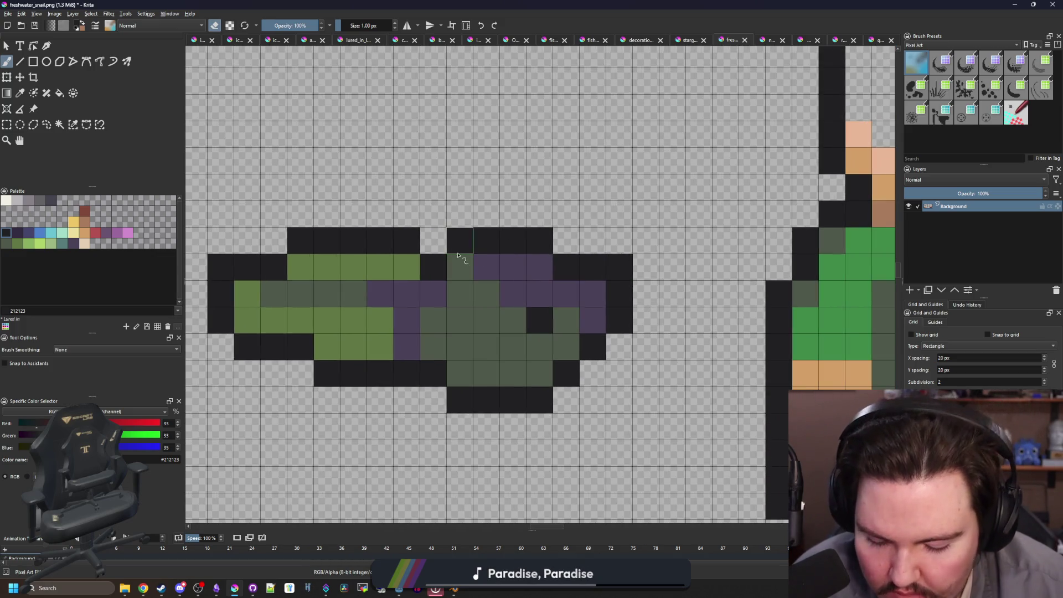
pyautogui.keyDown('ctrl'); pyautogui.click(506, 278); pyautogui.keyUp('ctrl')
pyautogui.click(419, 276)
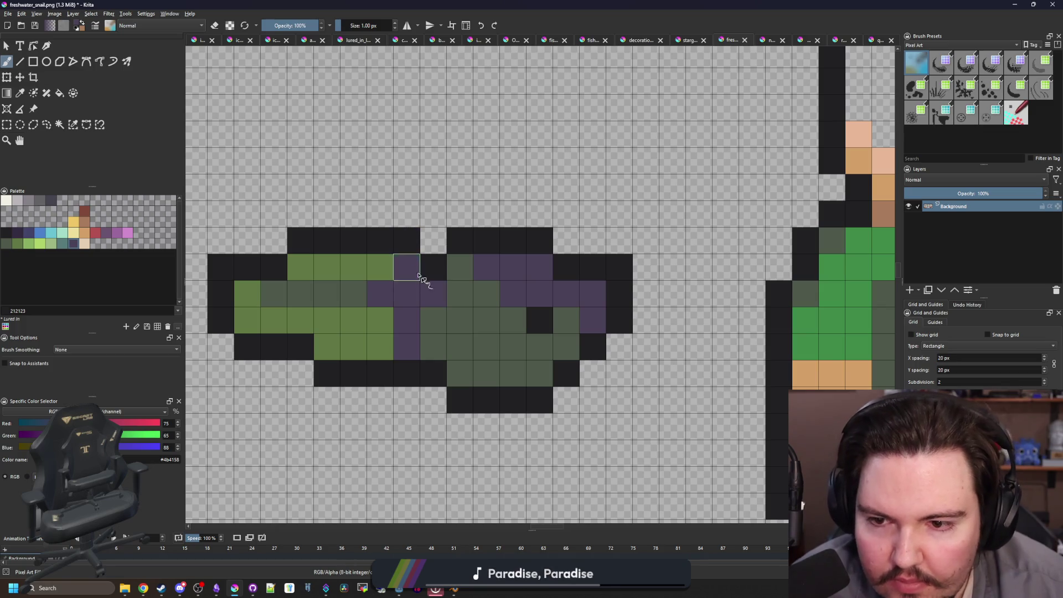
pyautogui.moveTo(410, 241)
pyautogui.mouseDown()
pyautogui.moveTo(299, 239)
pyautogui.moveTo(219, 266)
pyautogui.moveTo(235, 327)
pyautogui.moveTo(410, 373)
pyautogui.mouseUp()
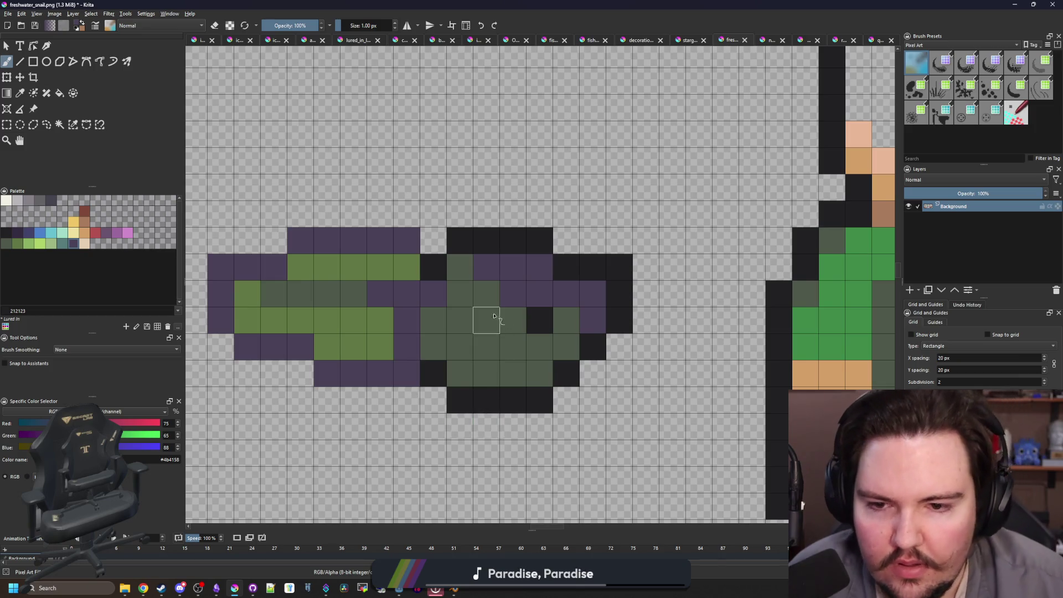
# - Sample the olive green and dot olive cells in a checker pattern across the fish's head
pyautogui.press('p')
pyautogui.click(533, 317)
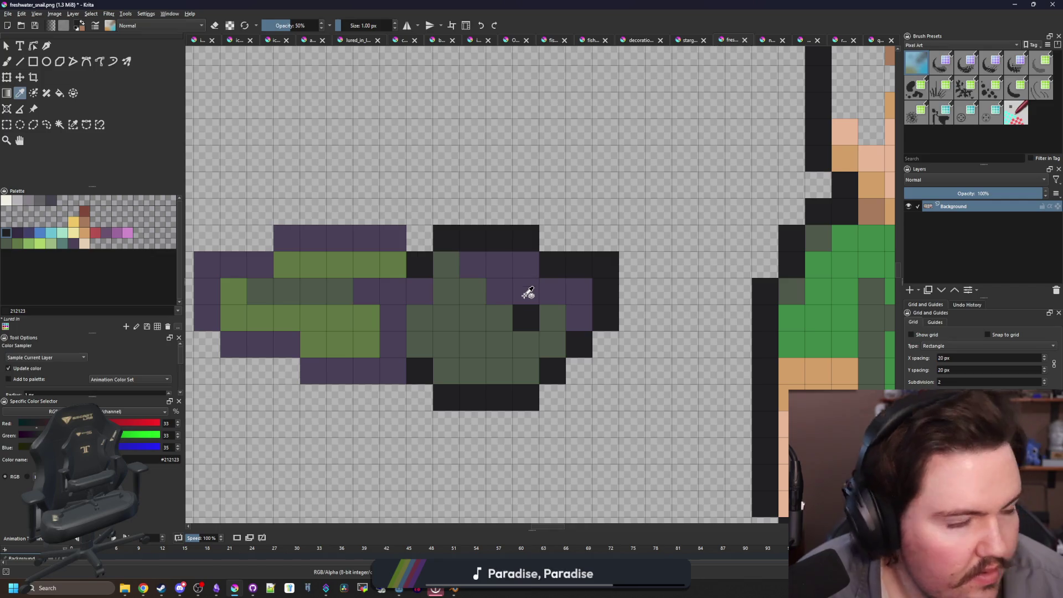
pyautogui.click(264, 322)
pyautogui.press('b')
pyautogui.click(412, 366)
pyautogui.click(386, 339)
pyautogui.click(439, 339)
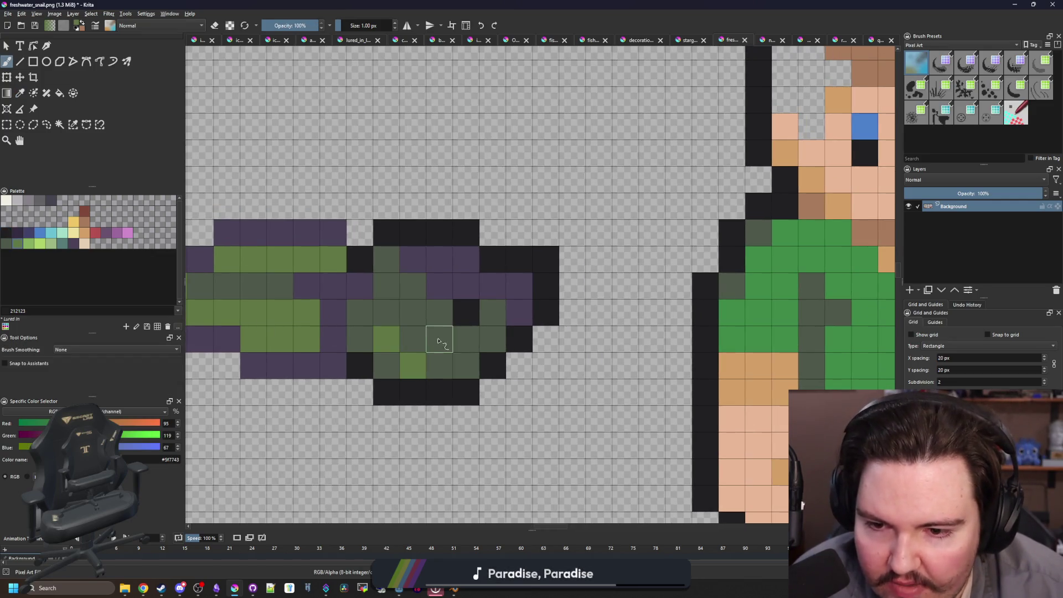
pyautogui.click(466, 366)
pyautogui.click(412, 312)
# - Choose the Rectangular Selection tool
pyautogui.scroll(-2, 462, 368)
pyautogui.scroll(-5, 461, 367)
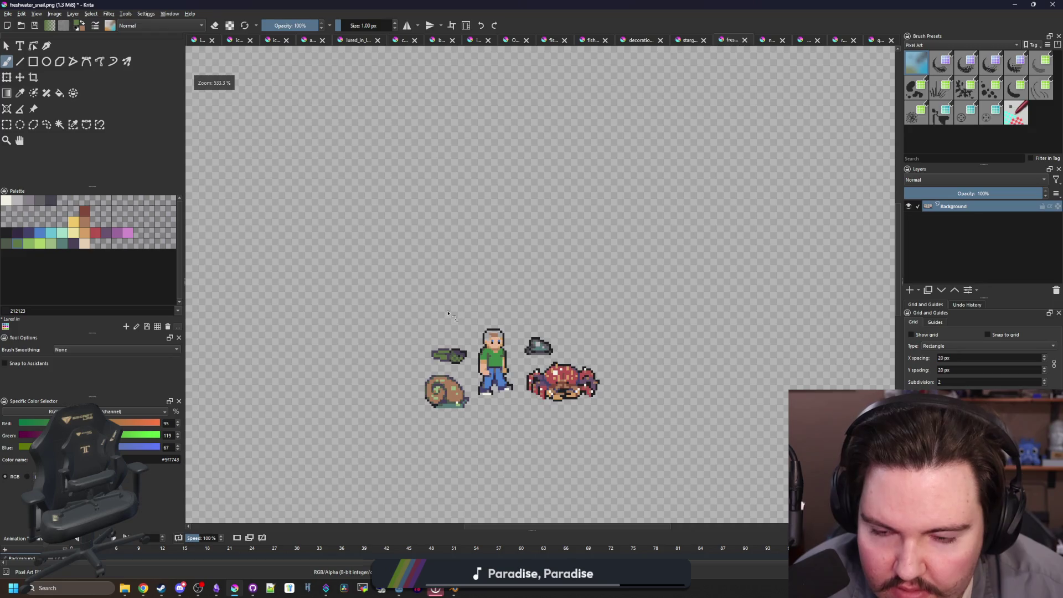
pyautogui.scroll(6, 454, 341)
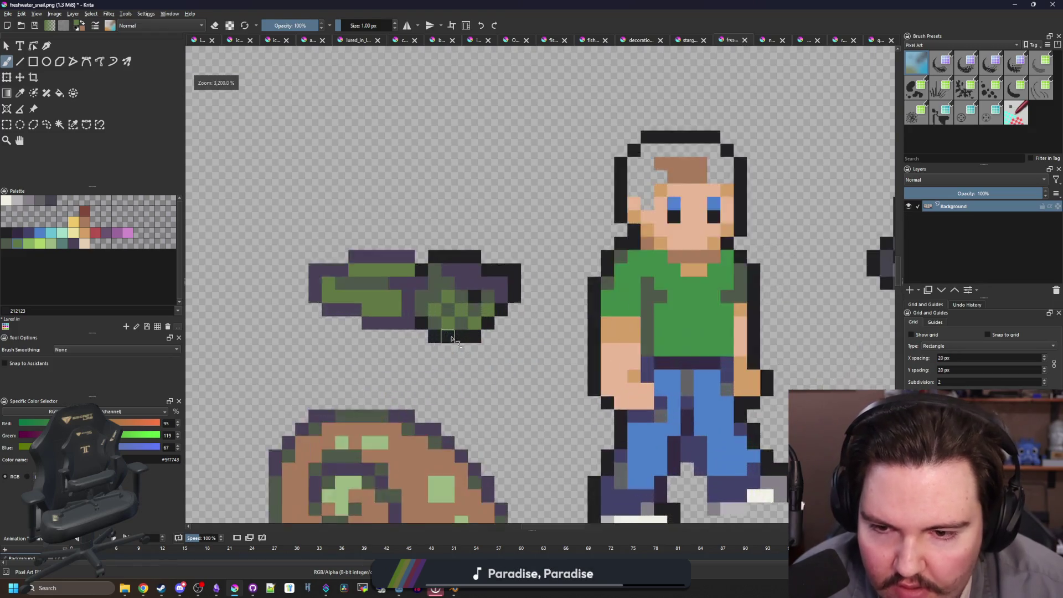
pyautogui.click(8, 127)
pyautogui.click(7, 126)
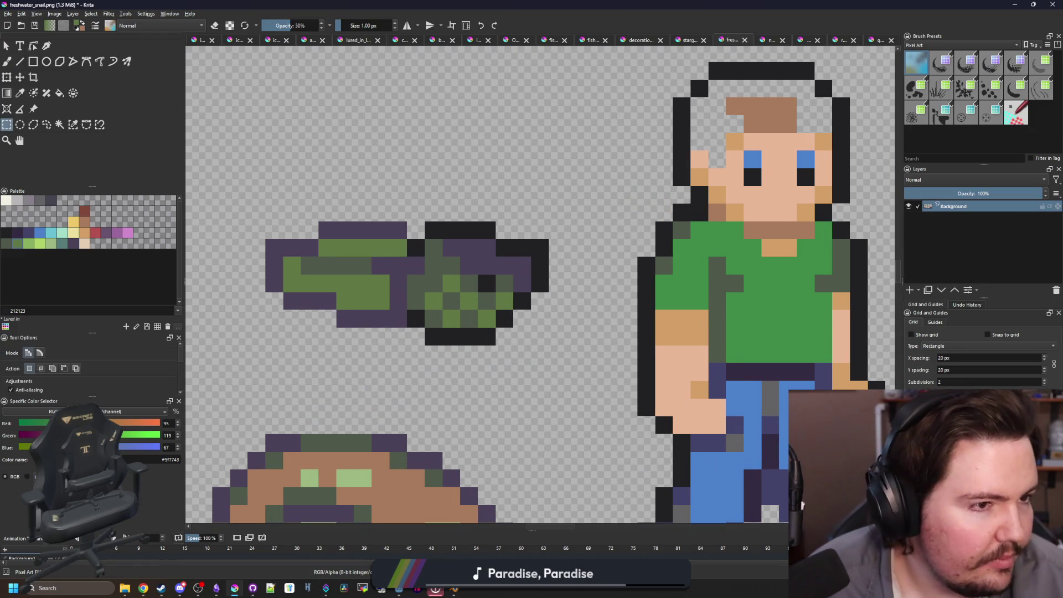
# - Select the 16×7 fish sprite on the sheet and cut it with Ctrl+X
pyautogui.hotkey('alt', 'Tab')
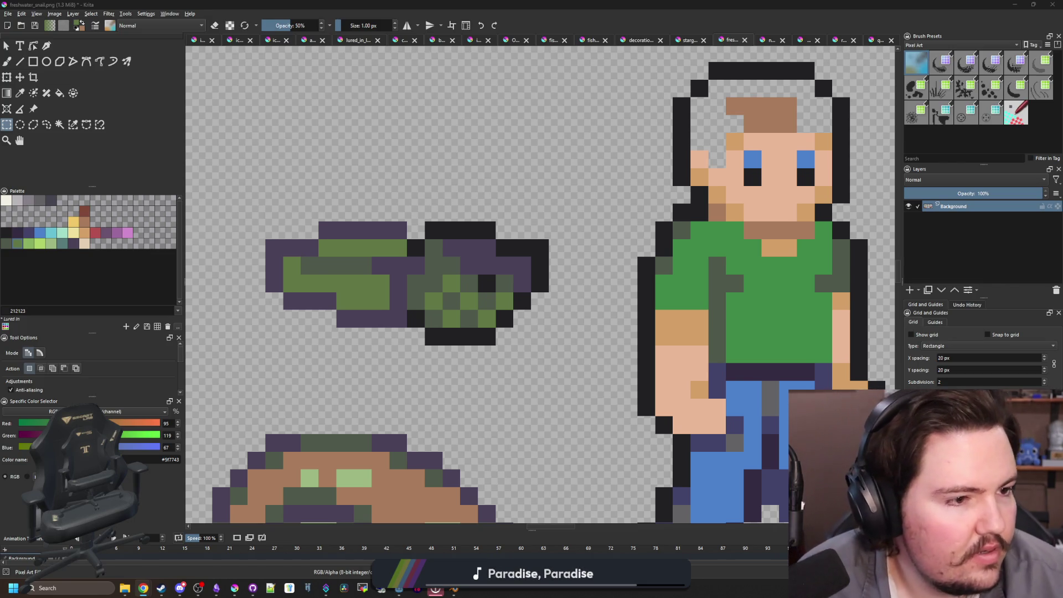
pyautogui.click(399, 305)
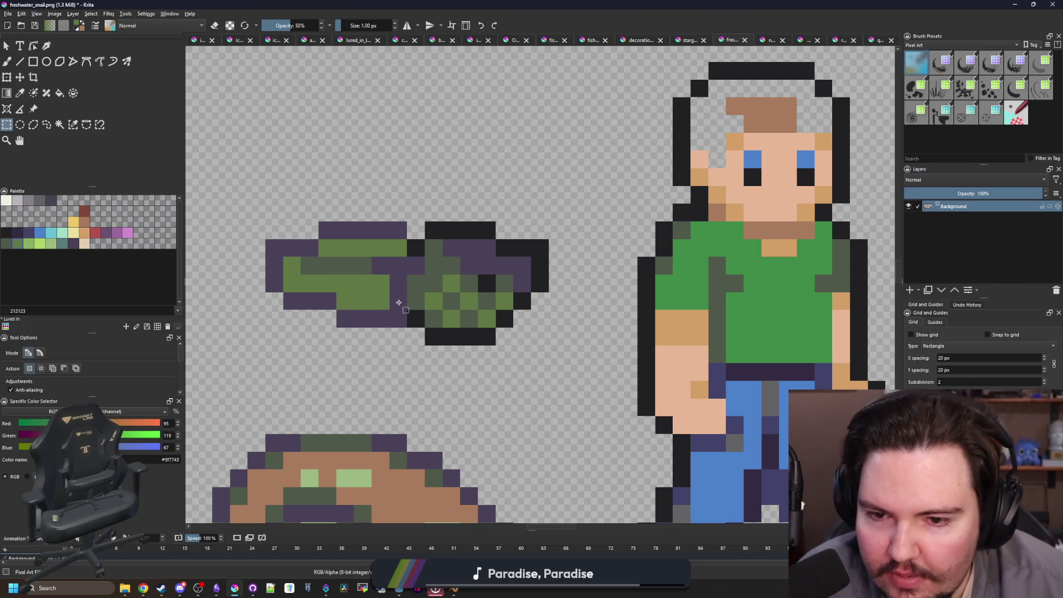
pyautogui.scroll(1, 399, 302)
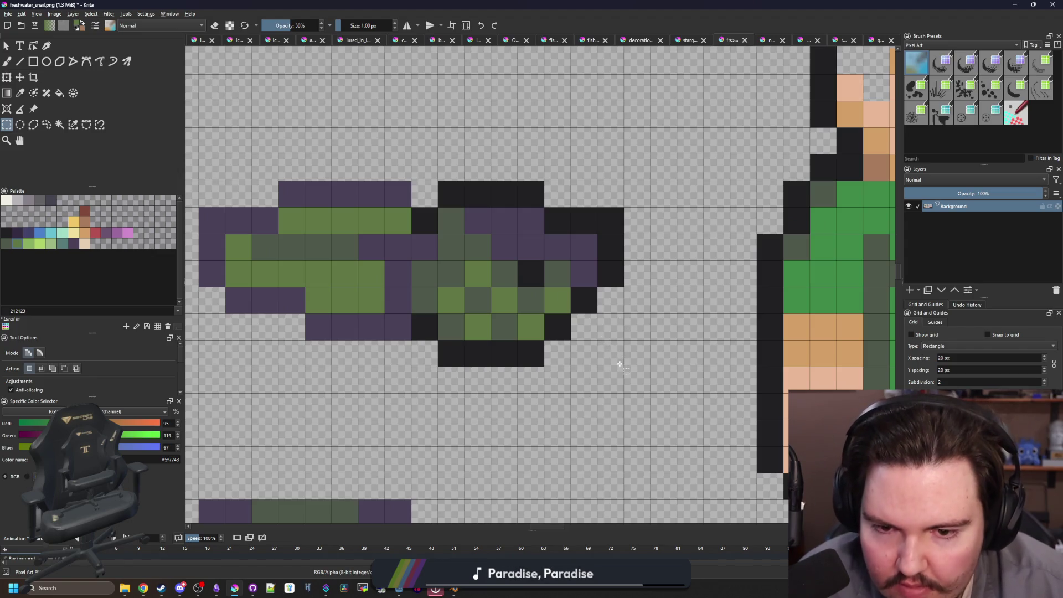
pyautogui.moveTo(224, 180); pyautogui.dragTo(650, 368)
pyautogui.scroll(-3, 309, 241)
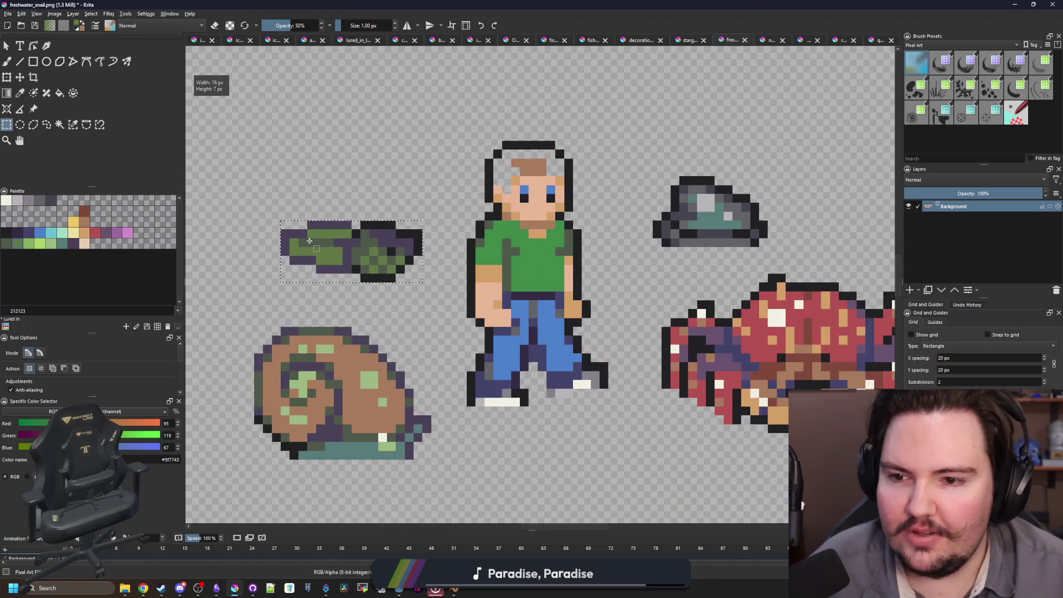
pyautogui.hotkey('ctrl', 'x')
# - Start a new document from the clipboard with Ctrl+Shift+N
pyautogui.click(7, 13)
pyautogui.press('Escape')
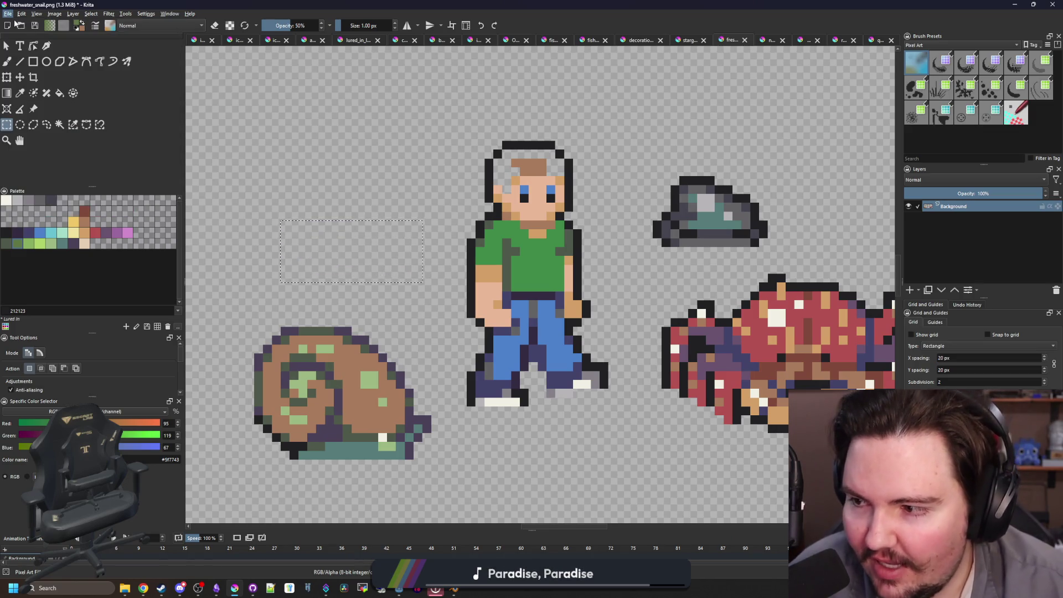
pyautogui.hotkey('ctrl', 'shift', 'n')
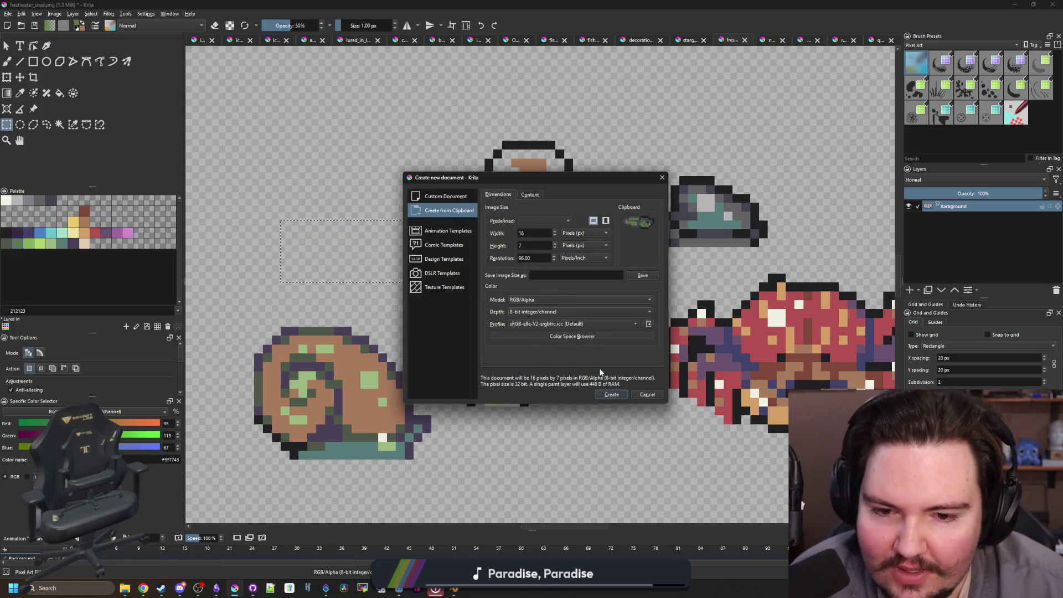
# - Create the fish document from the clipboard and resize its canvas to 18×9
pyautogui.click(612, 395)
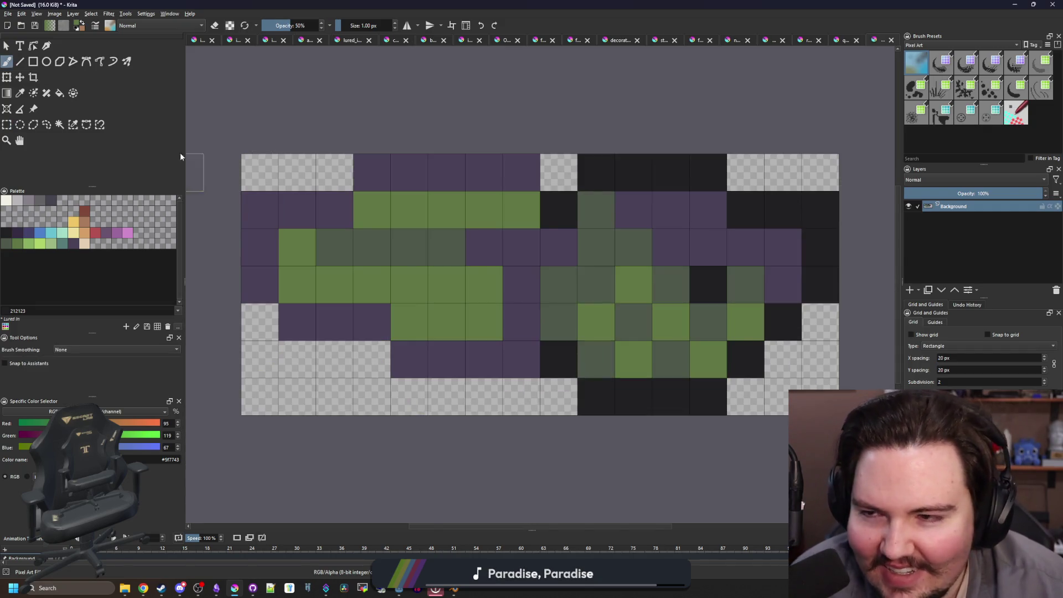
pyautogui.scroll(-1, 180, 156)
pyautogui.click(54, 14)
pyautogui.click(83, 142)
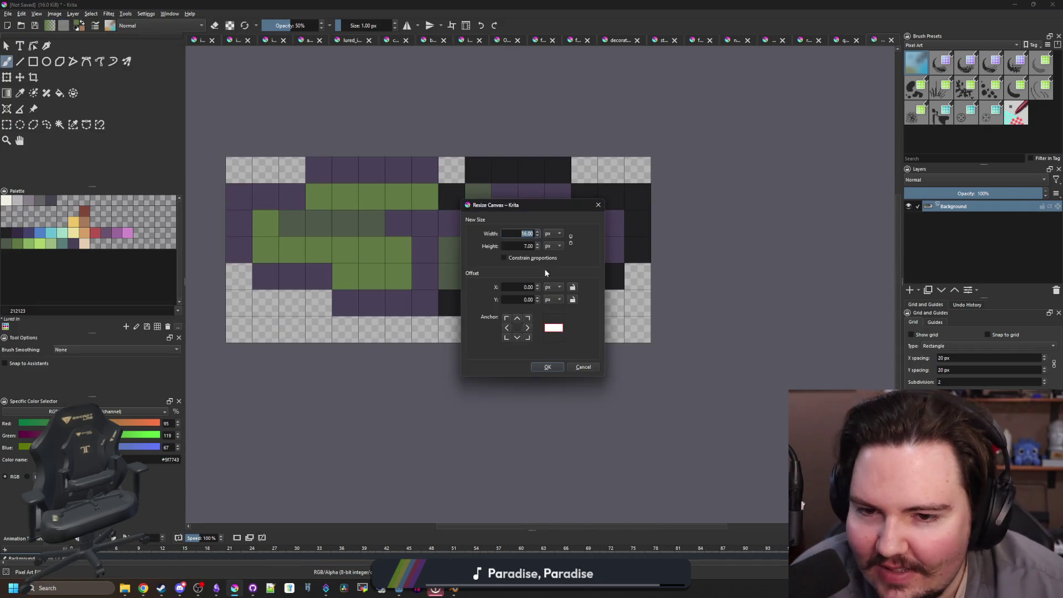
pyautogui.write('18')
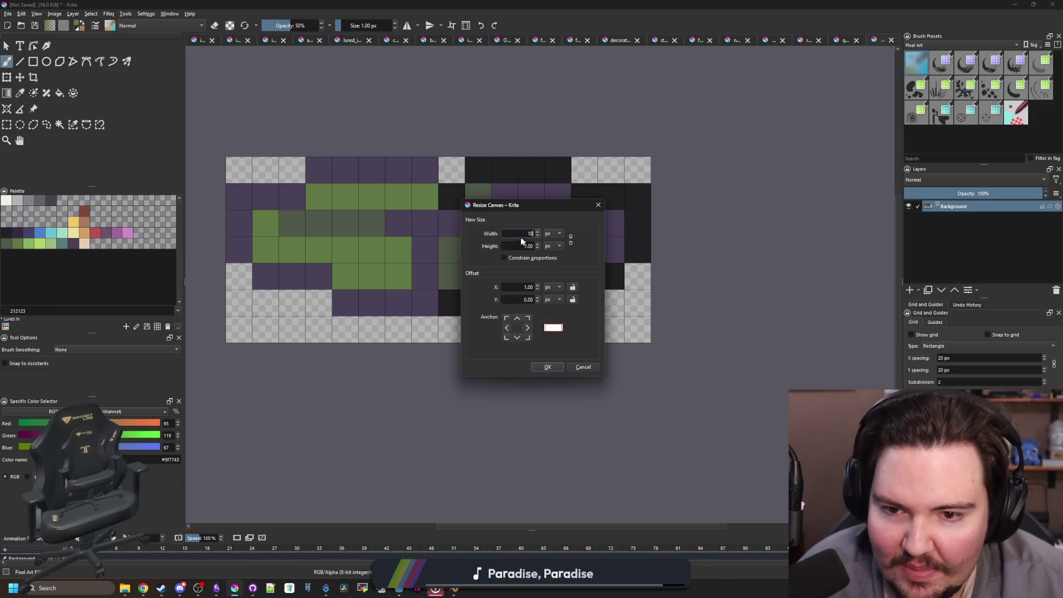
pyautogui.doubleClick(529, 244)
pyautogui.click(547, 367)
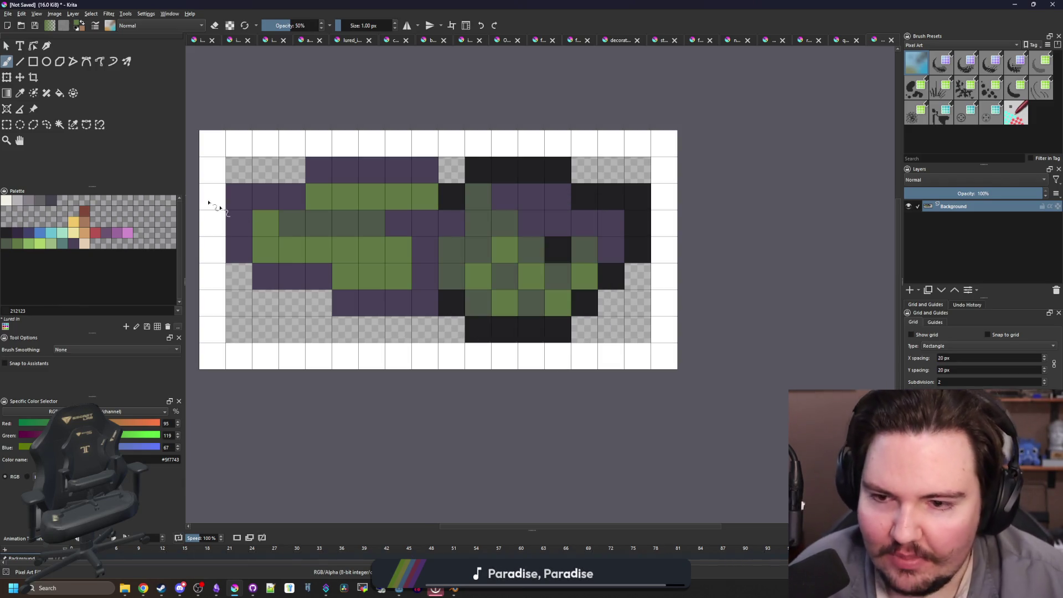
# - Delete the white border to transparency with the magic wand, deselect, and begin Save As
pyautogui.click(59, 124)
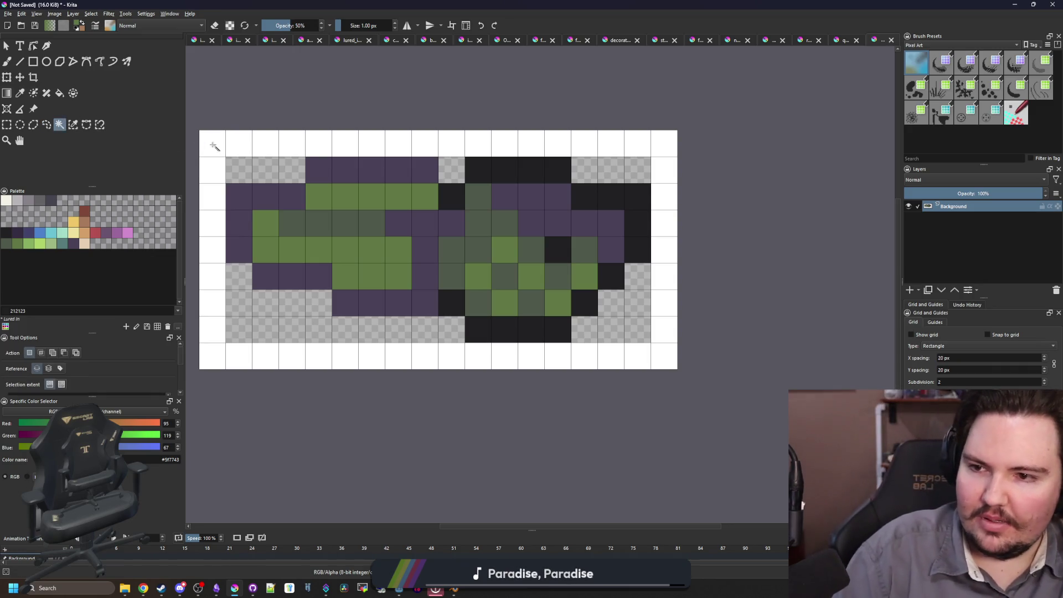
pyautogui.click(215, 145)
pyautogui.press('Delete')
pyautogui.hotkey('ctrl', 'shift', 'a')
pyautogui.scroll(-1, 336, 196)
pyautogui.click(8, 14)
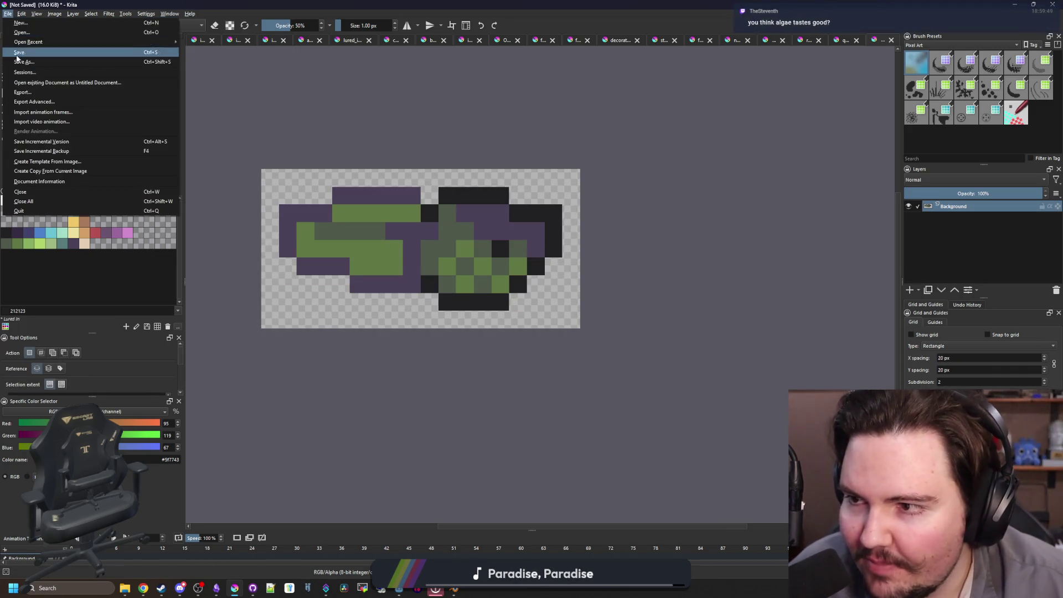
pyautogui.click(20, 62)
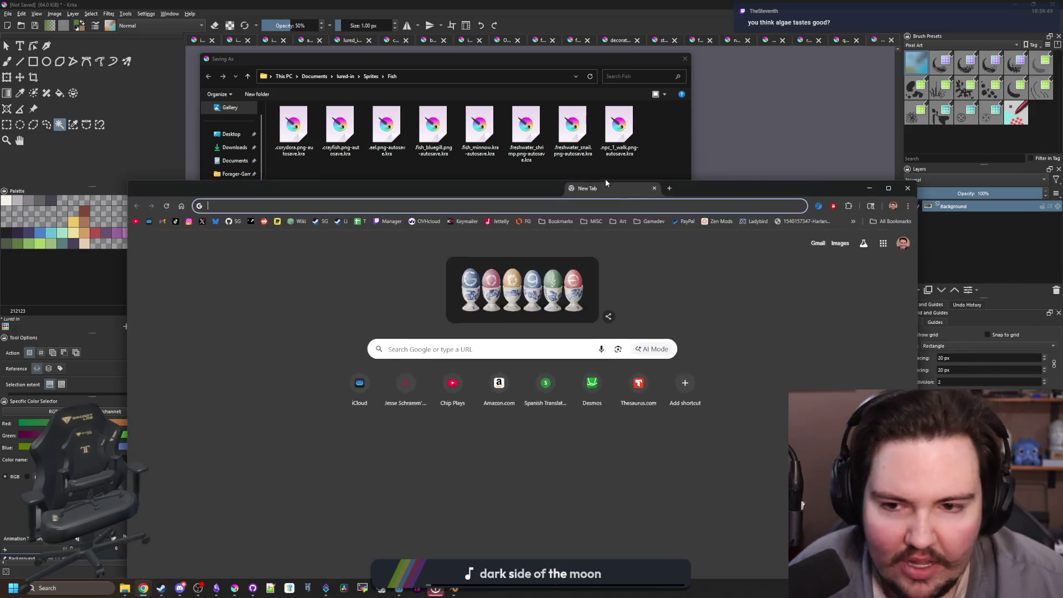
# - Search Google Images for 'pleco algae tablets' and preview the Spirulina & Algae Wafer image
pyautogui.write('pleco algae tablets')
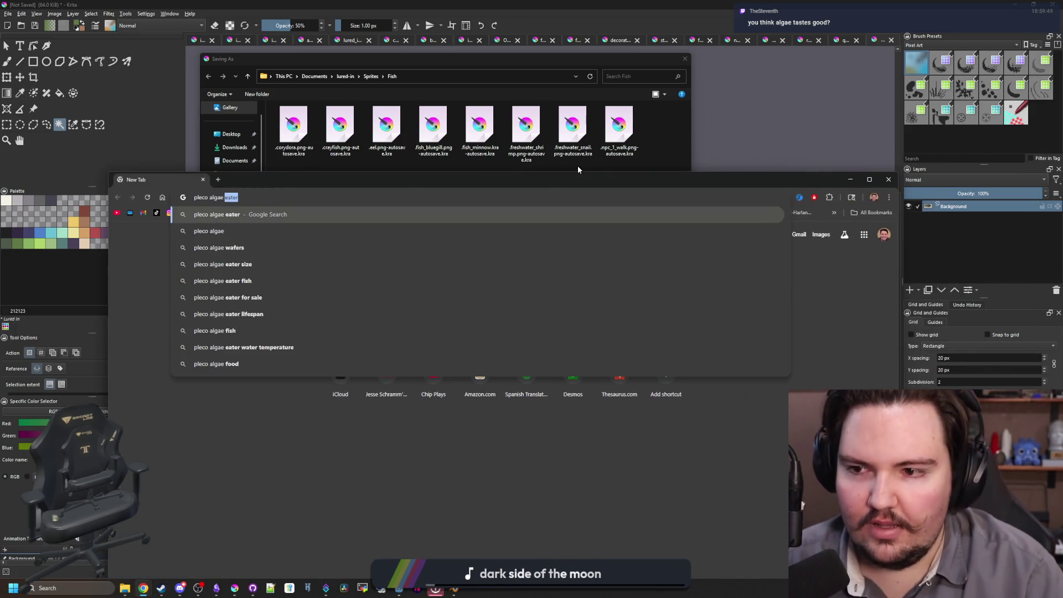
pyautogui.press('Return')
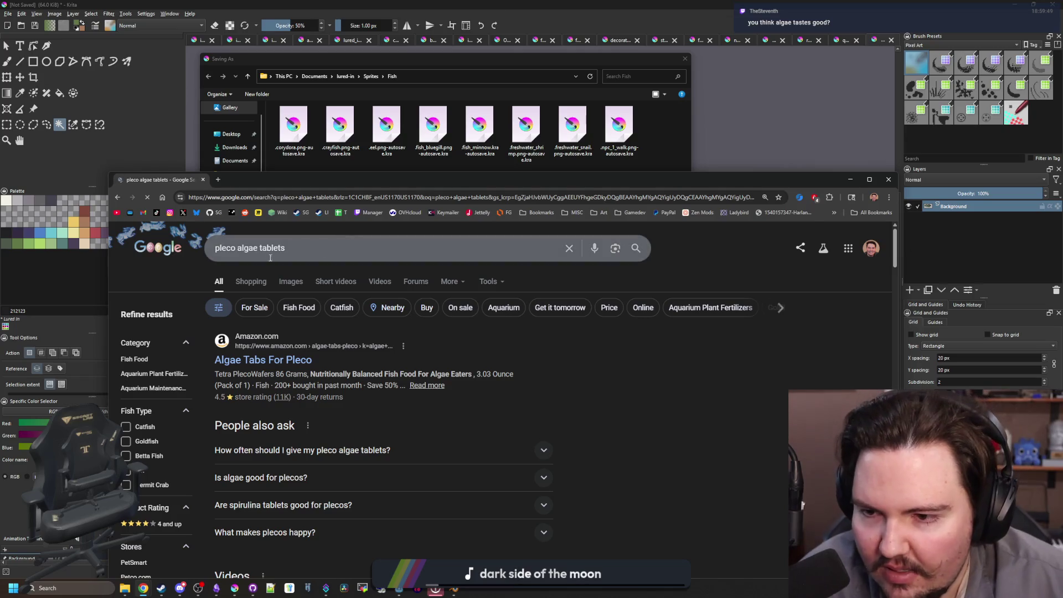
pyautogui.click(279, 280)
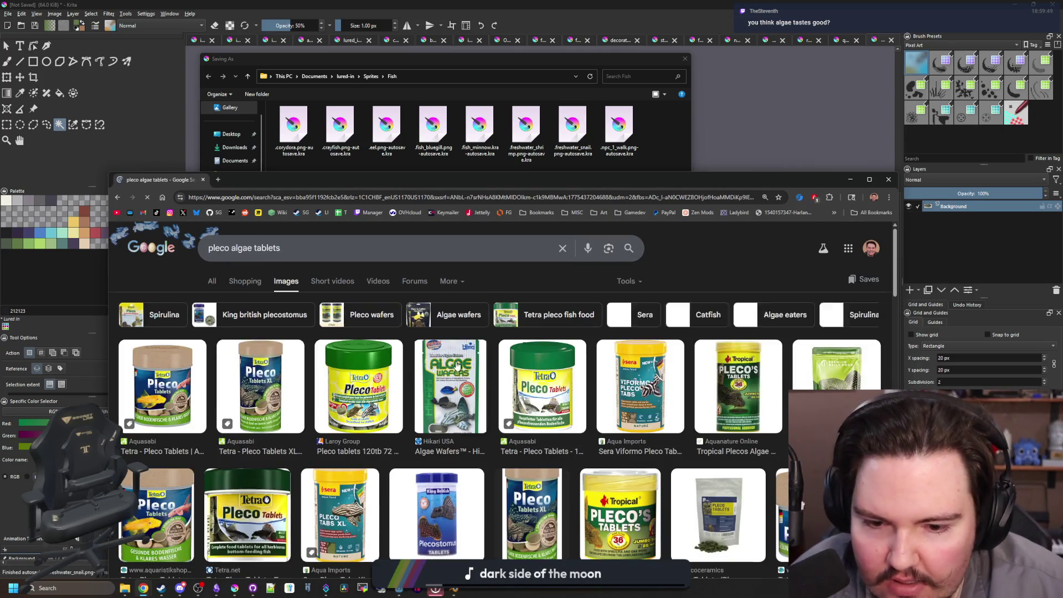
pyautogui.scroll(-7, 738, 452)
pyautogui.click(738, 453)
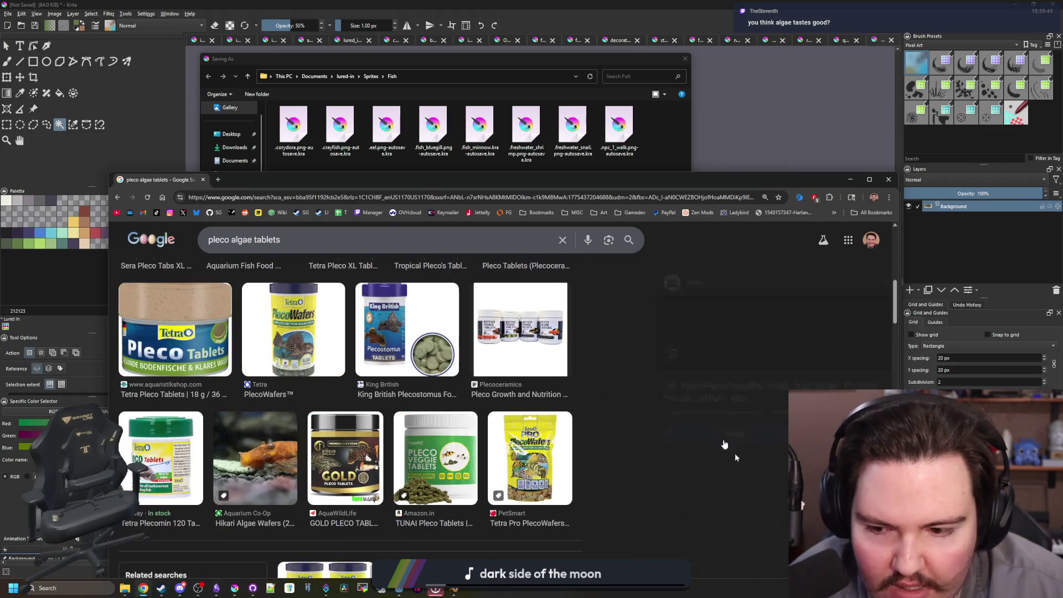
pyautogui.press('super+Up')
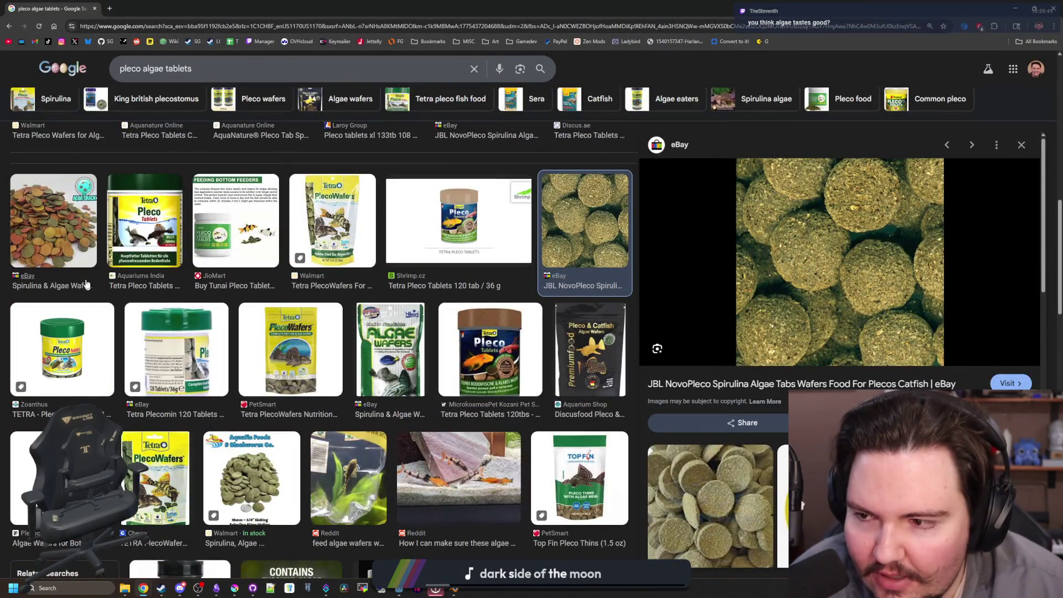
pyautogui.click(88, 285)
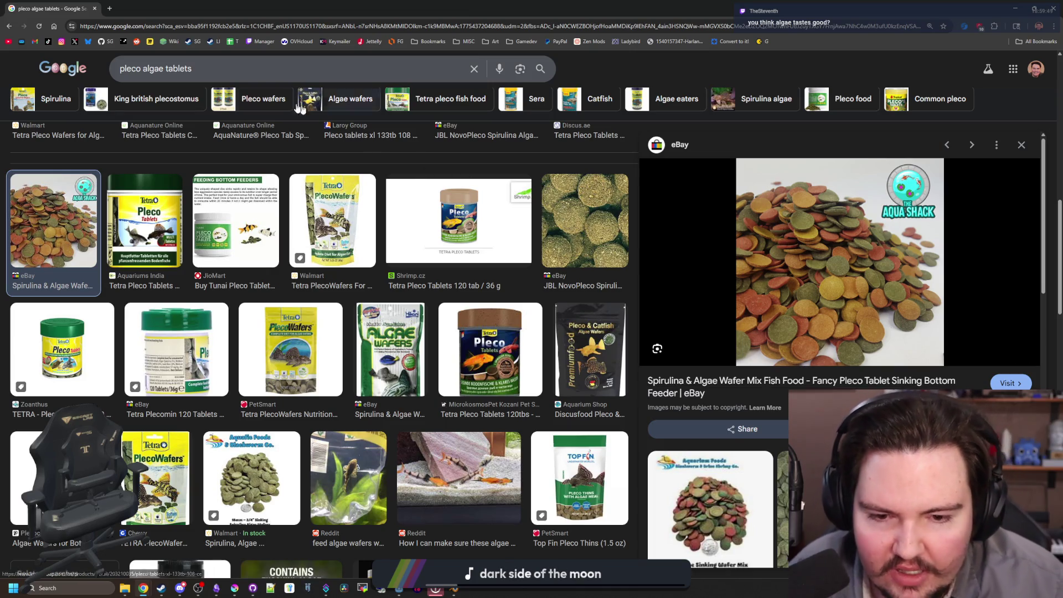
pyautogui.click(110, 8)
# - Search for 'spirulina', expand its info panel, and scroll through the image results
pyautogui.write('spirulina')
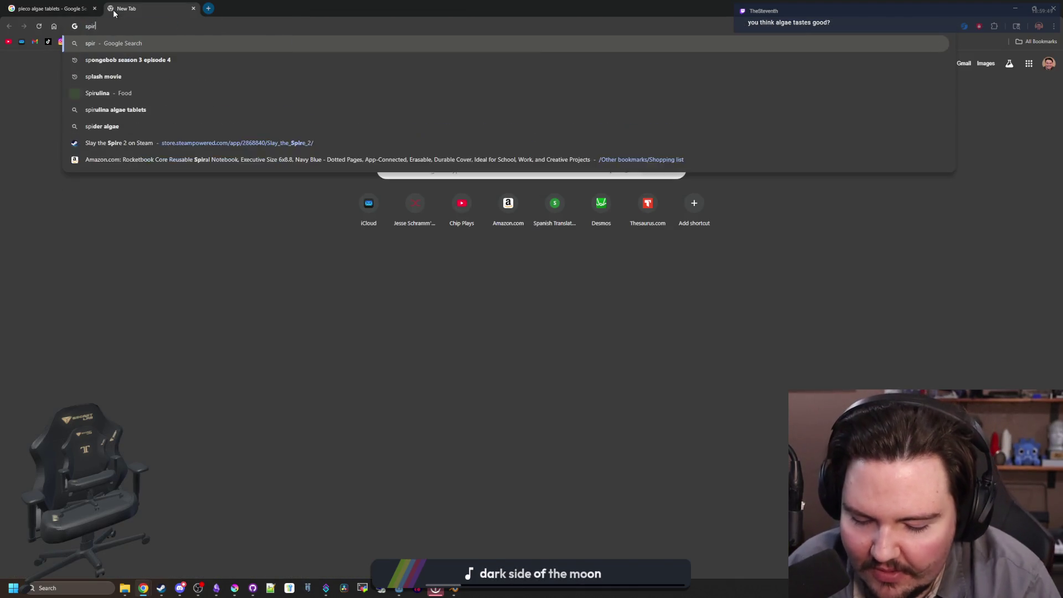
pyautogui.press('Return')
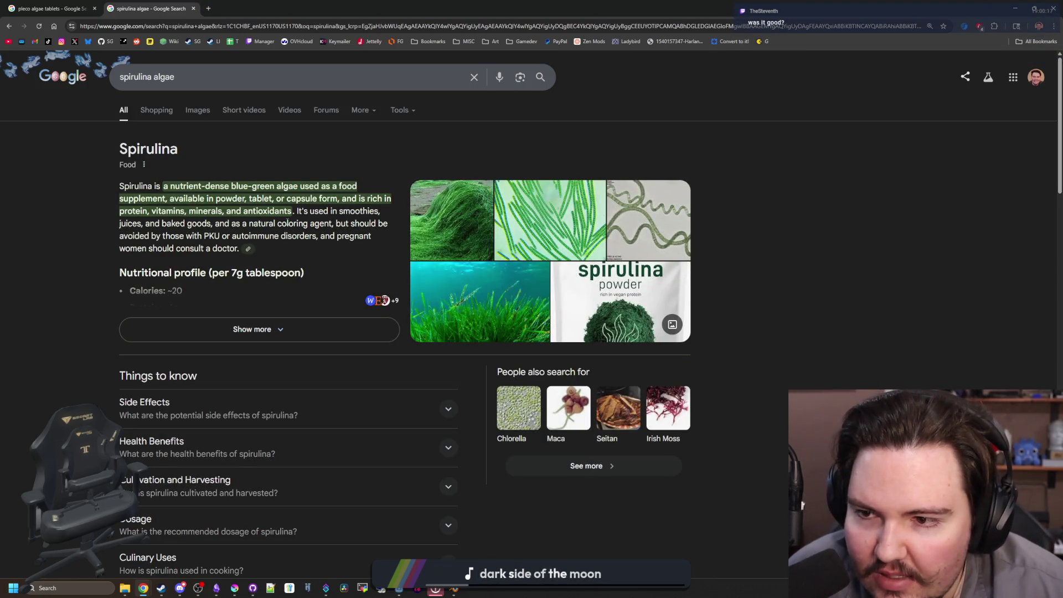
pyautogui.click(294, 339)
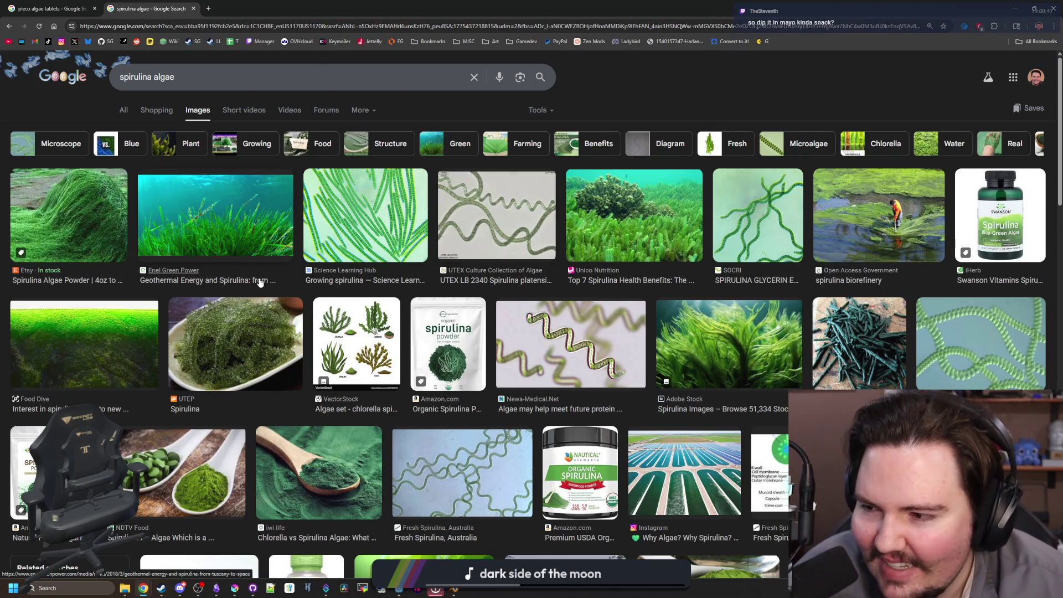
pyautogui.scroll(-2, 259, 252)
pyautogui.scroll(-2, 260, 282)
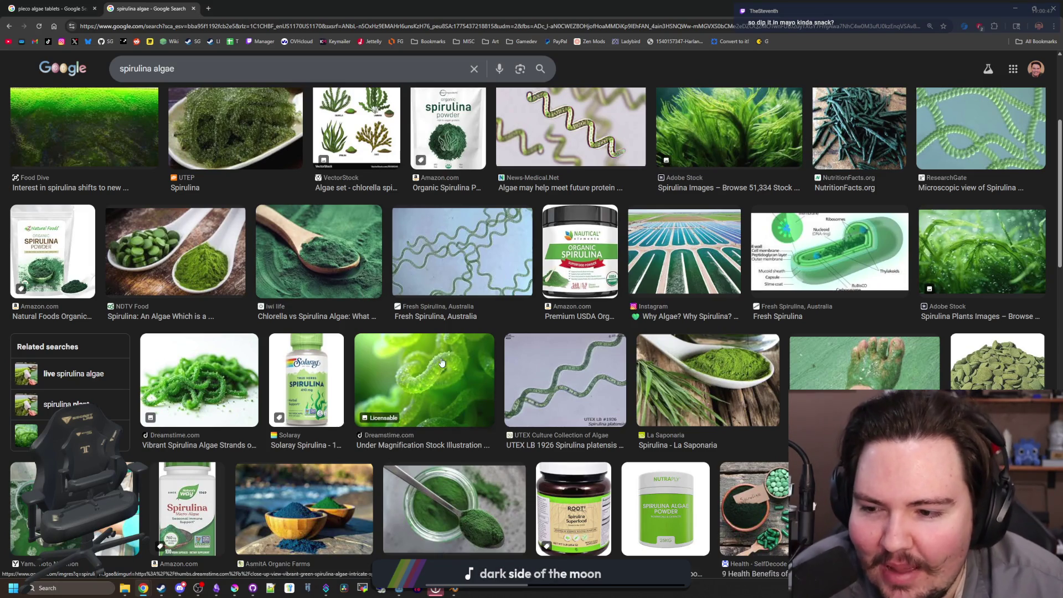
pyautogui.scroll(-3, 441, 362)
pyautogui.scroll(-2, 441, 362)
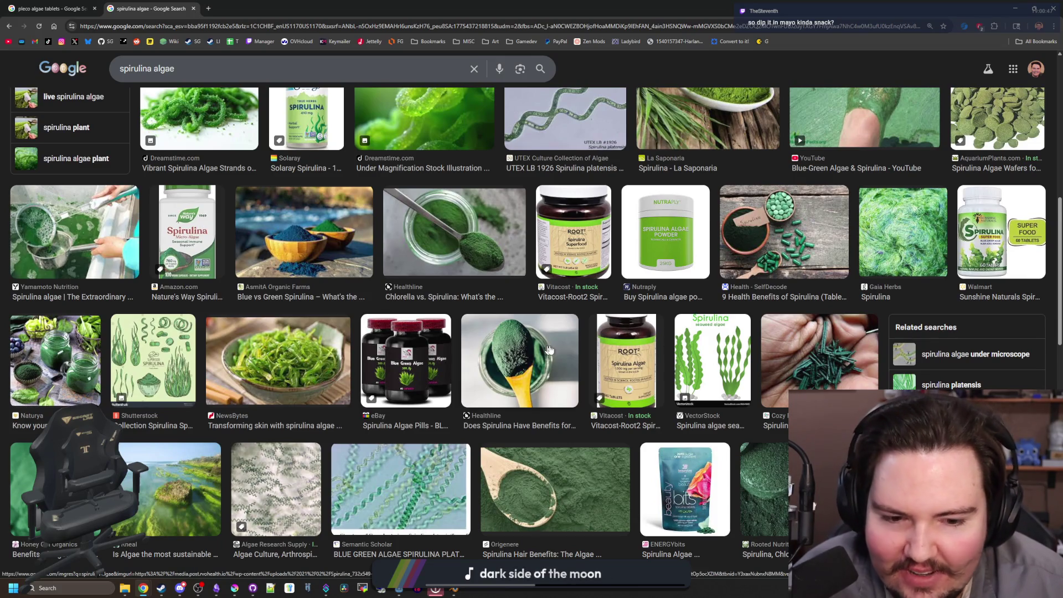
pyautogui.scroll(-2, 553, 349)
pyautogui.scroll(-2, 541, 350)
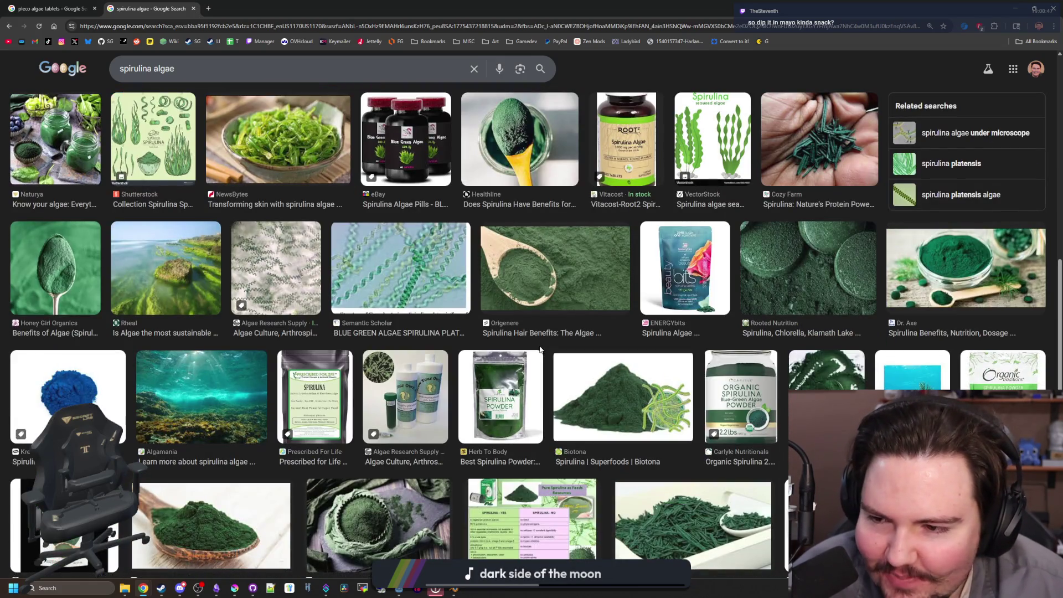
pyautogui.scroll(-2, 540, 350)
pyautogui.scroll(-2, 540, 349)
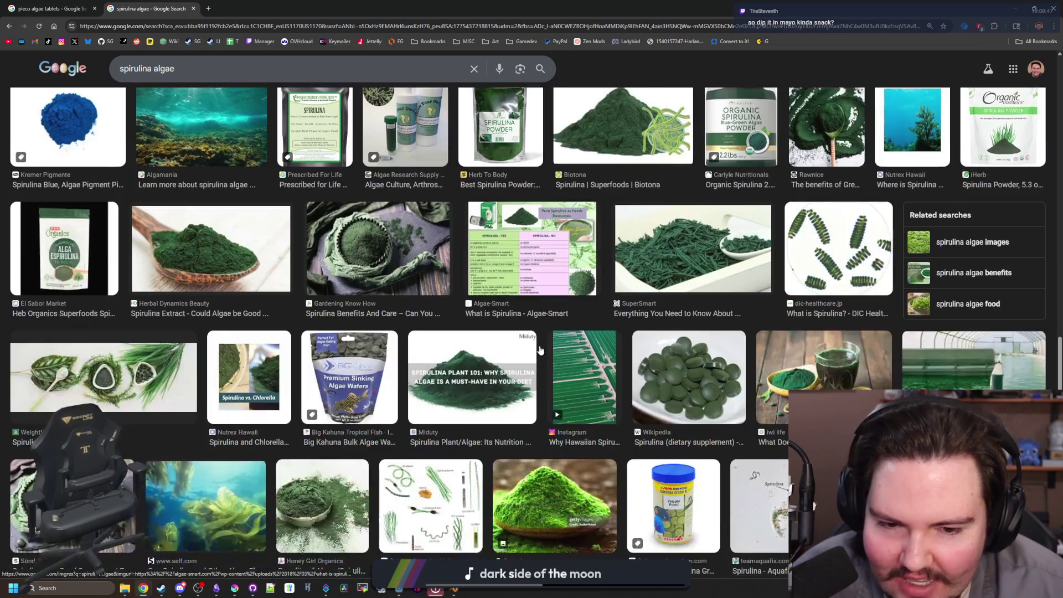
pyautogui.scroll(-2, 540, 350)
pyautogui.scroll(-2, 540, 350)
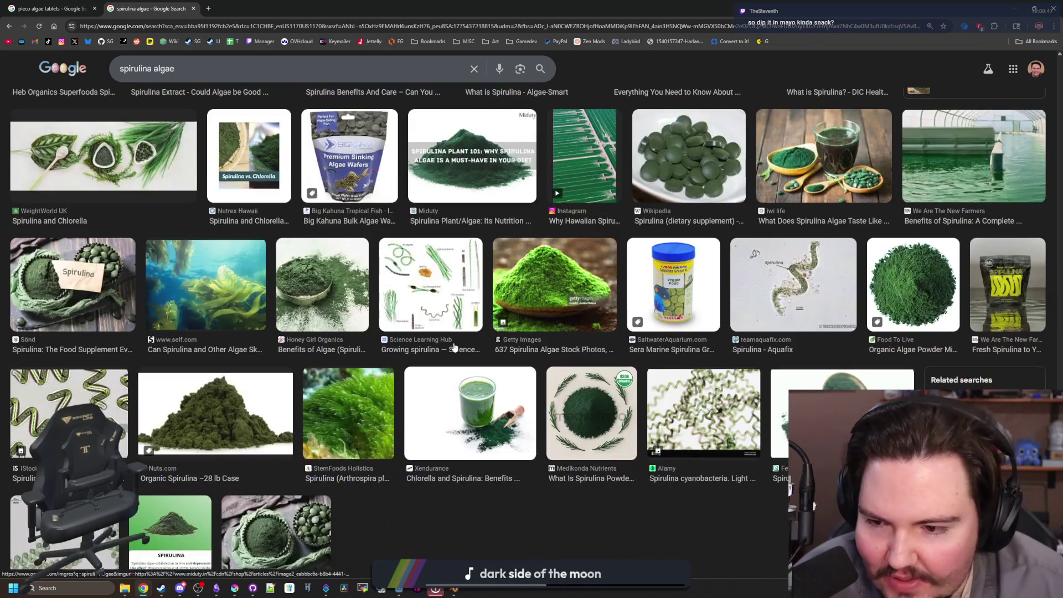
pyautogui.scroll(-3, 410, 326)
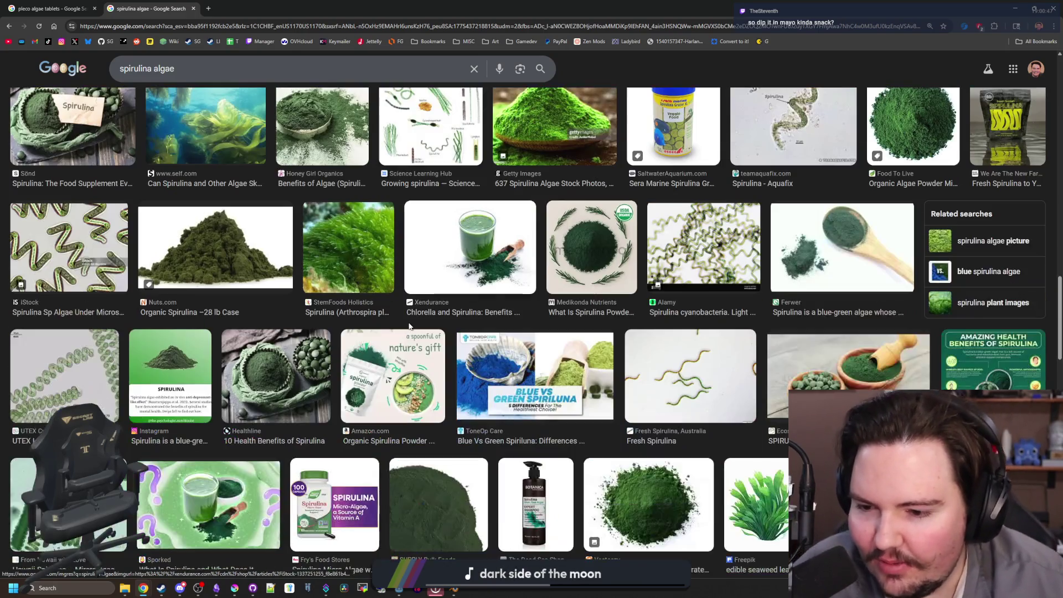
pyautogui.scroll(-5, 409, 326)
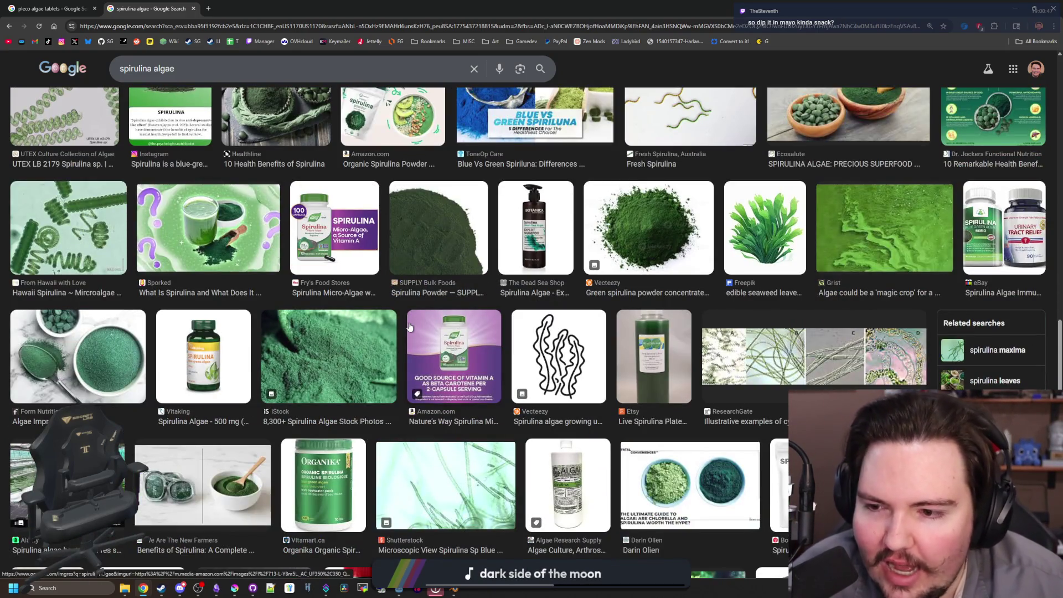
pyautogui.scroll(-4, 408, 327)
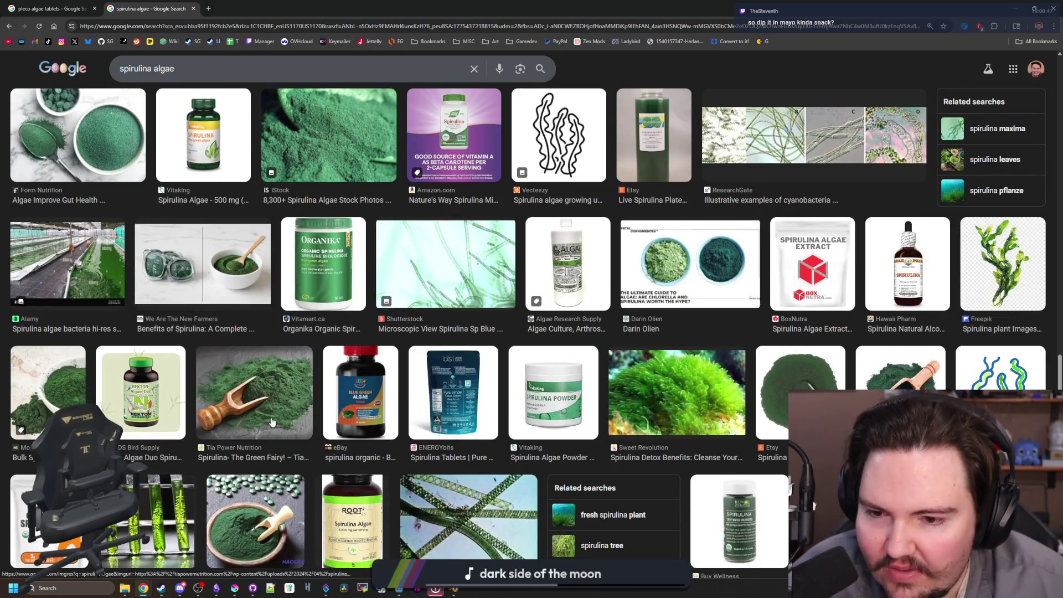
pyautogui.scroll(-15, 557, 404)
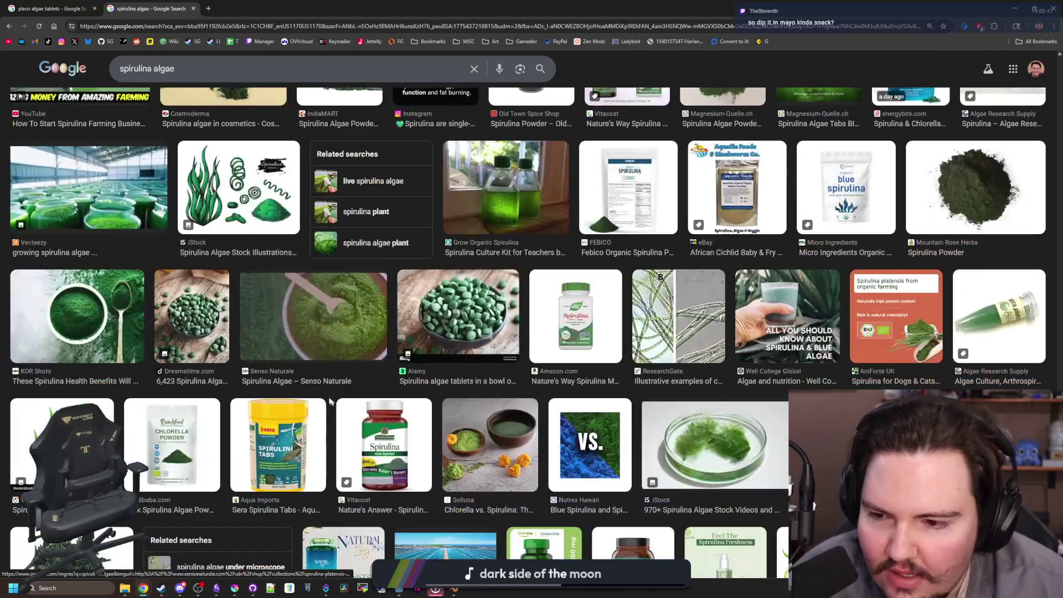
pyautogui.scroll(20, 266, 385)
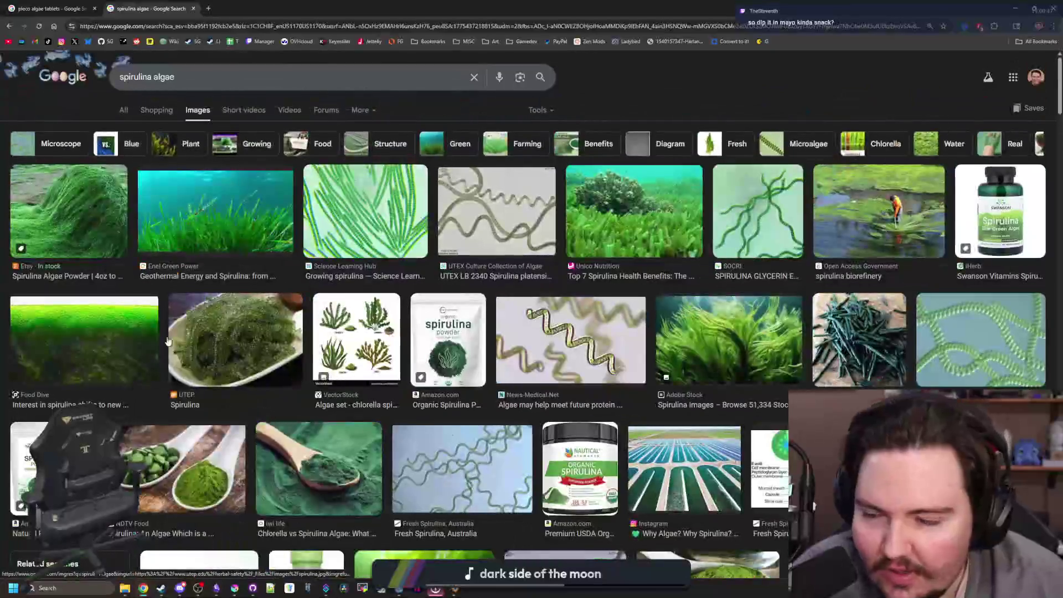
# - Preview several spirulina images, including the Swanson product photo and an Adobe Stock image
pyautogui.click(93, 233)
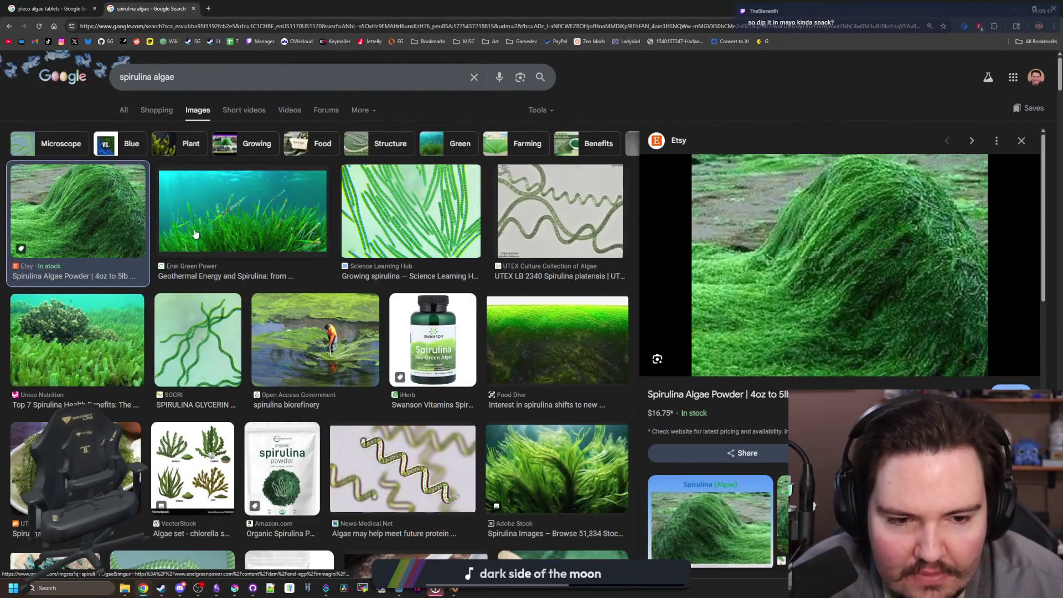
pyautogui.click(196, 234)
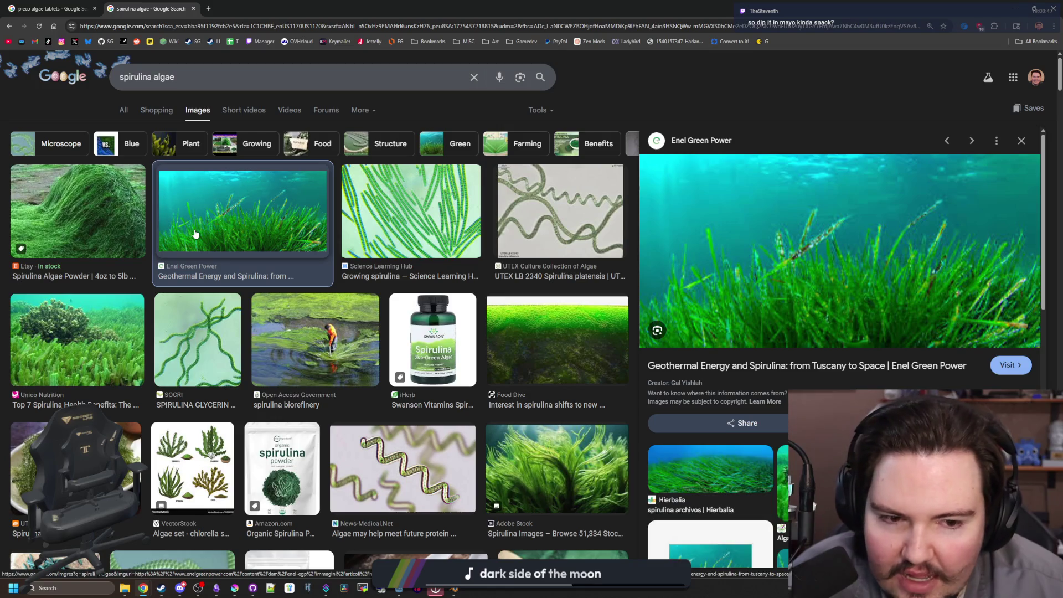
pyautogui.click(416, 355)
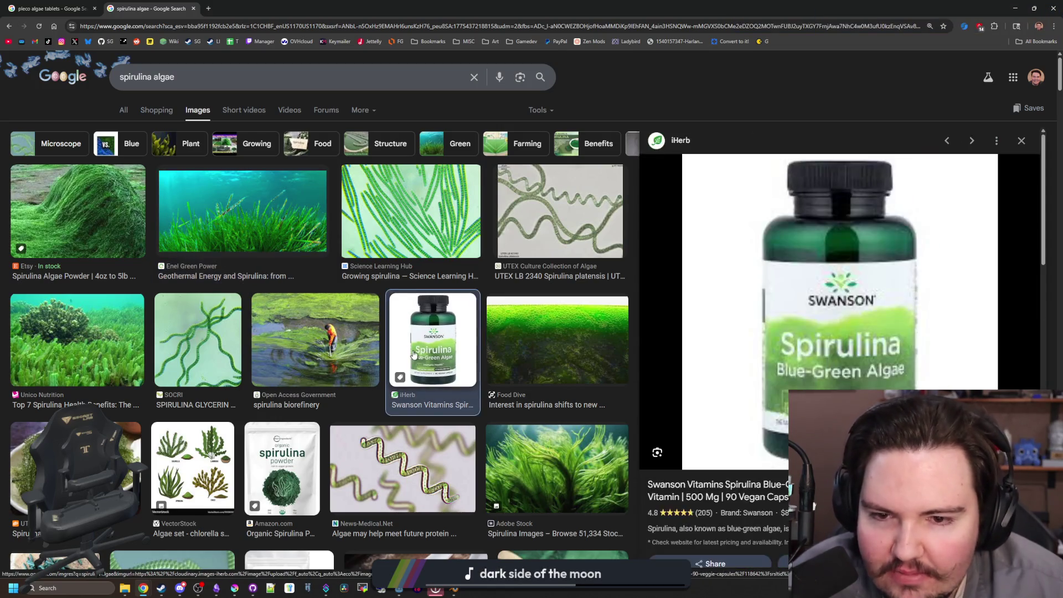
pyautogui.scroll(-2, 469, 317)
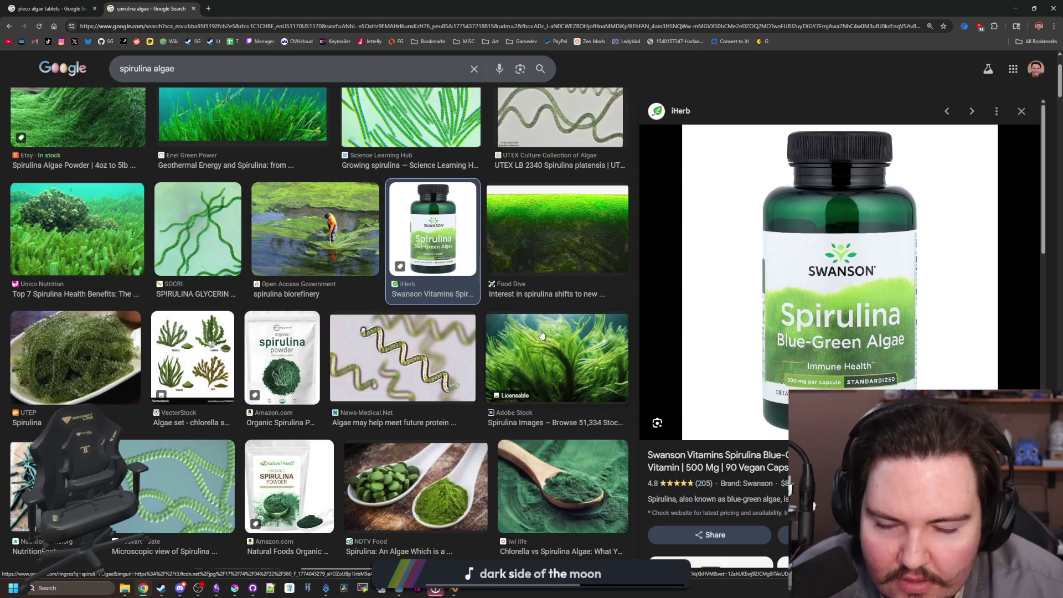
pyautogui.click(576, 352)
pyautogui.moveTo(720, 8)
pyautogui.mouseDown()
pyautogui.moveTo(679, 264)
pyautogui.moveTo(727, 240)
pyautogui.mouseUp()
# - Save the Krita sprite as tadpole.png with PNG type, accepting the export options
pyautogui.click(480, 234)
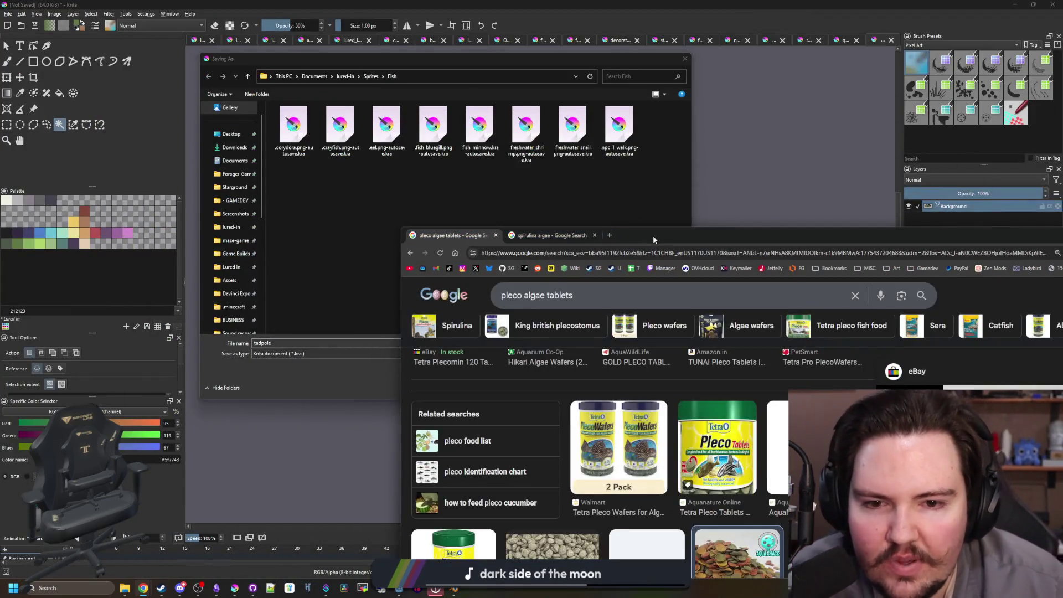
pyautogui.moveTo(653, 235); pyautogui.dragTo(470, 137)
pyautogui.hotkey('alt', 'Tab')
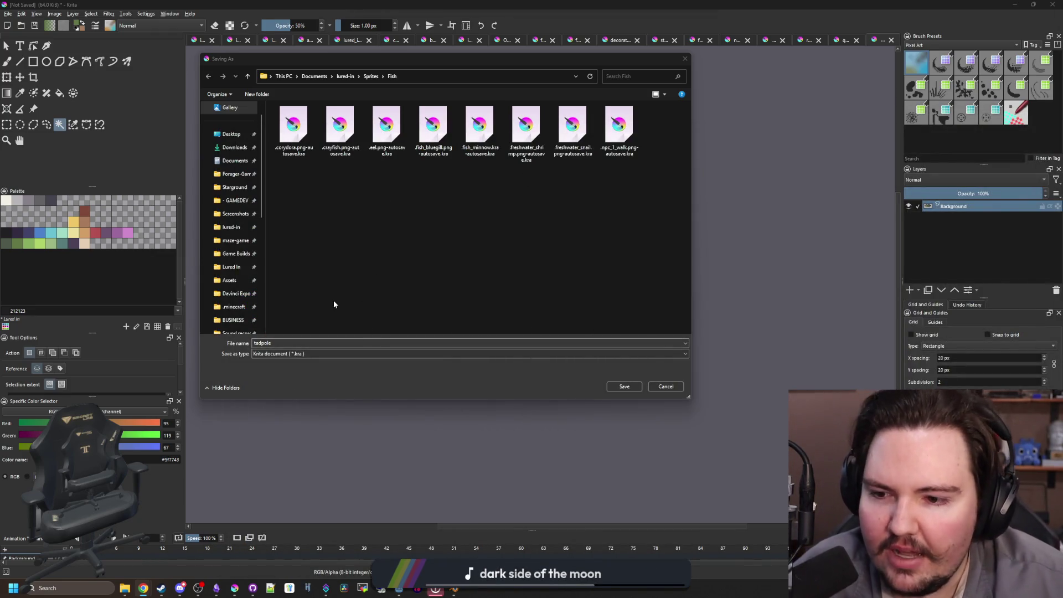
pyautogui.click(299, 344)
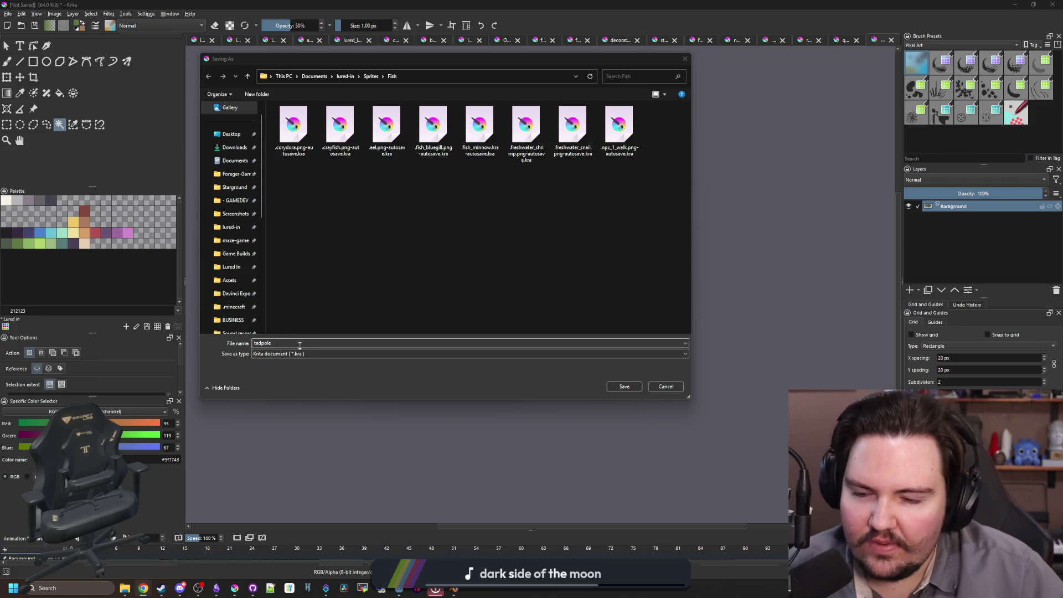
pyautogui.click(299, 344)
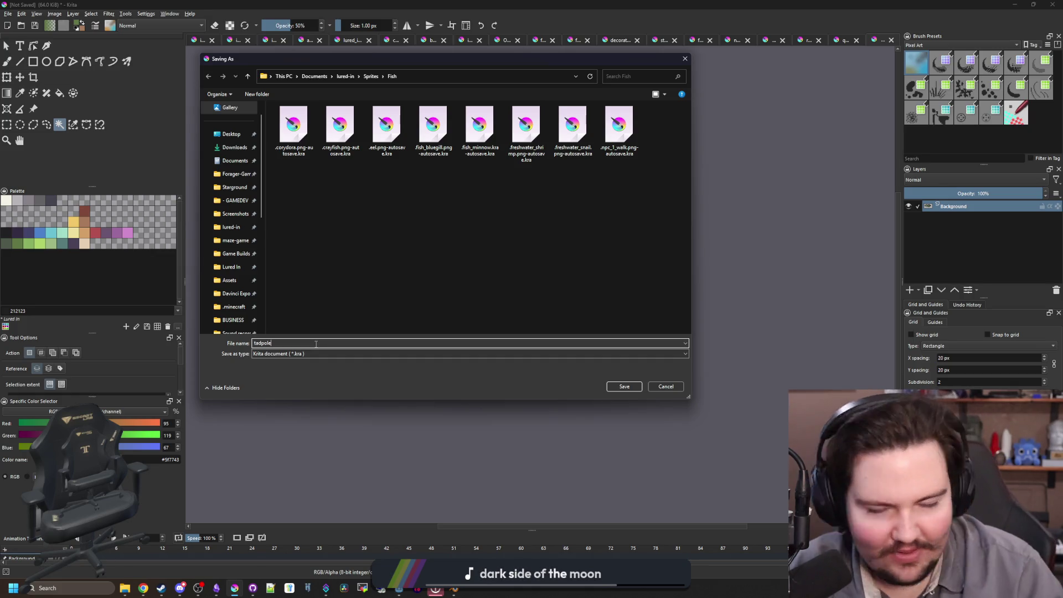
pyautogui.click(319, 354)
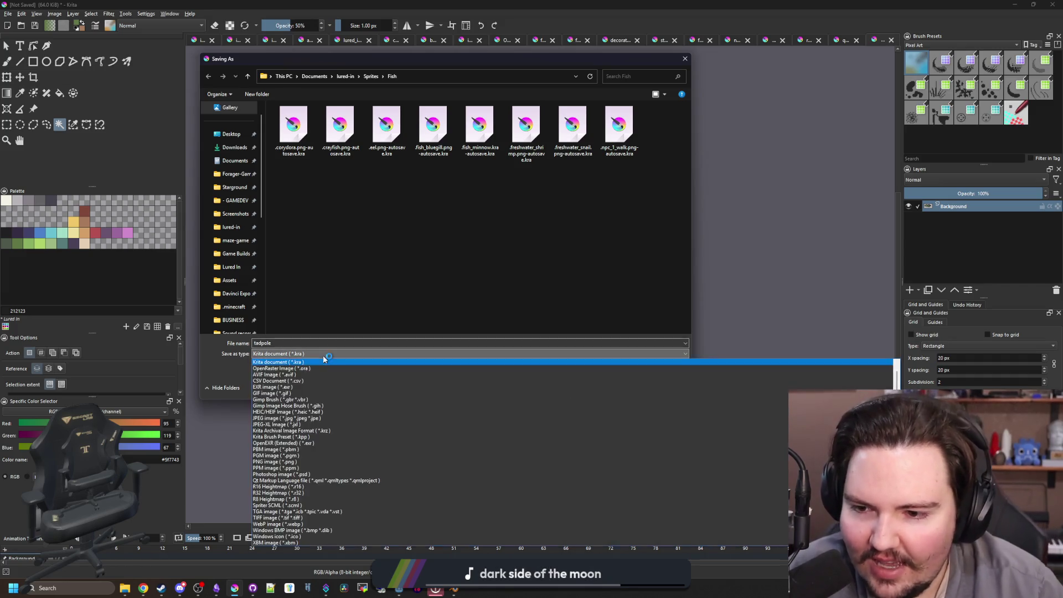
pyautogui.click(338, 465)
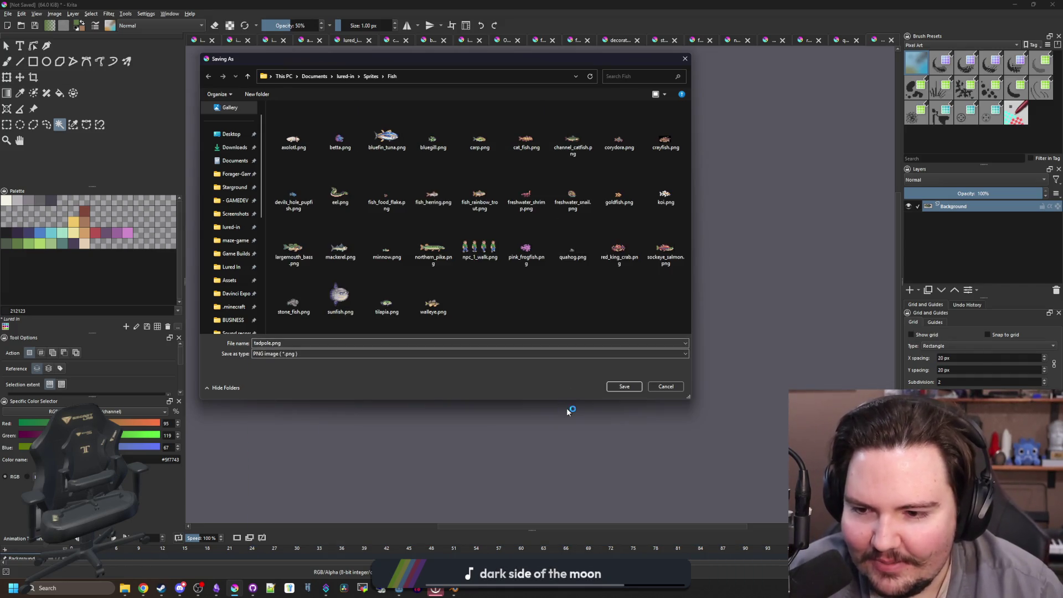
pyautogui.click(624, 386)
pyautogui.click(606, 374)
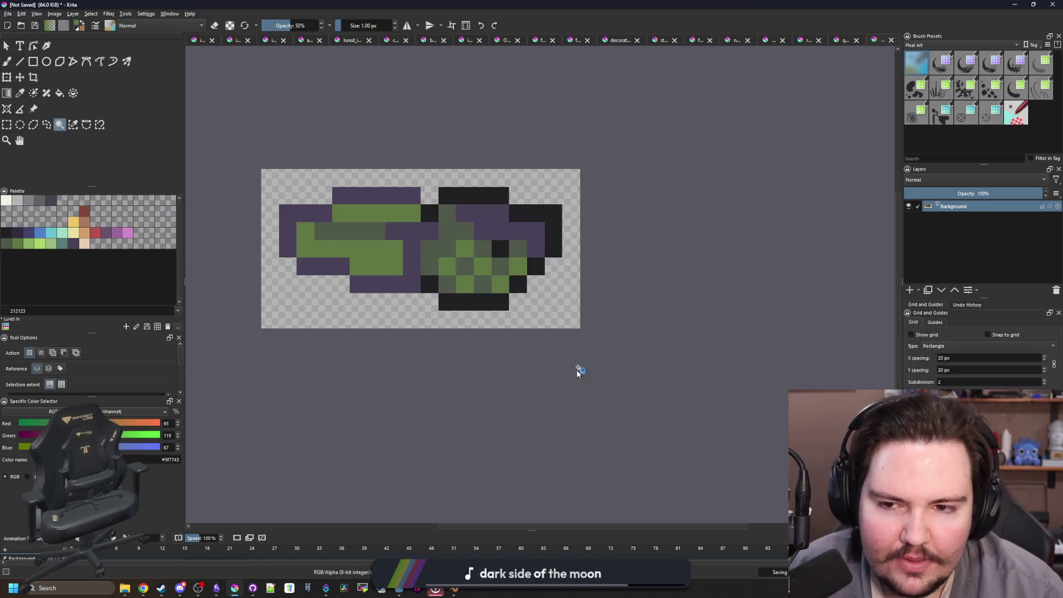
pyautogui.press('super+Down')
pyautogui.click(576, 263)
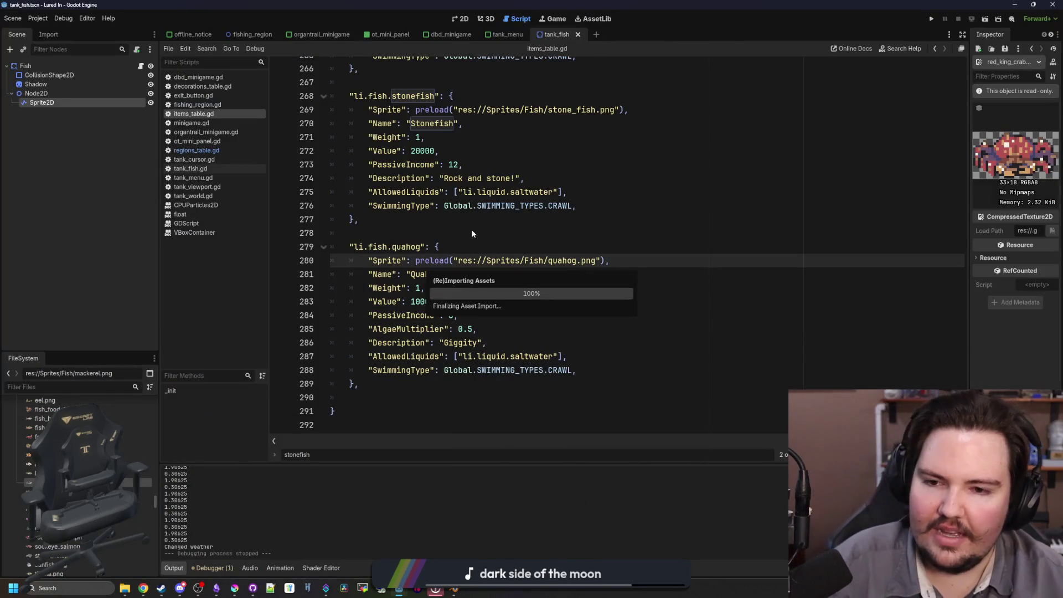
# - Review the pink frogfish and stonefish entries in items_table.gd and save the scene with Ctrl+S
pyautogui.click(472, 232)
pyautogui.scroll(2, 451, 275)
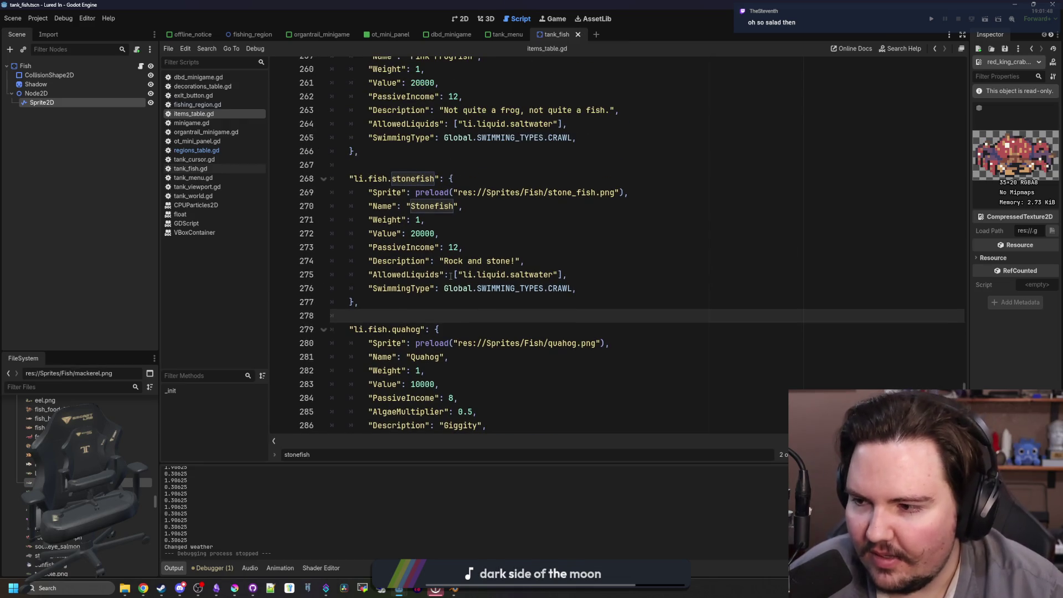
pyautogui.scroll(3, 451, 276)
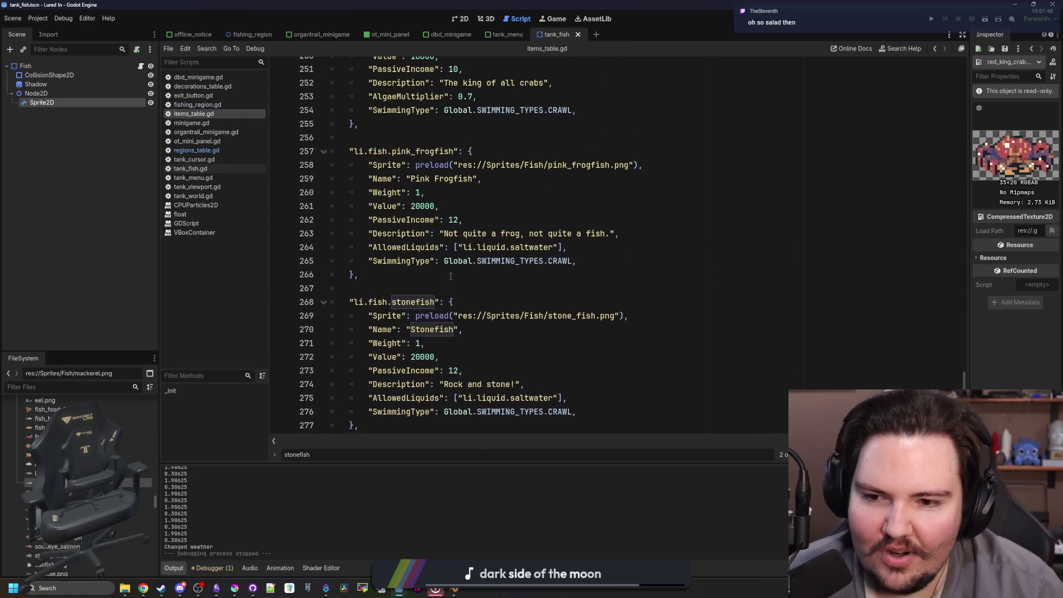
pyautogui.click(415, 276)
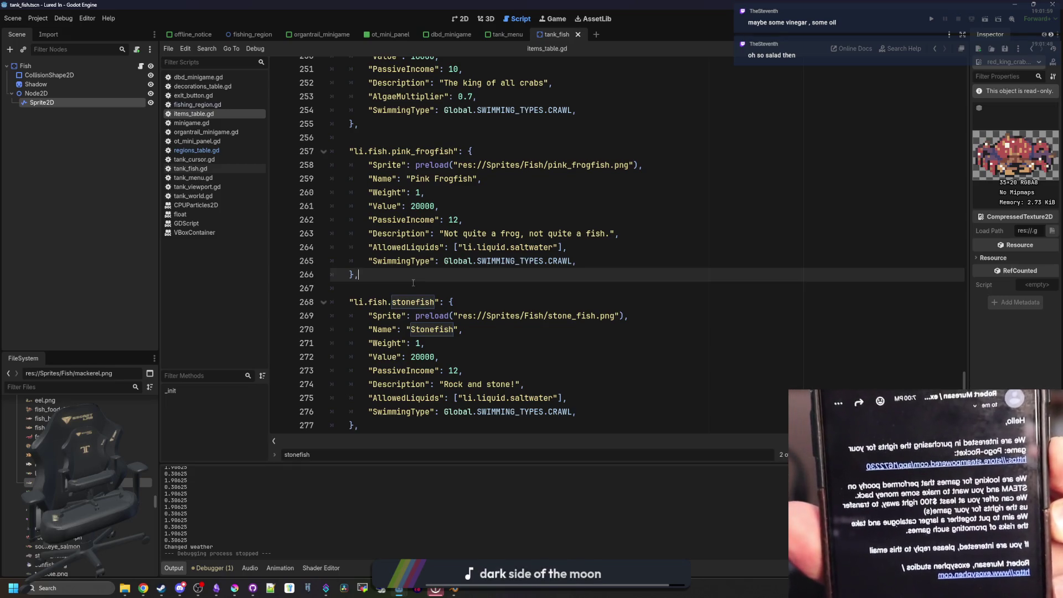
pyautogui.click(450, 292)
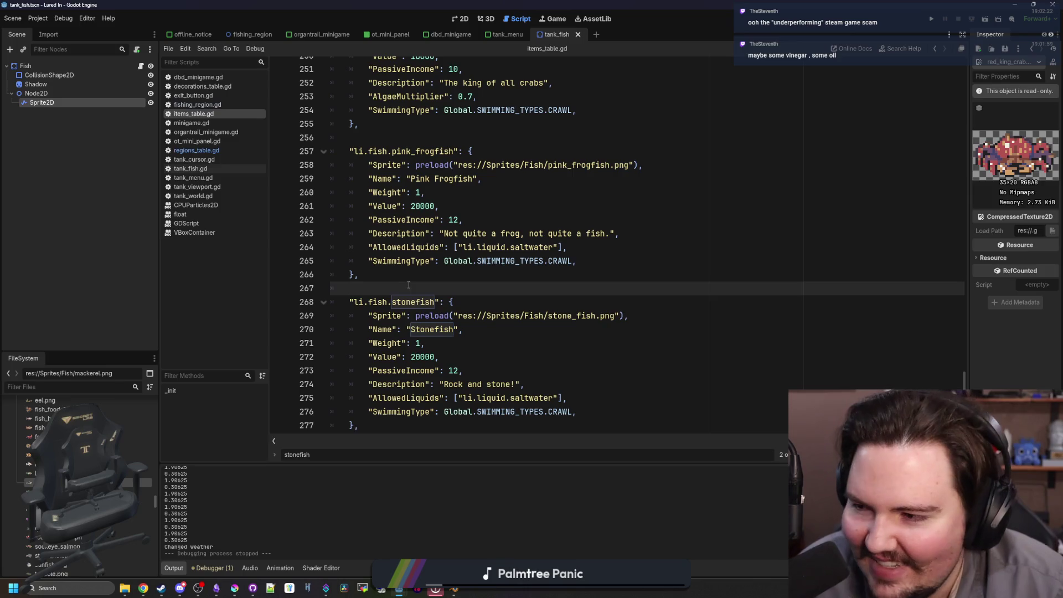
pyautogui.scroll(-1, 409, 285)
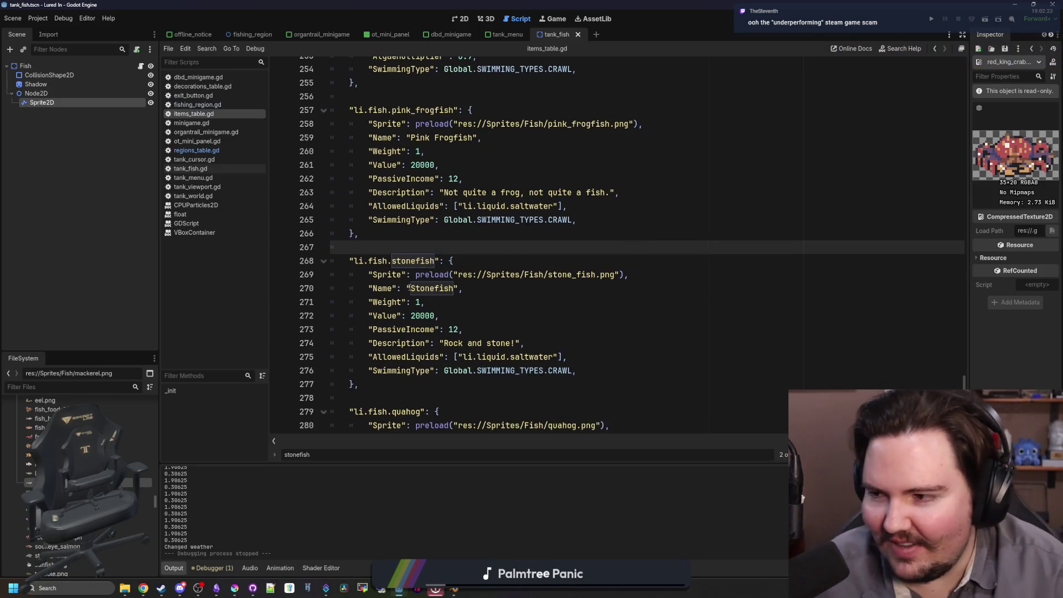
pyautogui.hotkey('ctrl', 's')
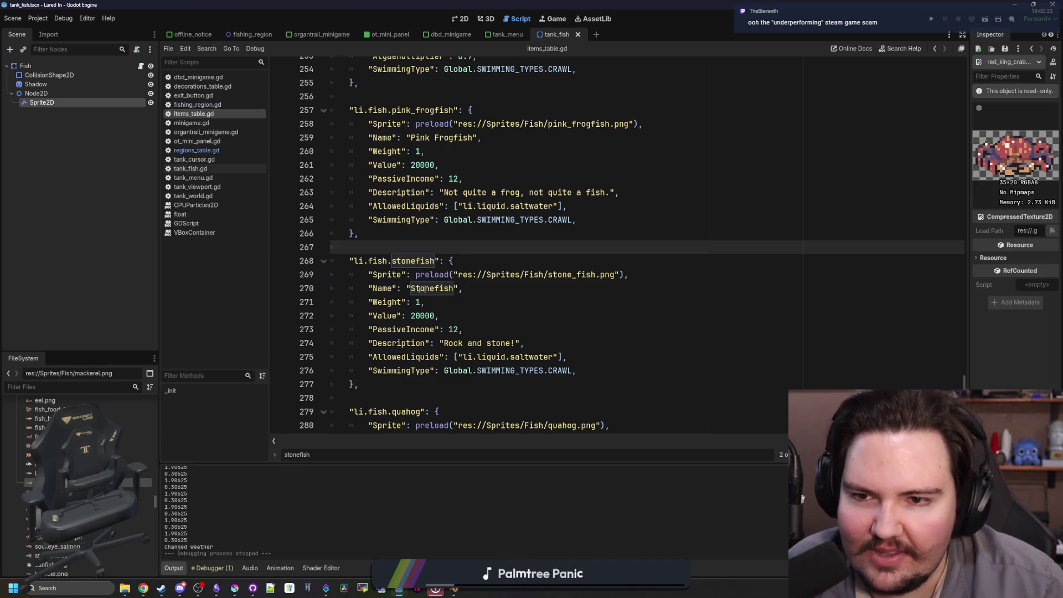
pyautogui.scroll(5, 431, 288)
pyautogui.scroll(7, 431, 288)
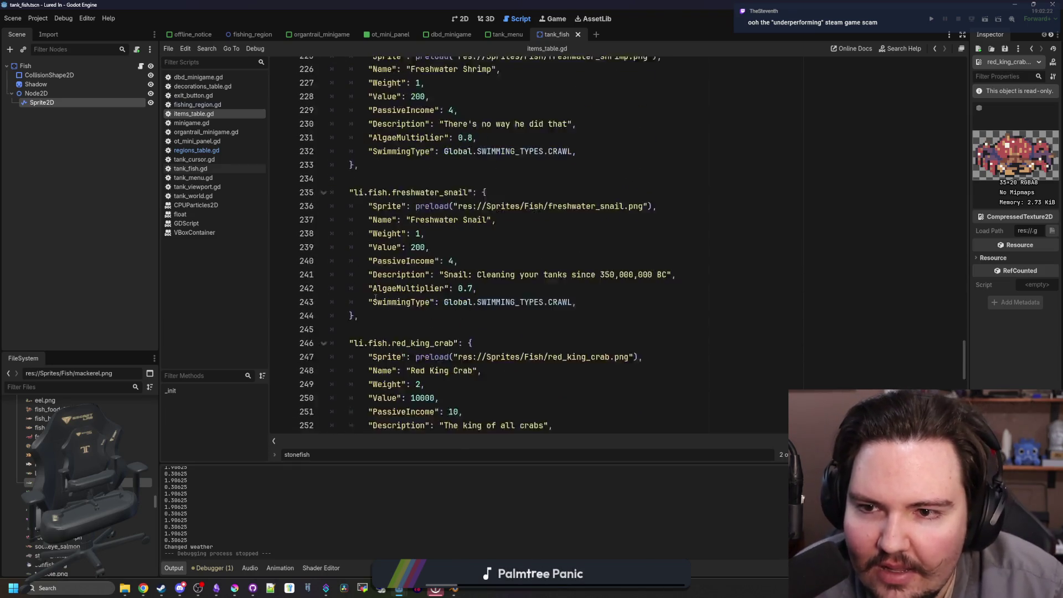
# - Duplicate the freshwater shrimp entry above the original
pyautogui.moveTo(375, 276)
pyautogui.mouseDown()
pyautogui.moveTo(350, 162)
pyautogui.moveTo(332, 150)
pyautogui.mouseUp()
pyautogui.hotkey('ctrl', 'c')
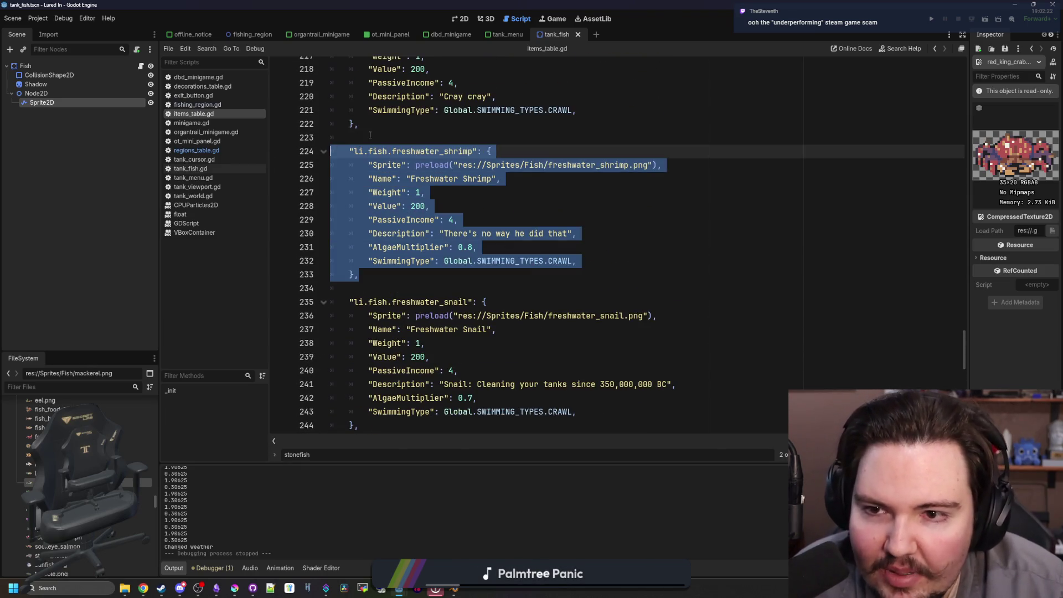
pyautogui.click(371, 136)
pyautogui.press('Return')
pyautogui.press('Return')
pyautogui.press('Up')
pyautogui.hotkey('ctrl', 'v')
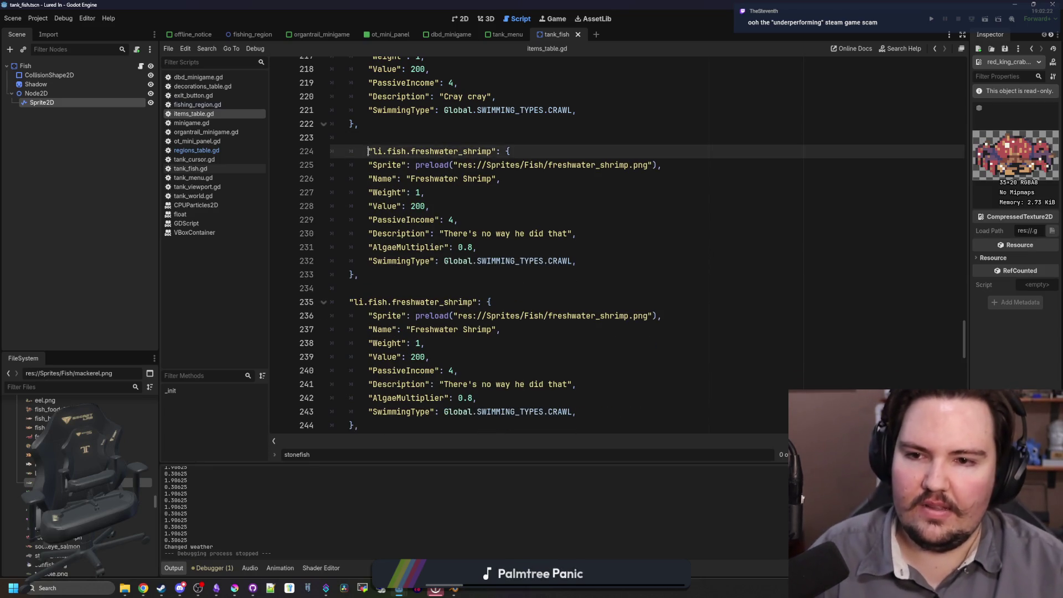
# - Rename the copy's key to tadpole and its display name to Tadpole
pyautogui.doubleClick(468, 151)
pyautogui.write('freshwate')
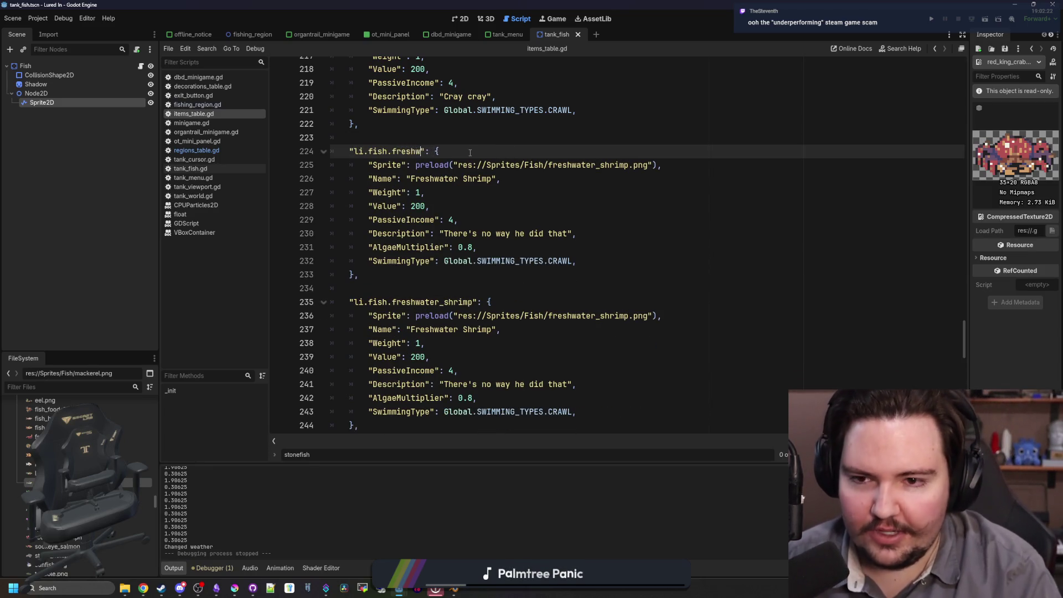
pyautogui.press('BackSpace')
pyautogui.press('BackSpace')
pyautogui.press('BackSpace')
pyautogui.write('tadpole')
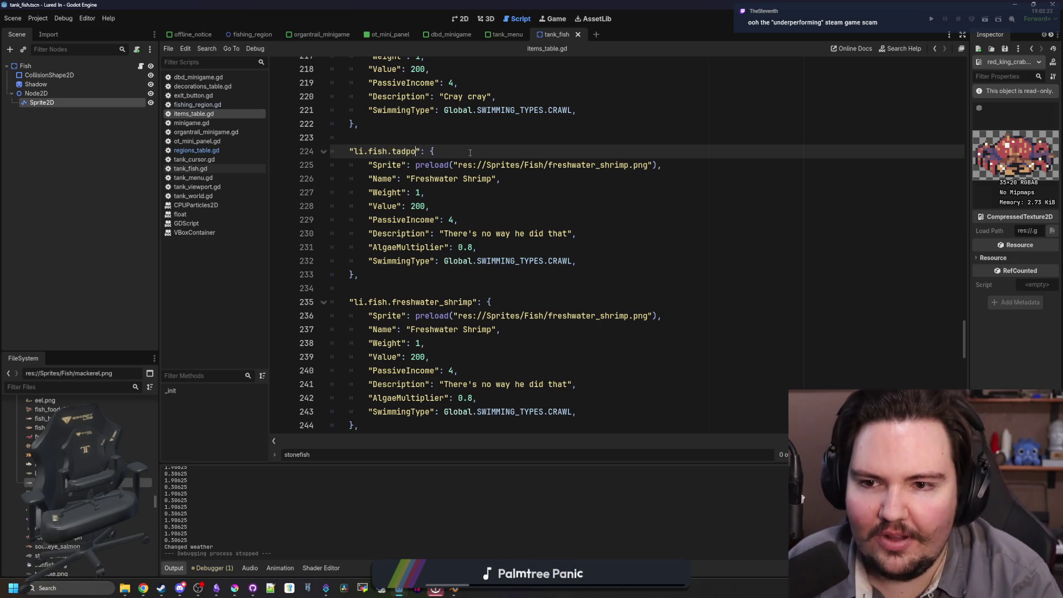
pyautogui.doubleClick(475, 178)
pyautogui.press('BackSpace')
pyautogui.press('BackSpace')
pyautogui.press('BackSpace')
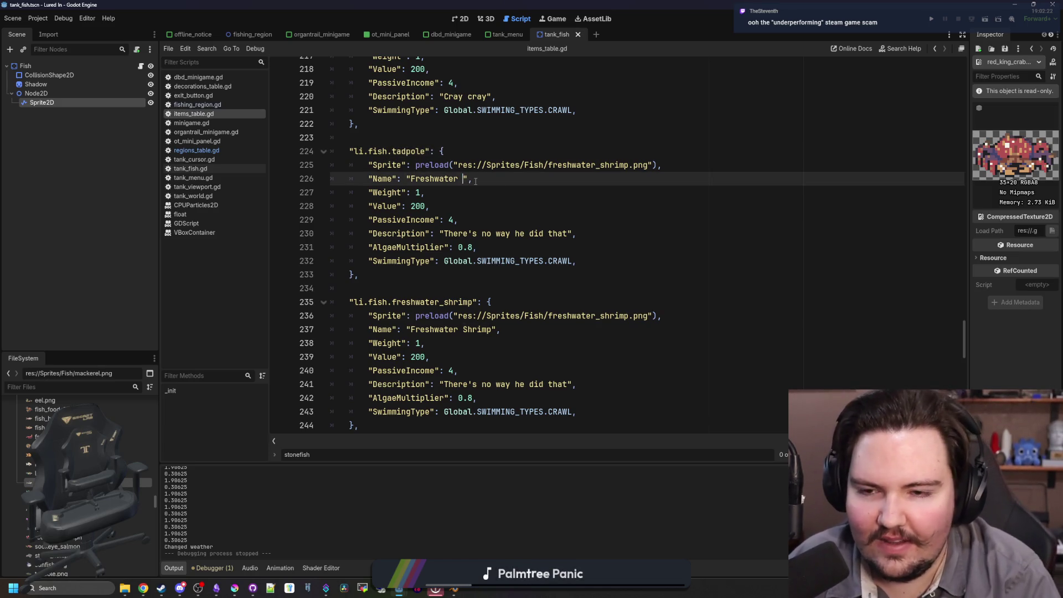
pyautogui.write('Tadpole')
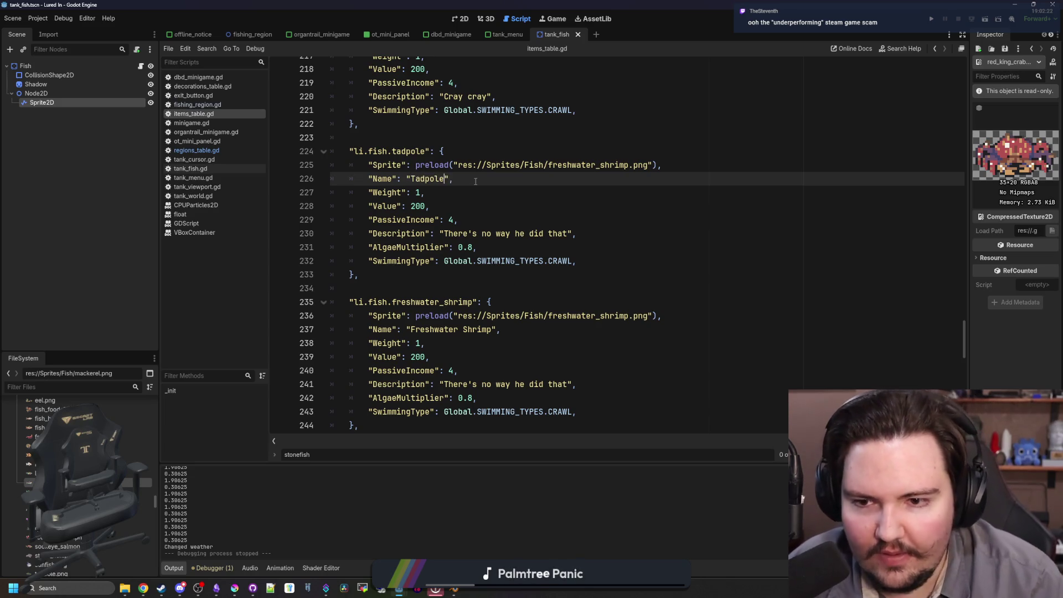
# - Replace the tadpole's description with "Frog in progress"
pyautogui.scroll(2, 552, 314)
pyautogui.click(552, 315)
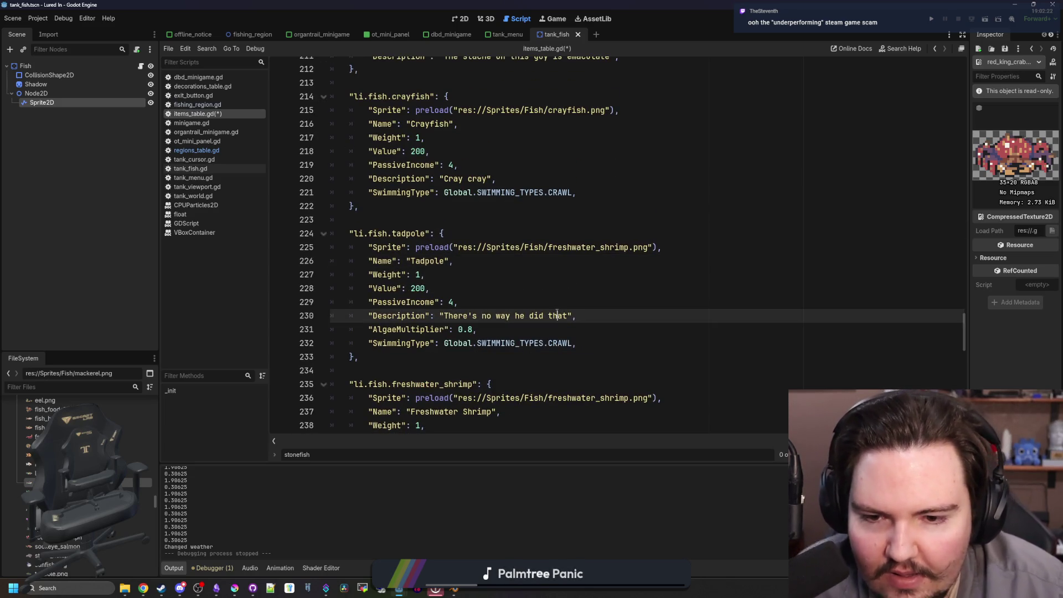
pyautogui.doubleClick(556, 315)
pyautogui.press('BackSpace')
pyautogui.press('BackSpace')
pyautogui.press('BackSpace')
pyautogui.press('BackSpace')
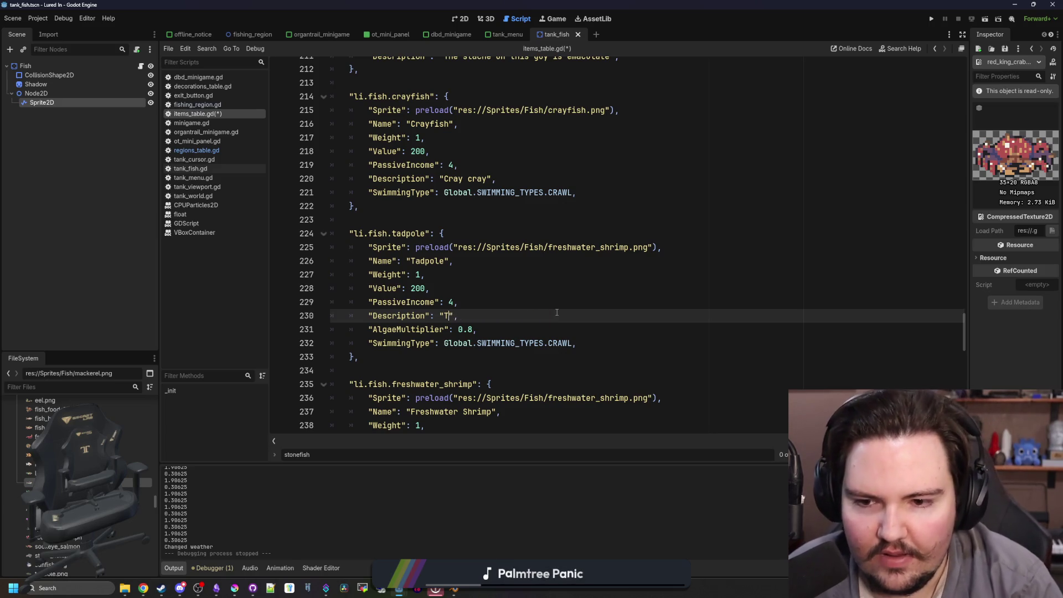
pyautogui.click(143, 588)
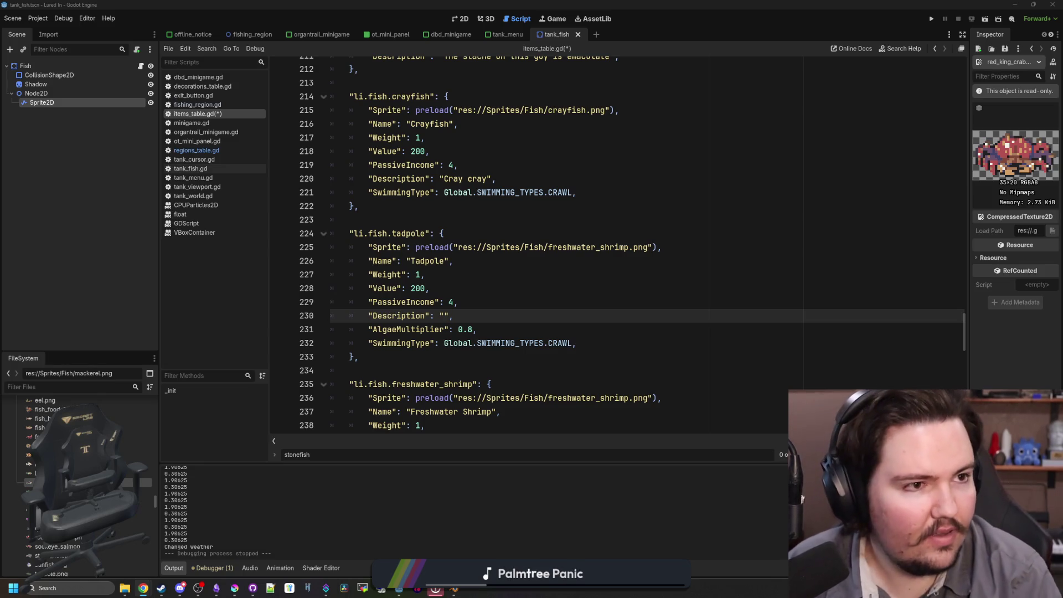
pyautogui.click(443, 312)
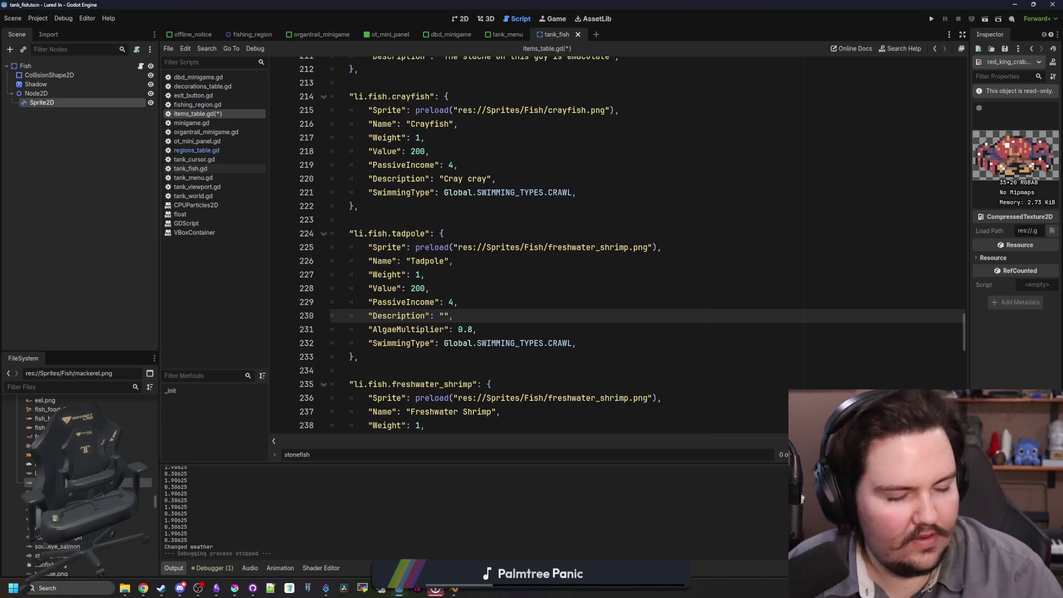
pyautogui.write('Frog in progress')
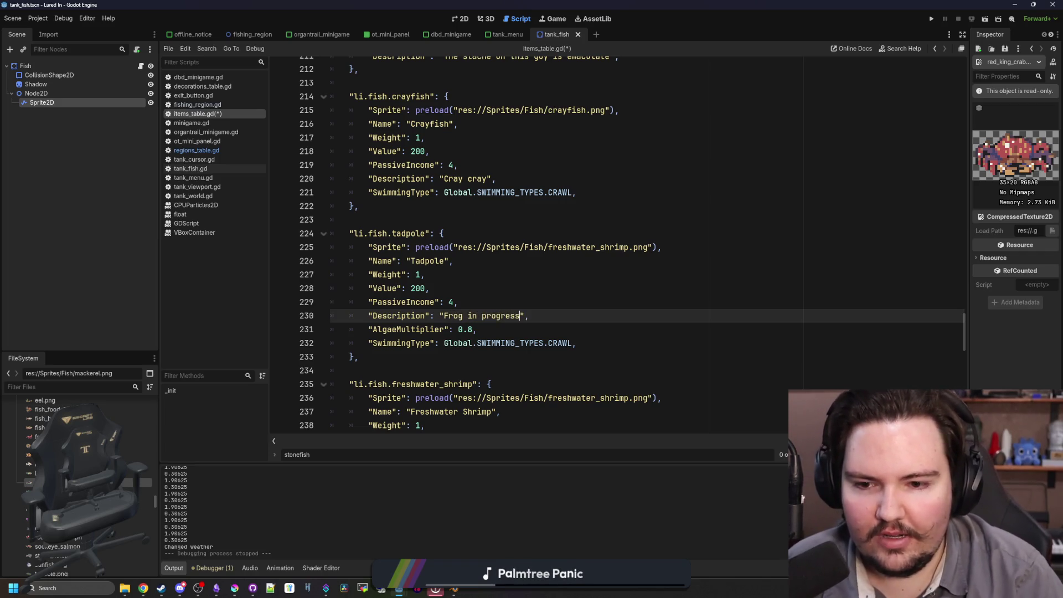
pyautogui.press('Down')
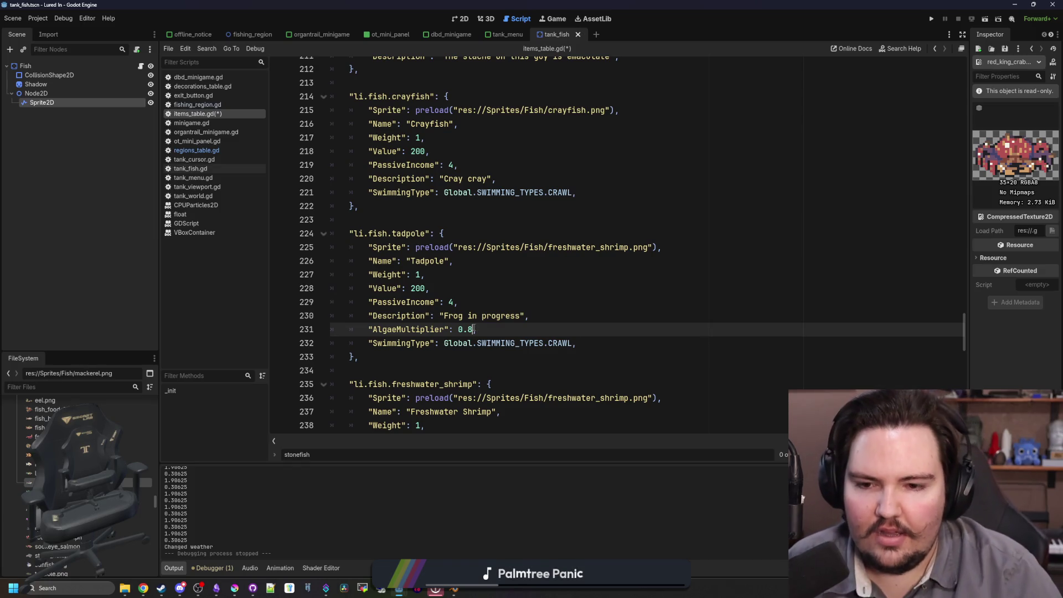
# - Delete the tadpole entry's SwimmingType line, keeping its Value of 200
pyautogui.scroll(-3, 474, 329)
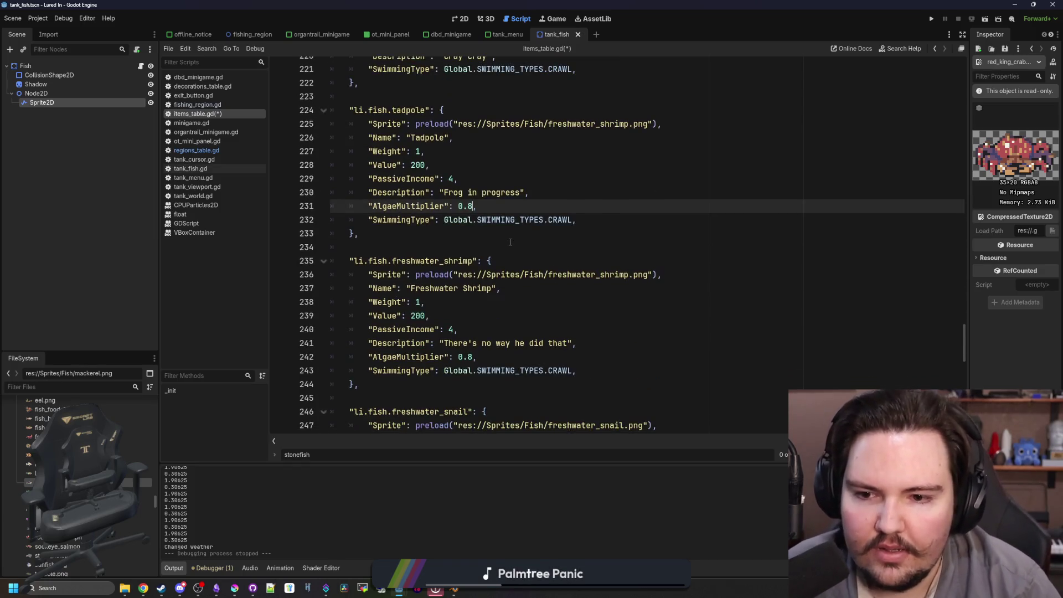
pyautogui.scroll(-3, 415, 162)
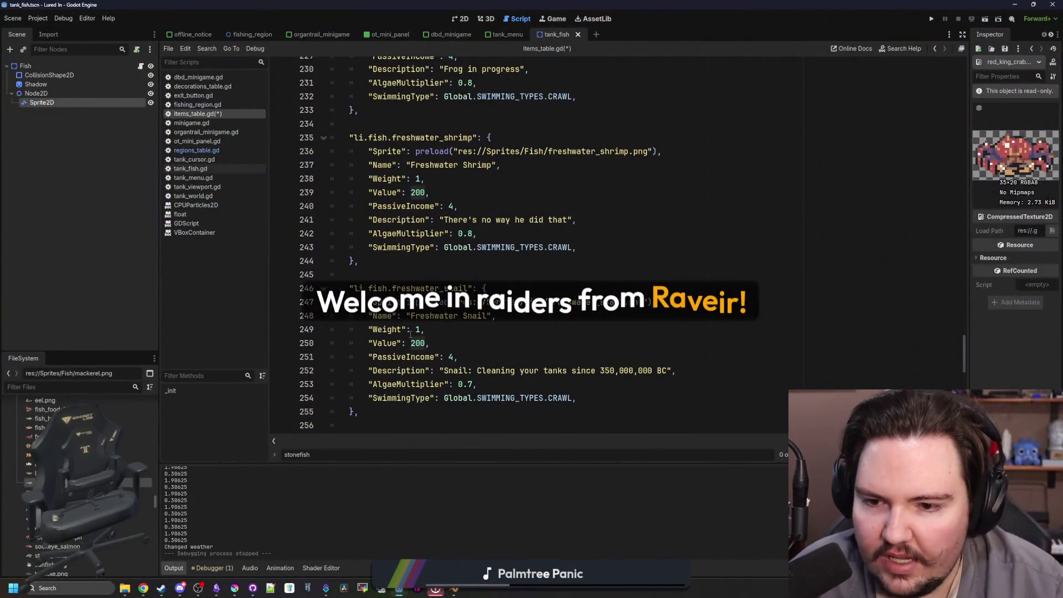
pyautogui.doubleClick(417, 343)
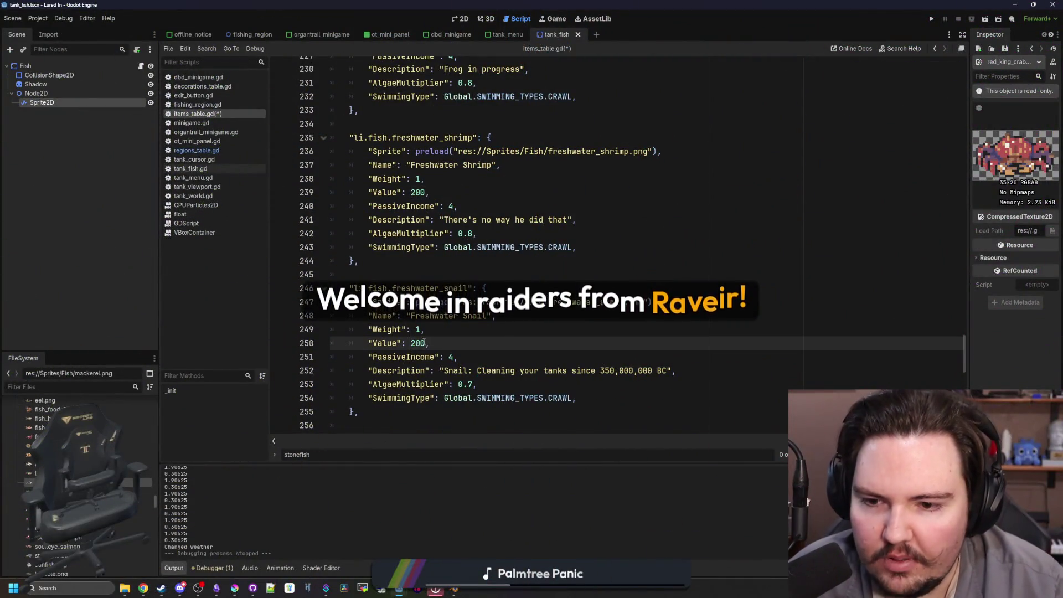
pyautogui.scroll(3, 414, 228)
pyautogui.doubleClick(418, 165)
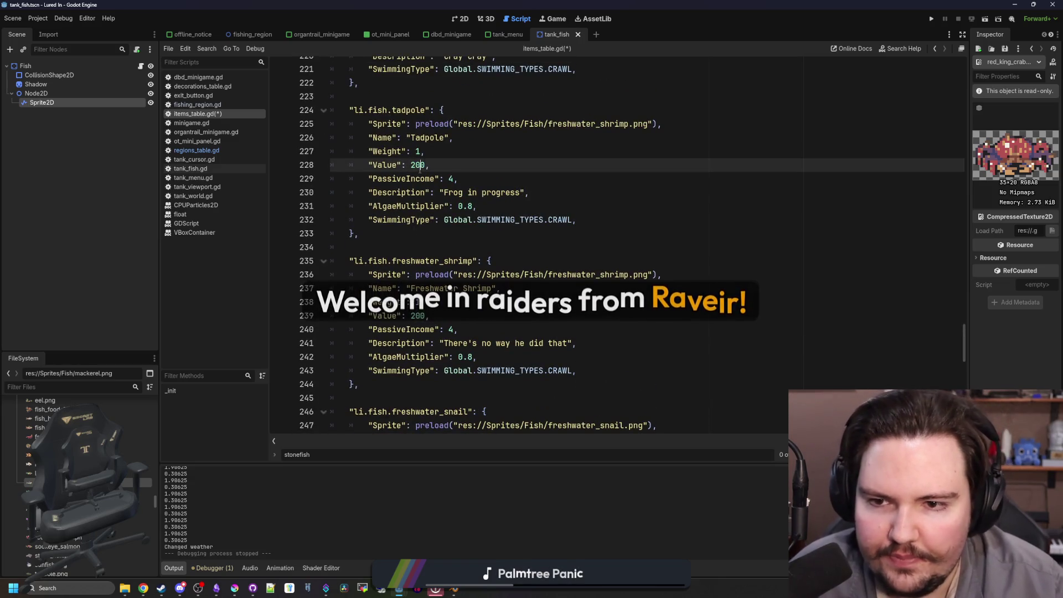
pyautogui.click(553, 228)
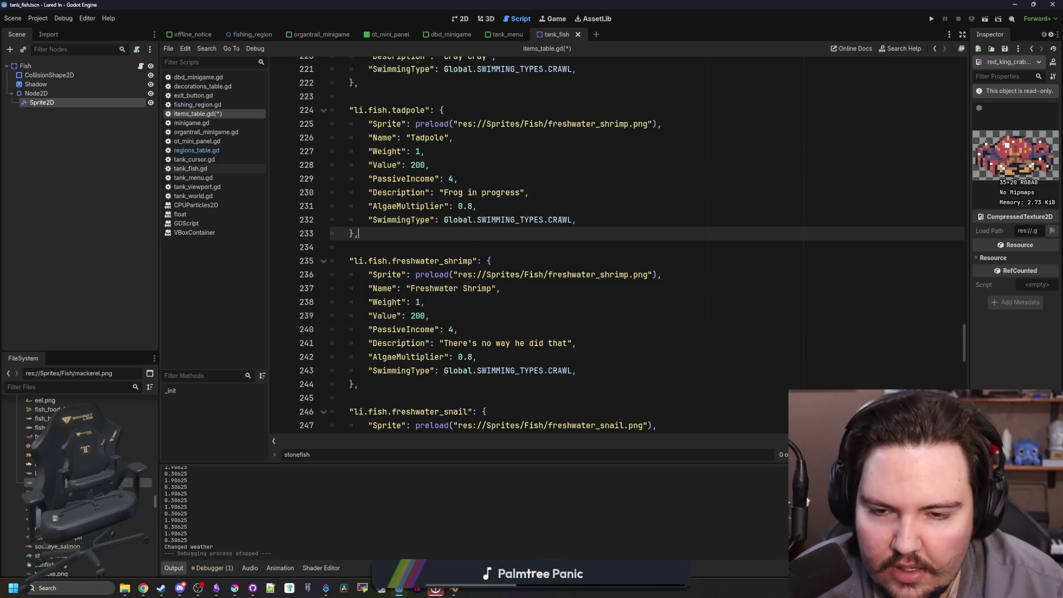
pyautogui.moveTo(573, 220); pyautogui.dragTo(316, 219)
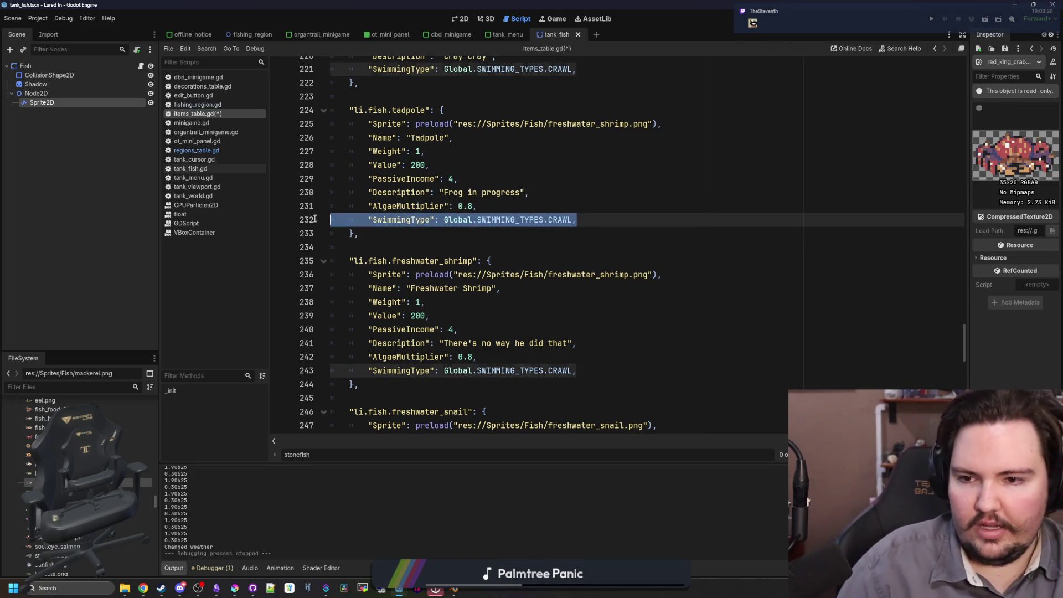
pyautogui.press('Delete')
pyautogui.press('Delete')
# - Save items_table.gd and open regions_table.gd
pyautogui.click(386, 221)
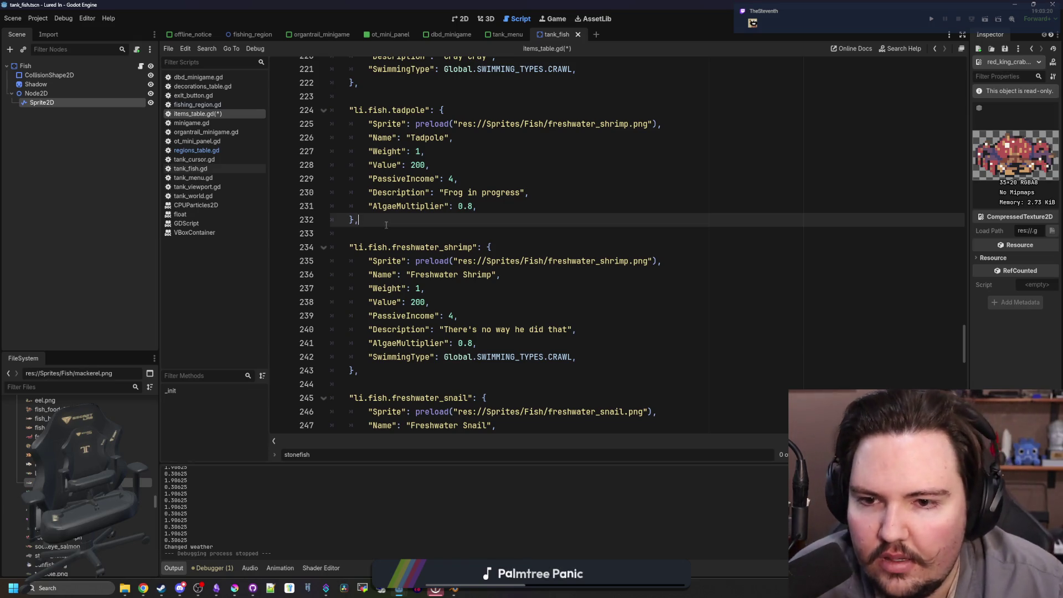
pyautogui.click(485, 207)
pyautogui.hotkey('ctrl', 's')
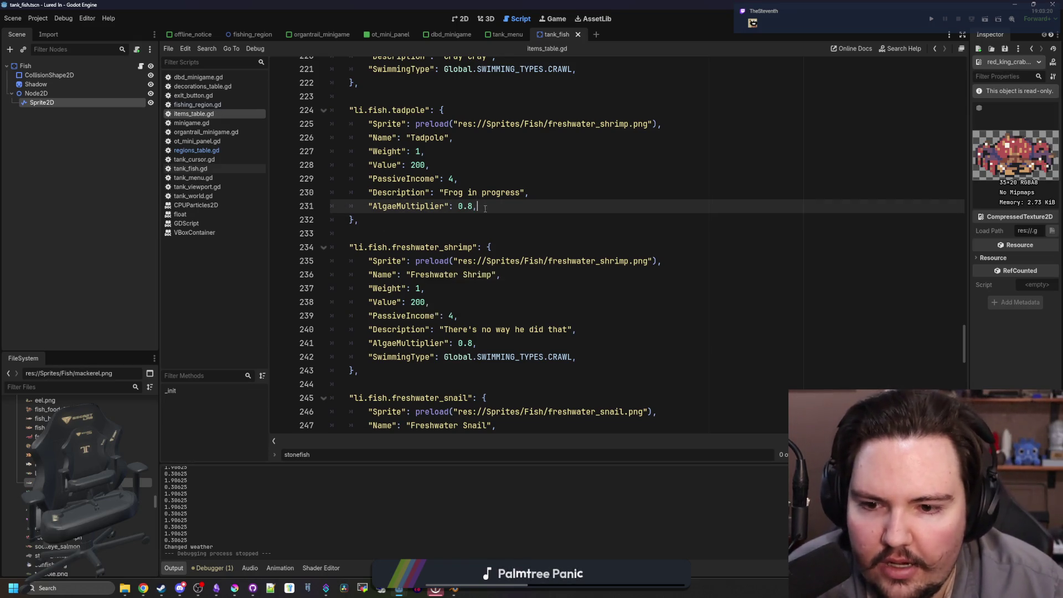
pyautogui.scroll(-3, 438, 252)
pyautogui.scroll(5, 449, 254)
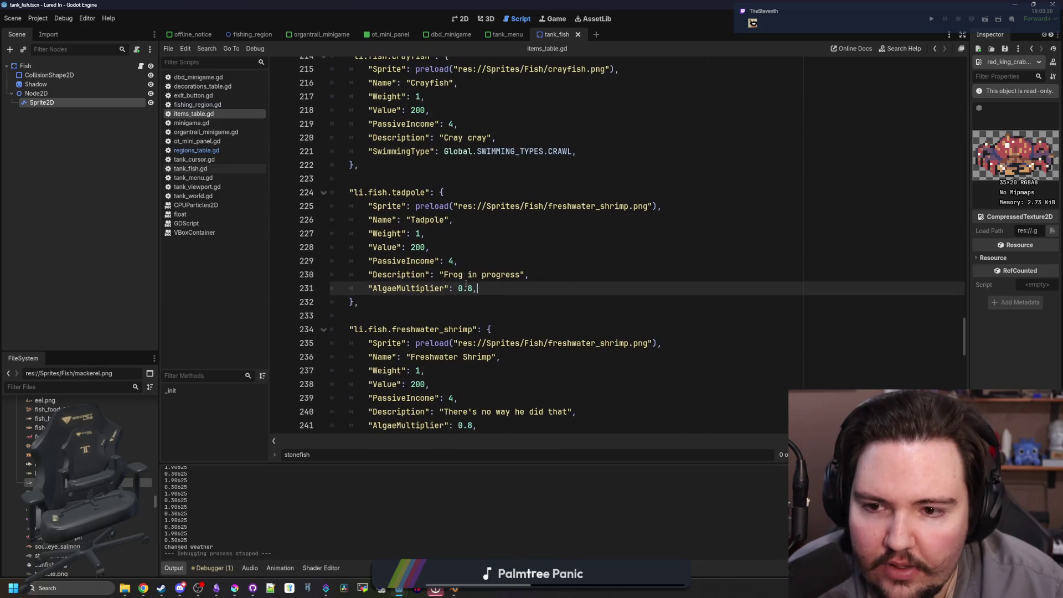
pyautogui.click(483, 259)
pyautogui.click(197, 150)
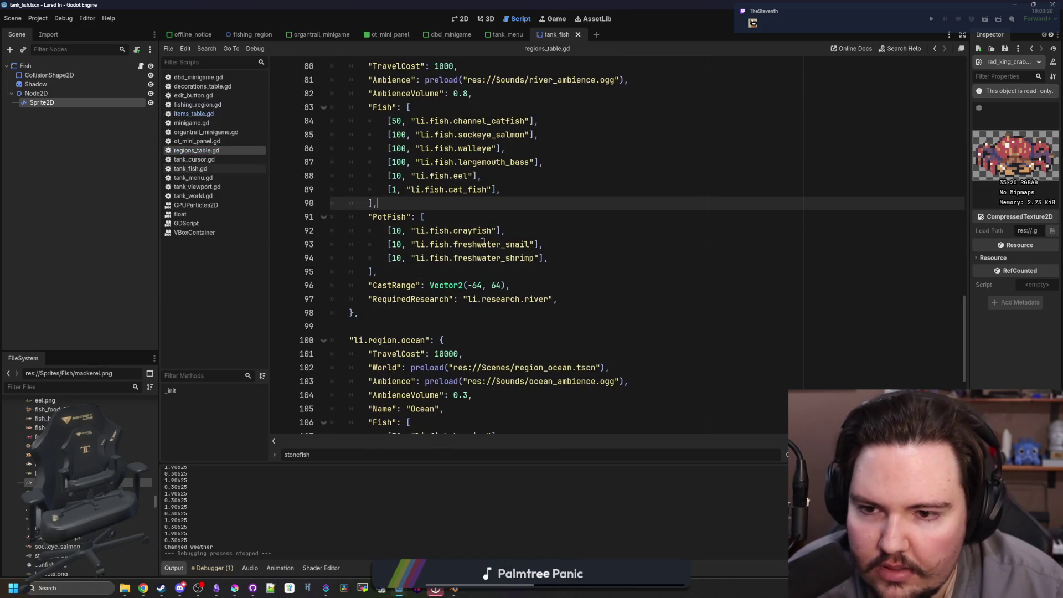
# - Comment out the pond's crayfish PotFish entry and add an li.fish.tadpole copy below it
pyautogui.scroll(2, 447, 330)
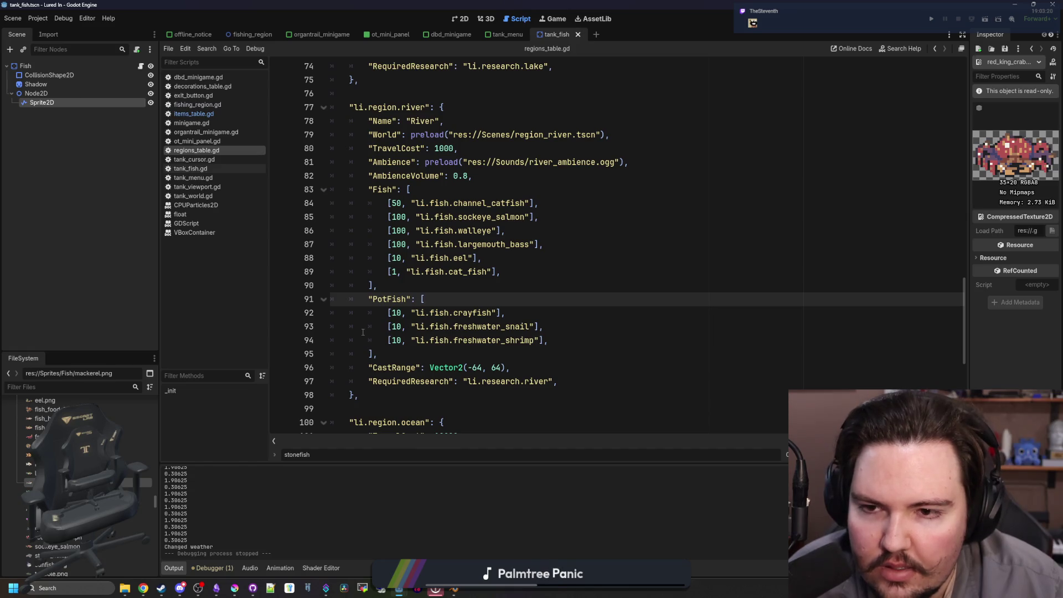
pyautogui.scroll(14, 366, 329)
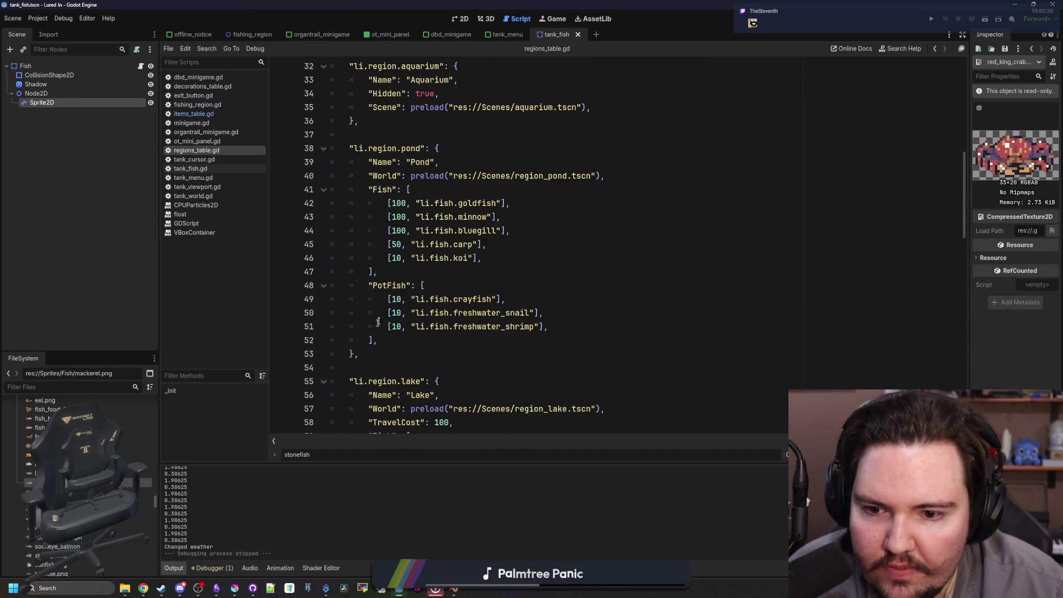
pyautogui.click(446, 299)
pyautogui.hotkey('ctrl', 'k')
pyautogui.moveTo(509, 299)
pyautogui.mouseDown()
pyautogui.moveTo(367, 299)
pyautogui.moveTo(392, 299)
pyautogui.mouseUp()
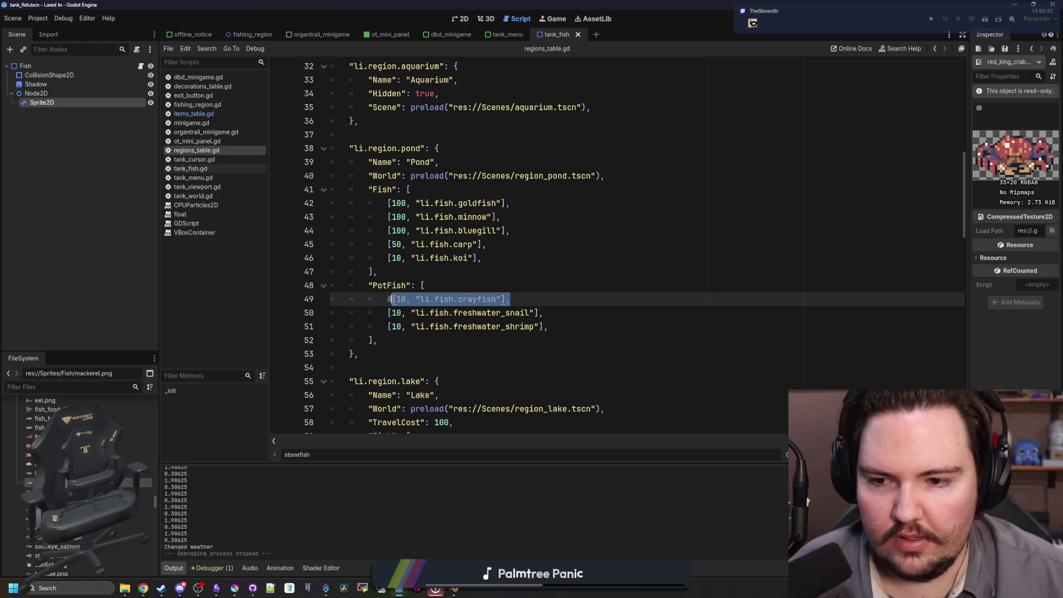
pyautogui.hotkey('ctrl', 'c')
pyautogui.click(537, 301)
pyautogui.press('Return')
pyautogui.hotkey('ctrl', 'v')
pyautogui.press('BackSpace')
pyautogui.press('BackSpace')
pyautogui.press('BackSpace')
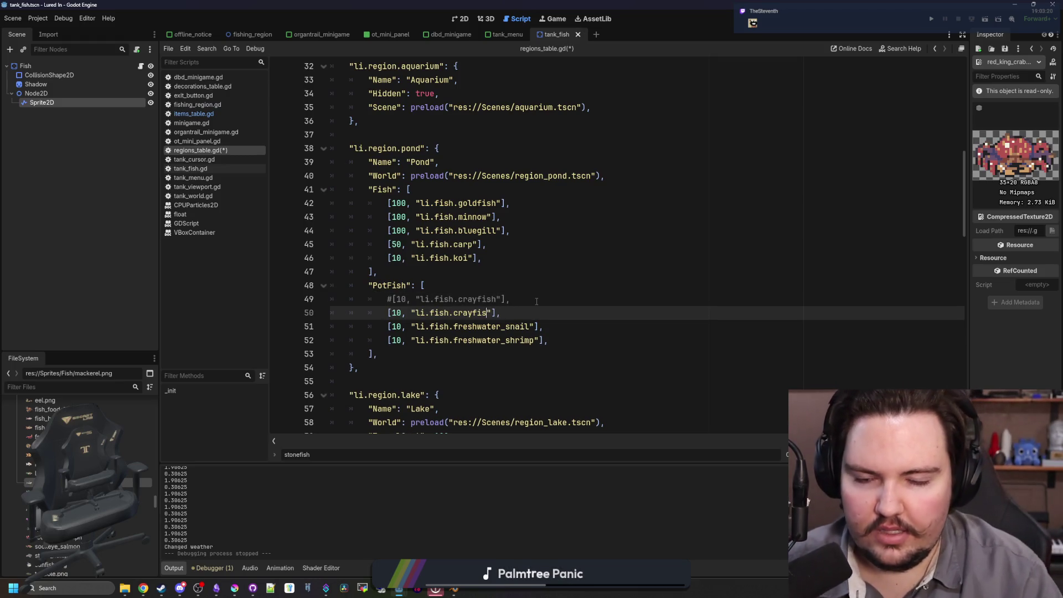
pyautogui.write('tadpole')
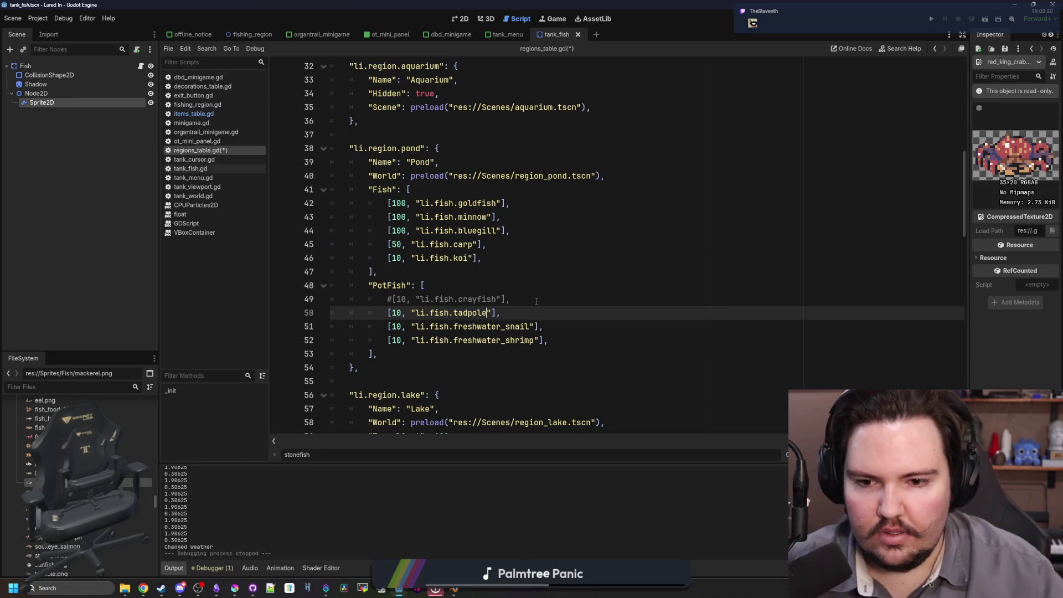
pyautogui.click(537, 301)
# - Save regions_table.gd, review the lake's fish list, and return to items_table.gd
pyautogui.hotkey('ctrl', 's')
pyautogui.scroll(-1, 537, 302)
pyautogui.scroll(-5, 537, 301)
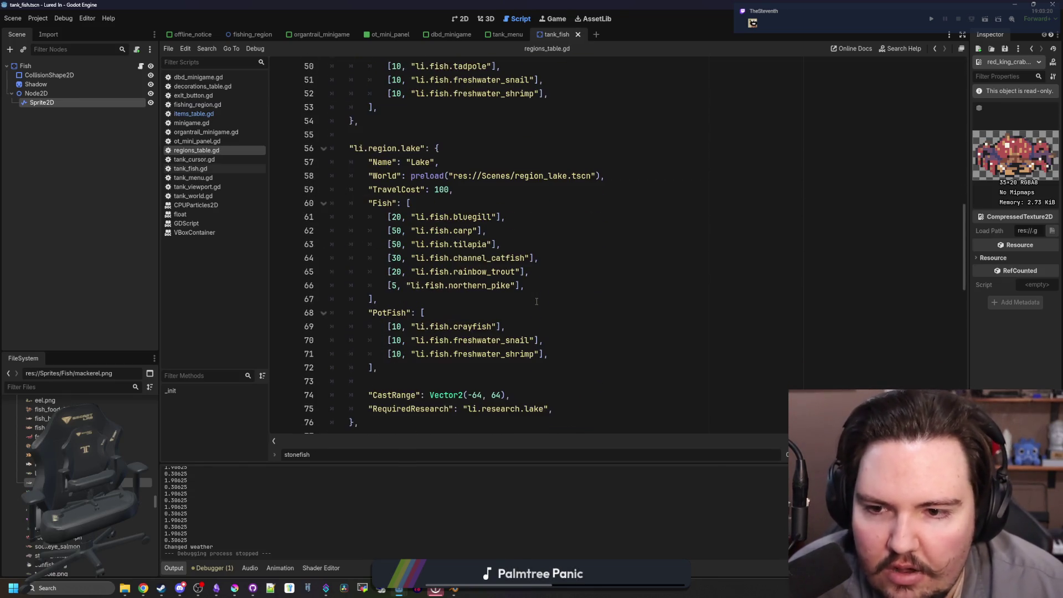
pyautogui.scroll(-2, 537, 301)
pyautogui.click(498, 222)
pyautogui.scroll(5, 498, 222)
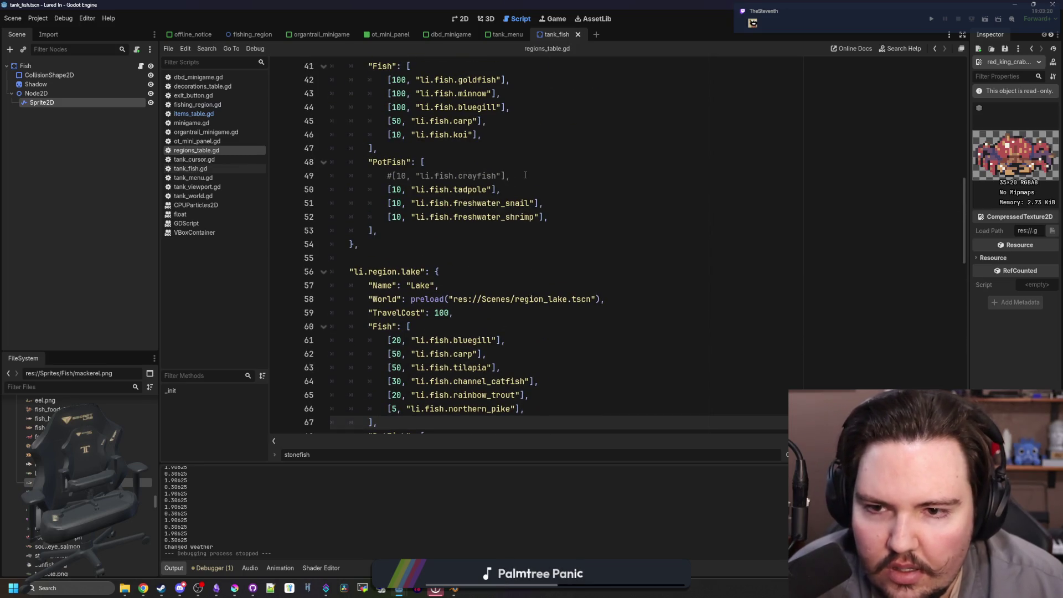
pyautogui.scroll(-4, 525, 175)
pyautogui.scroll(-3, 456, 312)
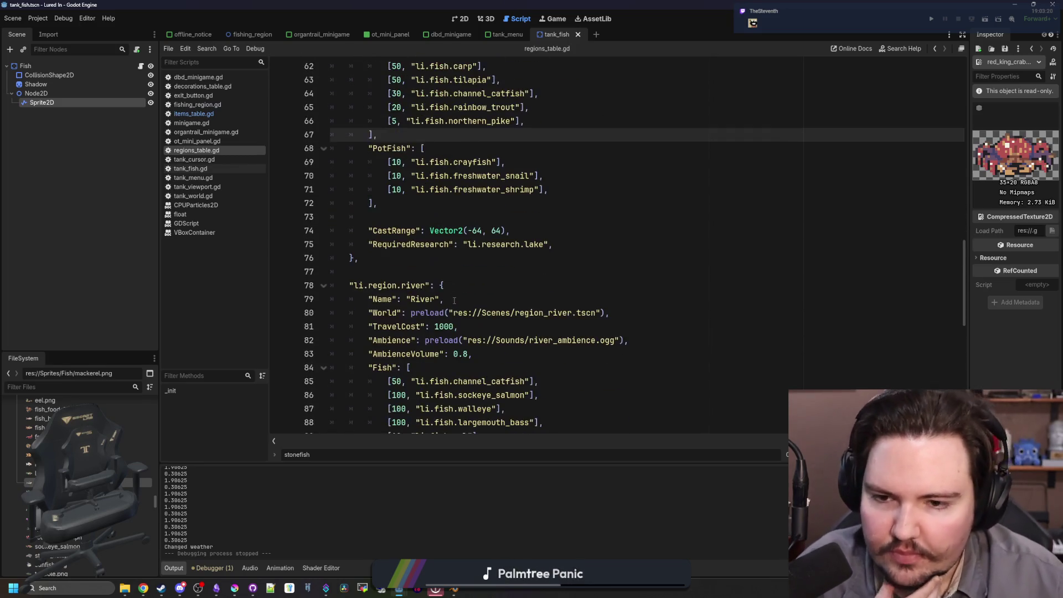
pyautogui.scroll(-4, 421, 175)
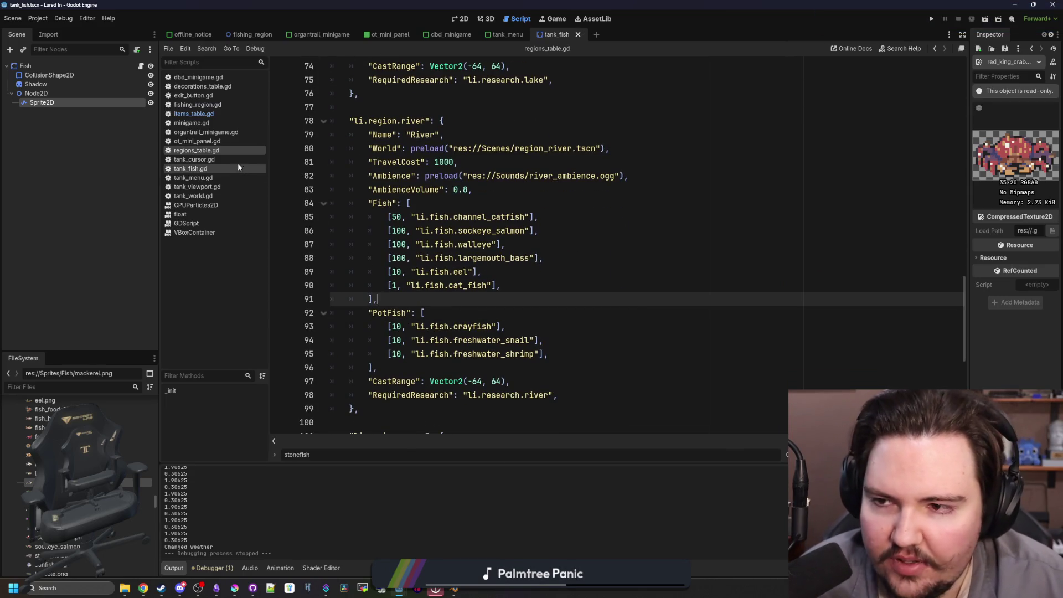
pyautogui.click(211, 115)
pyautogui.press('Up')
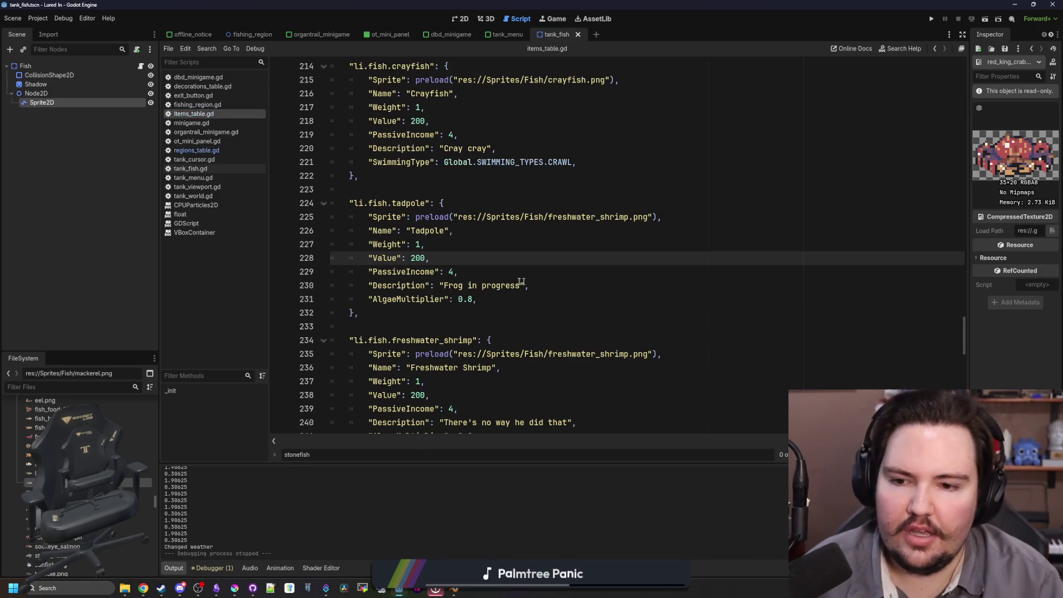
# - Cut the crayfish block out from its spot near the tadpole entry
pyautogui.scroll(4, 484, 266)
pyautogui.scroll(-2, 484, 267)
pyautogui.moveTo(360, 258); pyautogui.dragTo(242, 139)
pyautogui.press('BackSpace')
pyautogui.press('BackSpace')
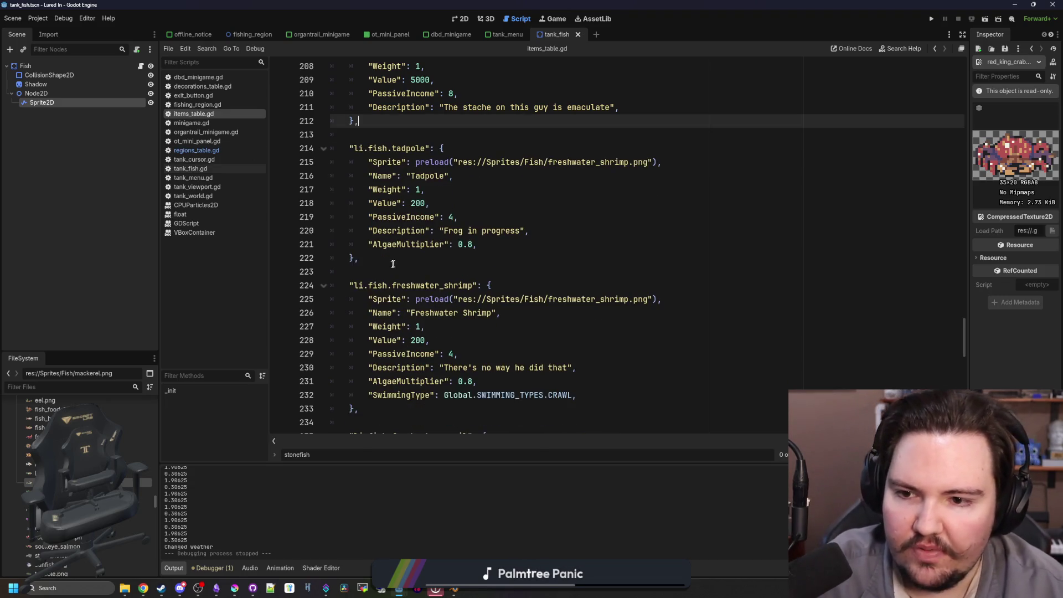
pyautogui.click(394, 259)
pyautogui.press('Return')
pyautogui.hotkey('ctrl', 'v')
pyautogui.hotkey('ctrl', 'z')
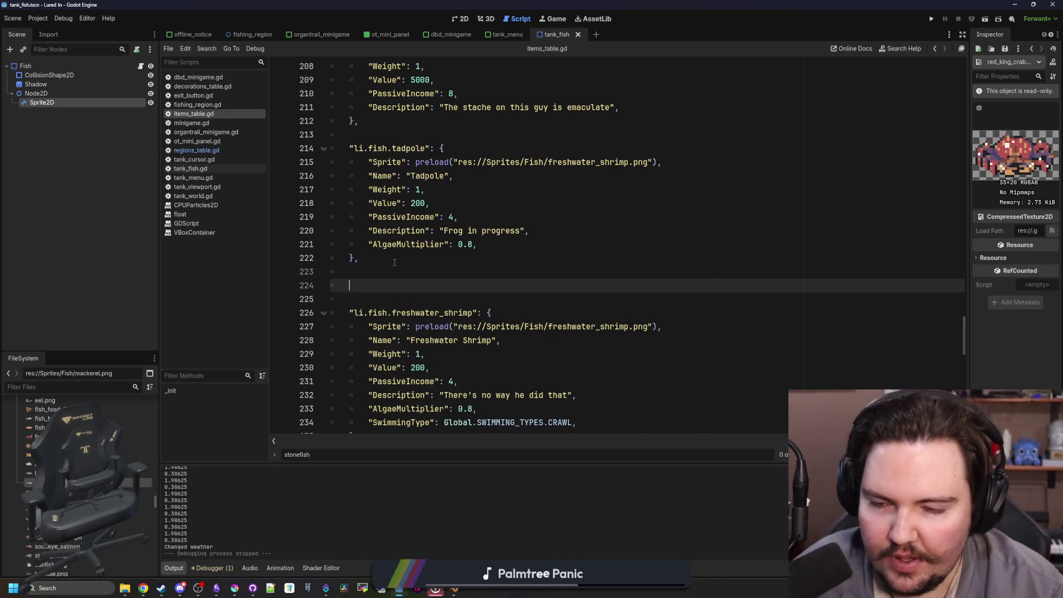
pyautogui.press('BackSpace')
# - Paste the crayfish block after the freshwater snail entry and fix its indent
pyautogui.scroll(-7, 395, 262)
pyautogui.click(382, 271)
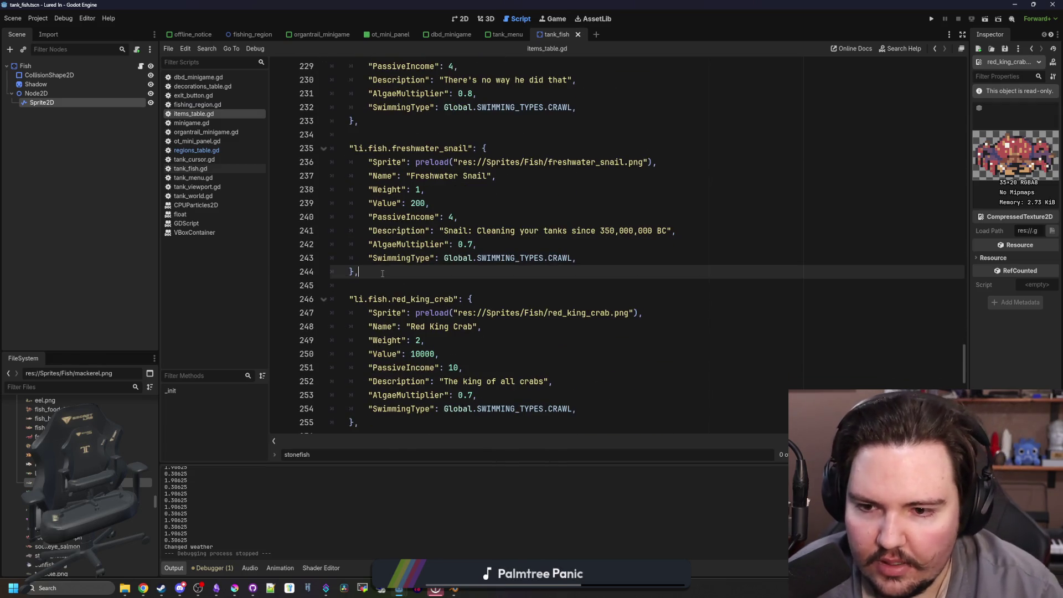
pyautogui.press('Return')
pyautogui.hotkey('ctrl', 'v')
pyautogui.click(365, 296)
pyautogui.press('BackSpace')
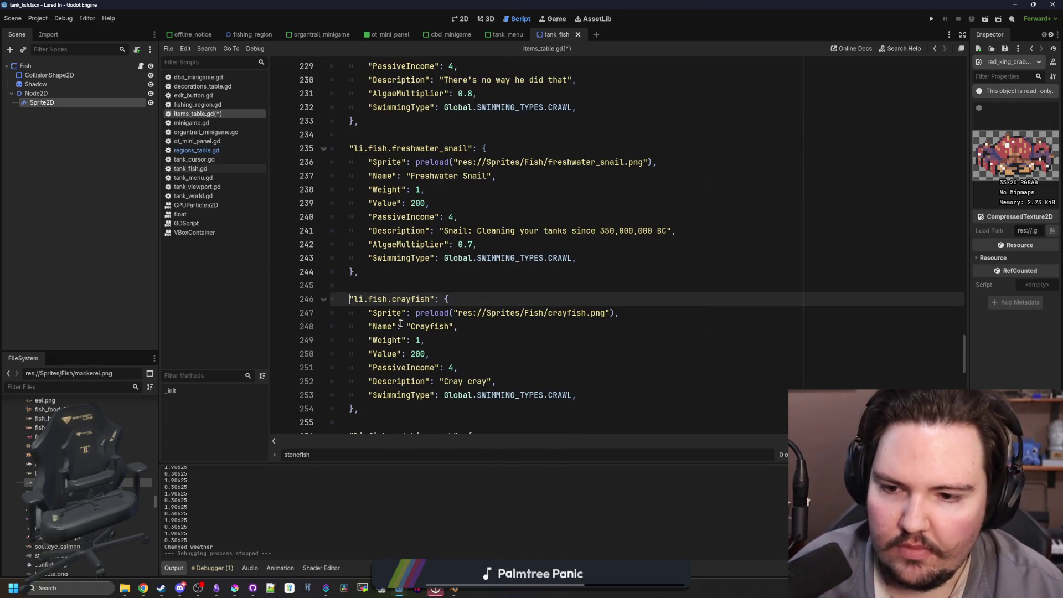
# - Replace the leading 2 of the crayfish Value with 4
pyautogui.click(419, 339)
pyautogui.press('Down')
pyautogui.press('BackSpace')
pyautogui.write('4')
pyautogui.press('Down')
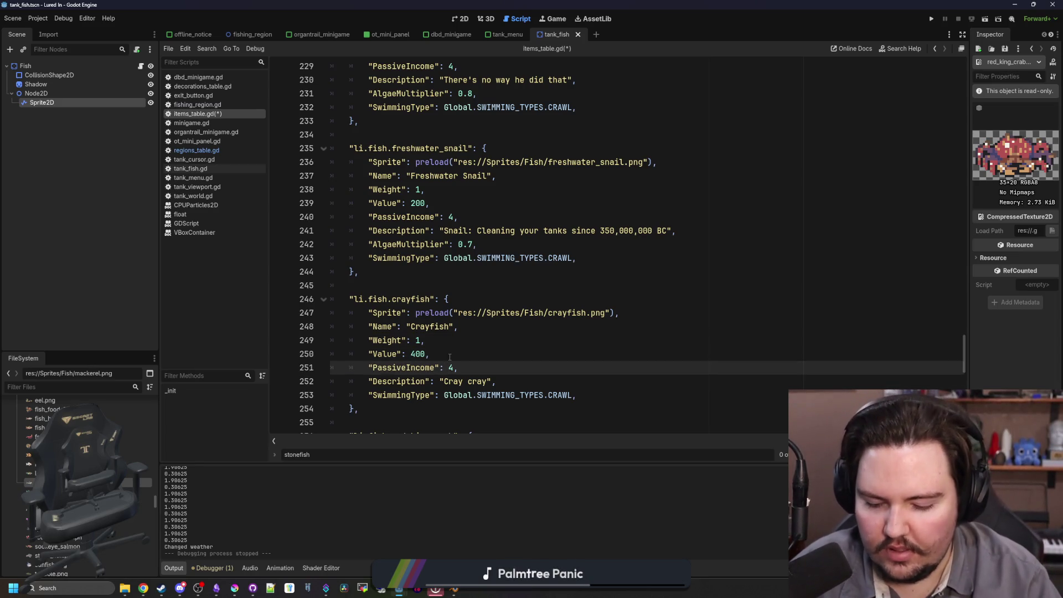
pyautogui.scroll(-8, 525, 253)
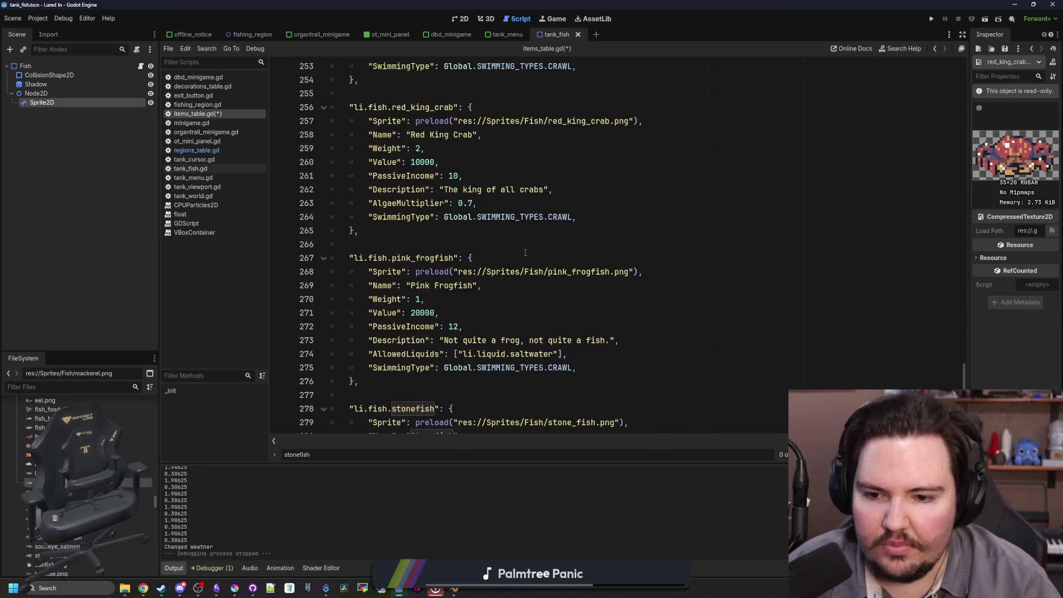
pyautogui.scroll(8, 525, 253)
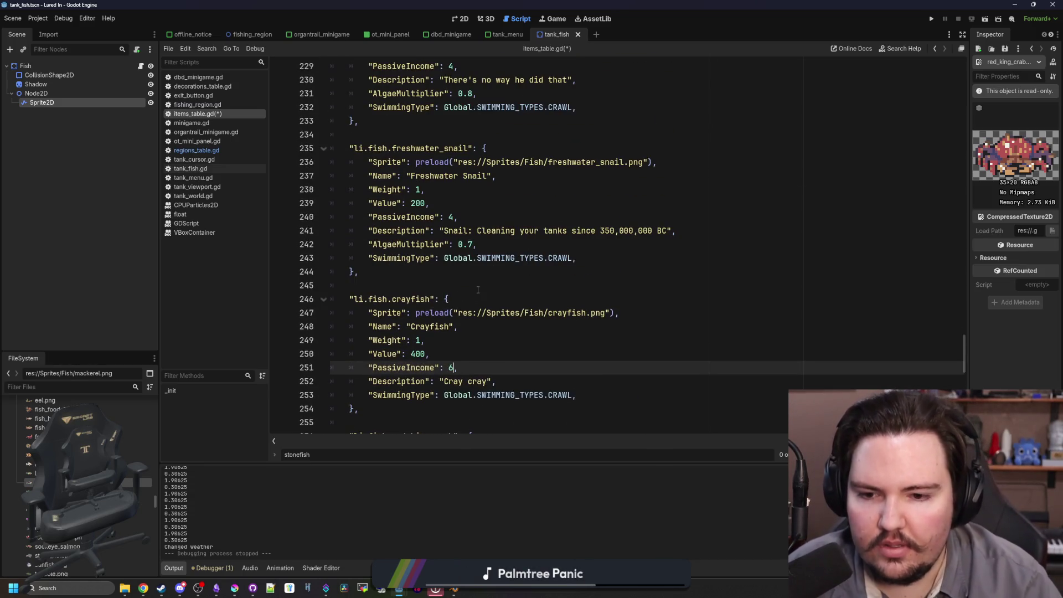
pyautogui.click(468, 344)
pyautogui.press('Up')
pyautogui.press('Up')
pyautogui.press('Up')
# - Save items_table.gd and switch to regions_table.gd
pyautogui.scroll(5, 463, 239)
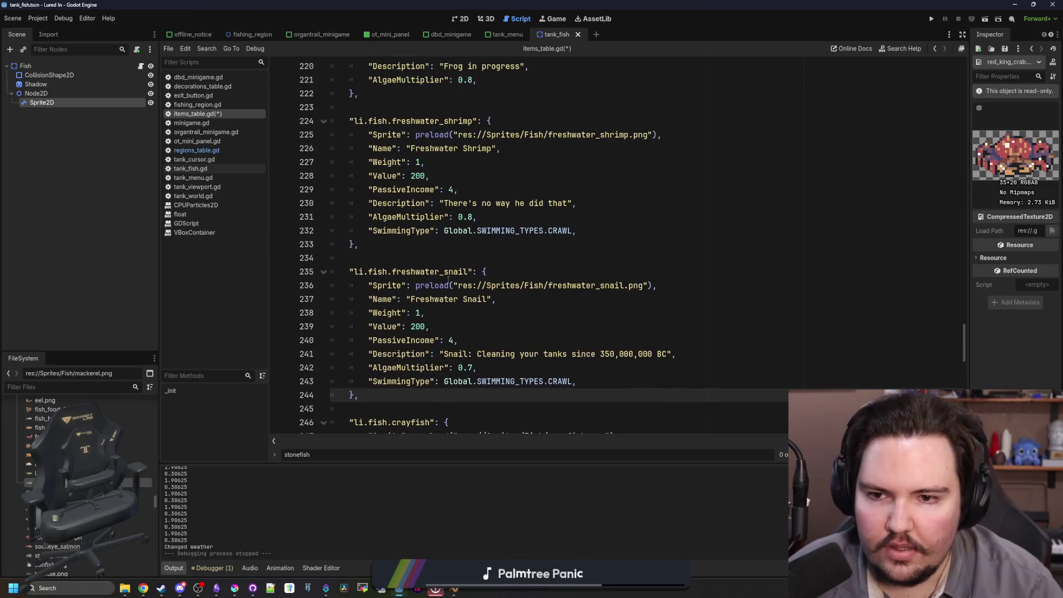
pyautogui.press('Up')
pyautogui.press('Up')
pyautogui.press('Up')
pyautogui.scroll(2, 443, 259)
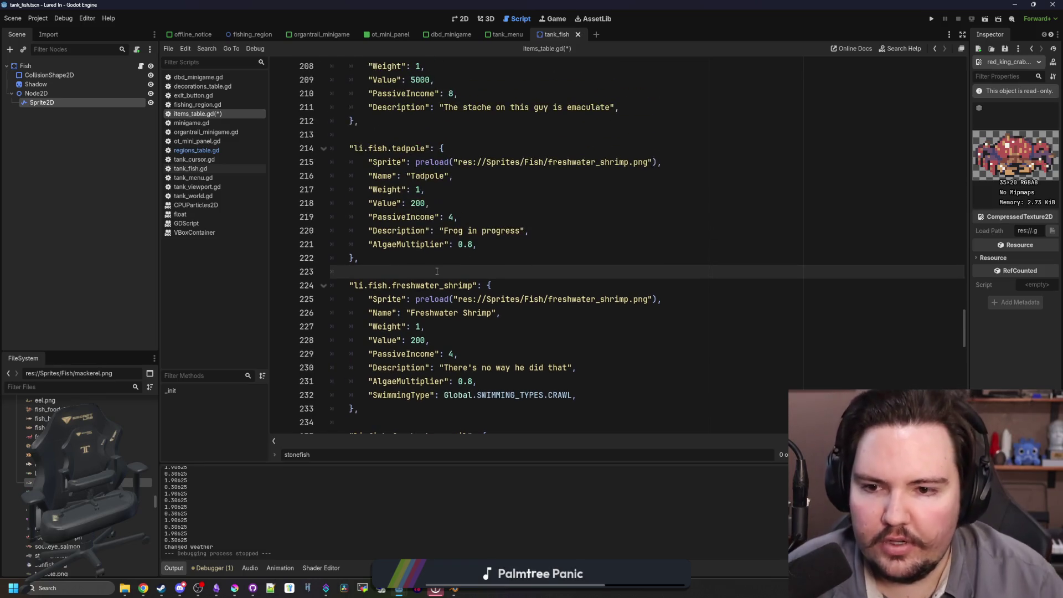
pyautogui.click(444, 258)
pyautogui.hotkey('ctrl', 's')
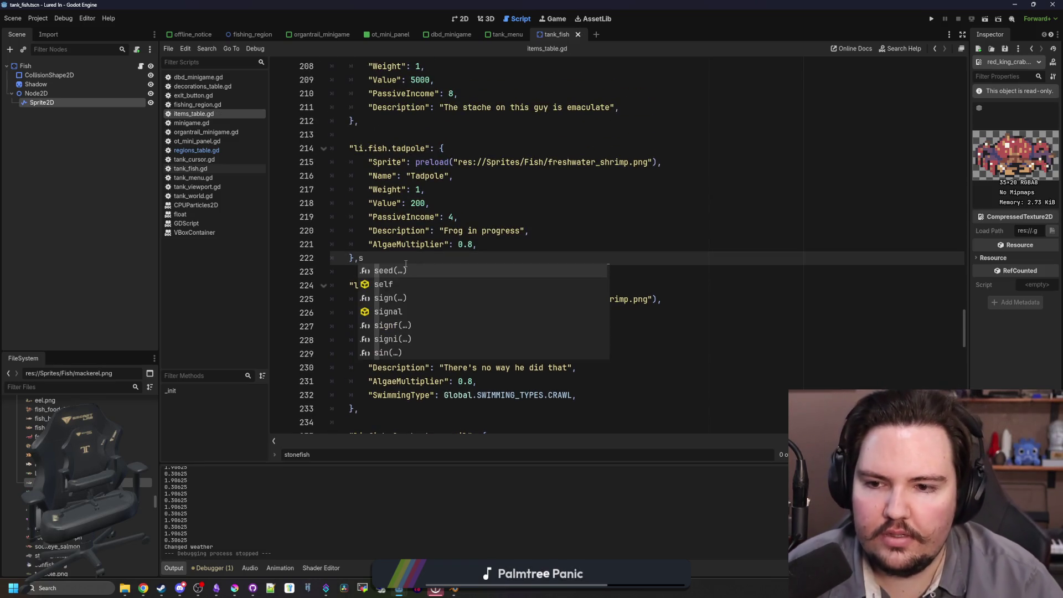
pyautogui.hotkey('ctrl', 's')
pyautogui.scroll(4, 443, 249)
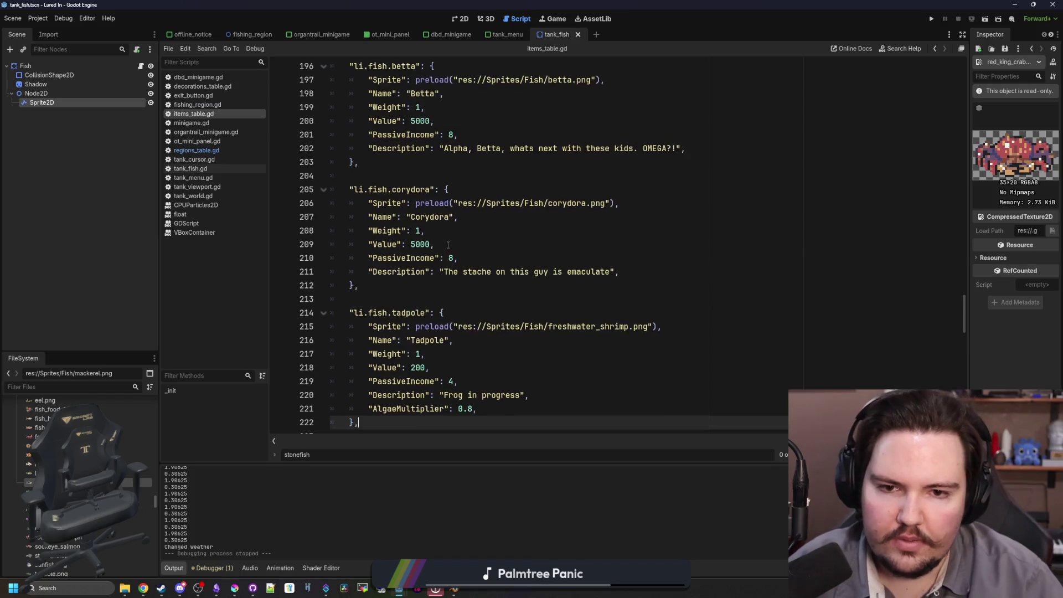
pyautogui.click(196, 150)
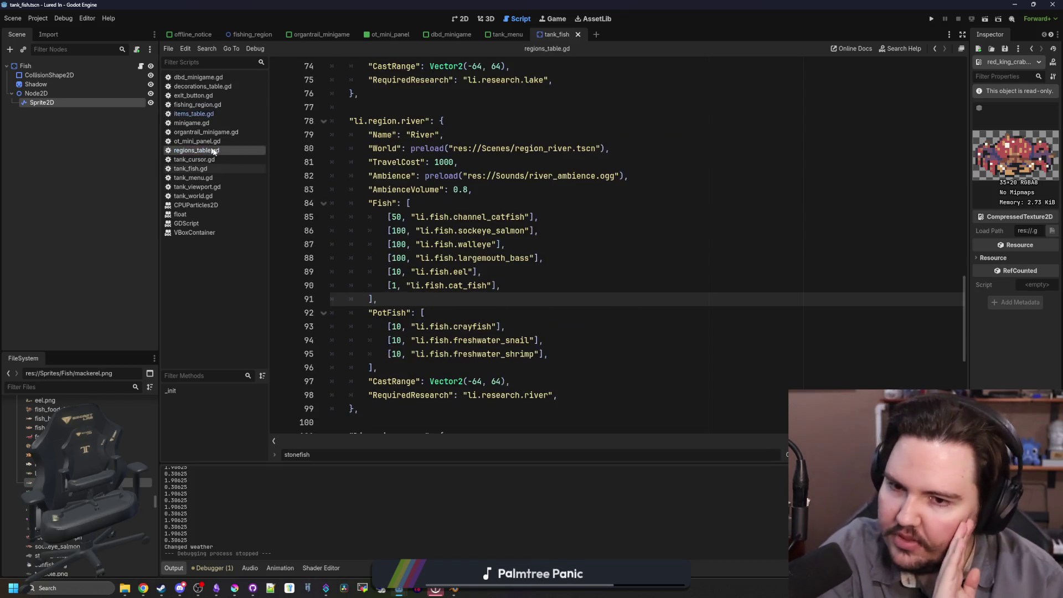
pyautogui.scroll(-8, 470, 290)
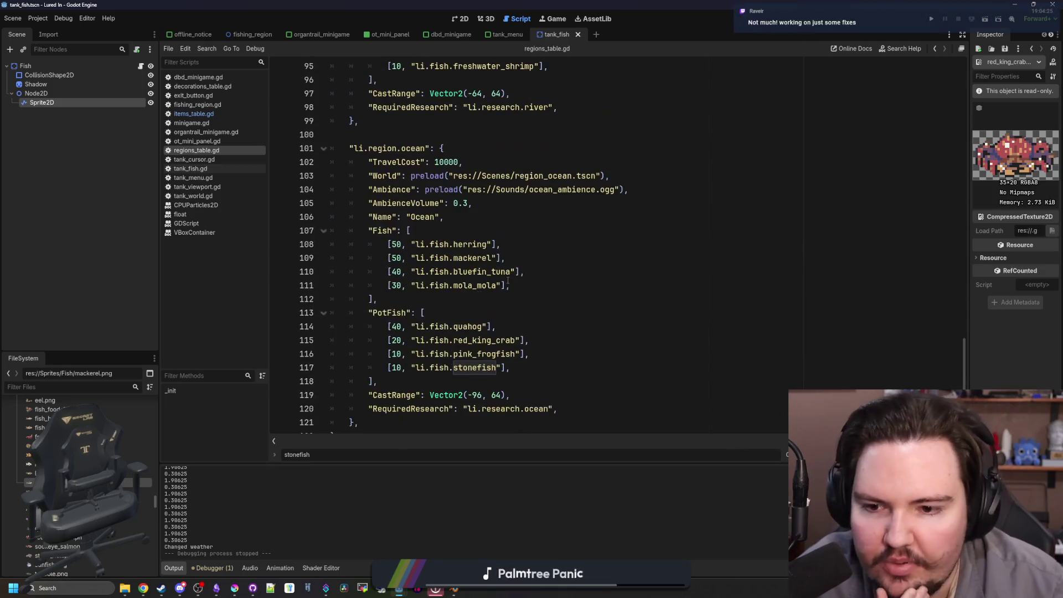
pyautogui.click(521, 289)
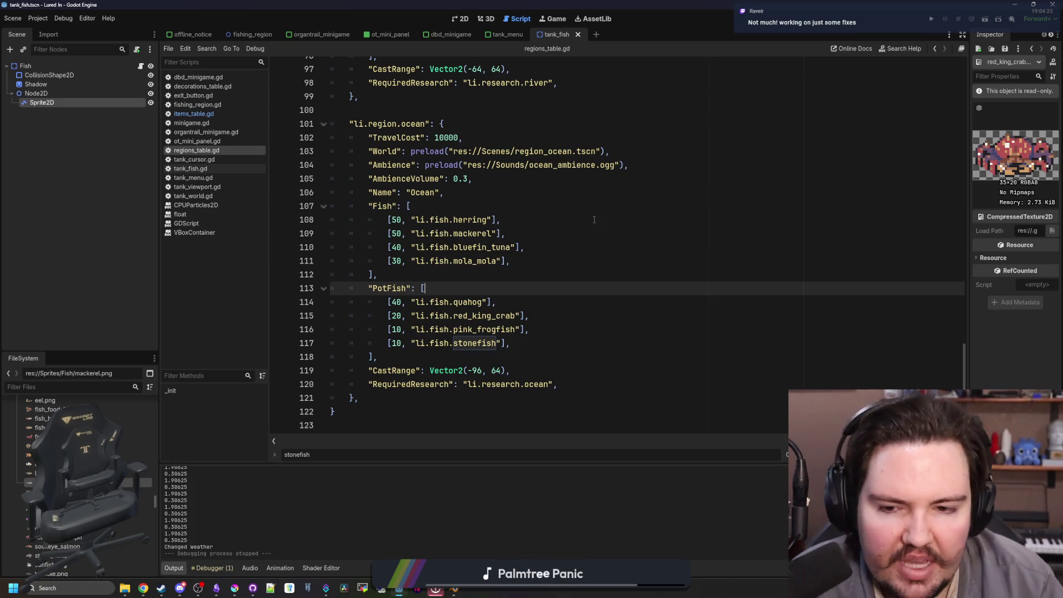
pyautogui.click(540, 271)
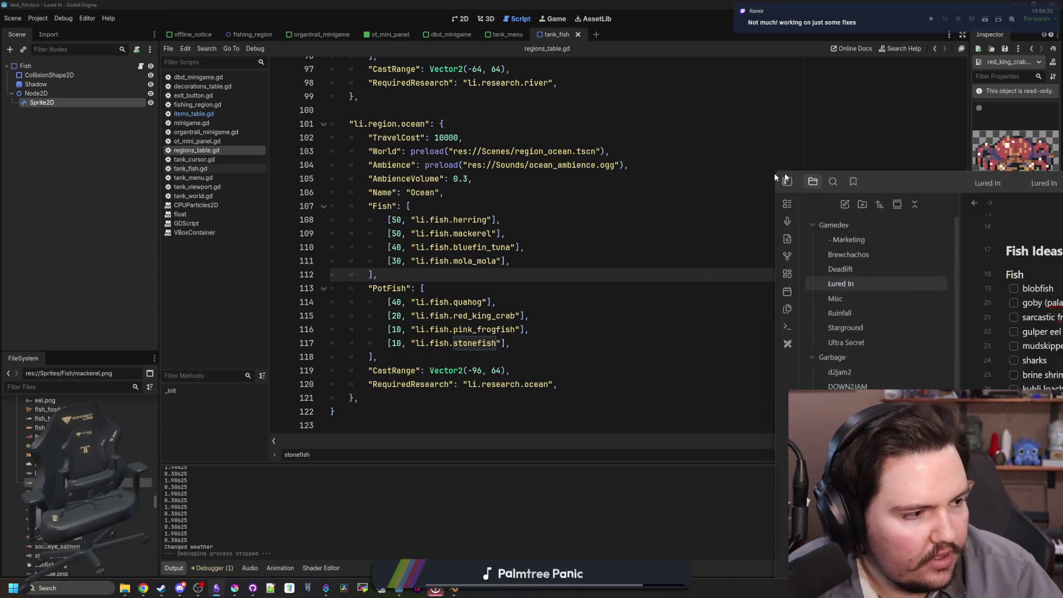
pyautogui.scroll(-15, 512, 351)
pyautogui.scroll(12, 512, 351)
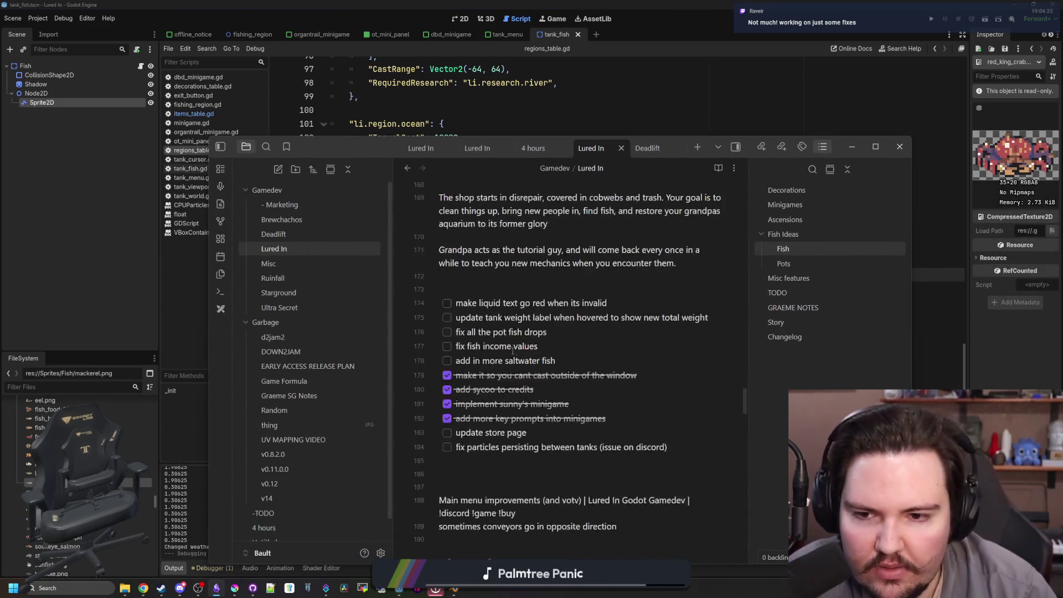
pyautogui.scroll(-2, 458, 353)
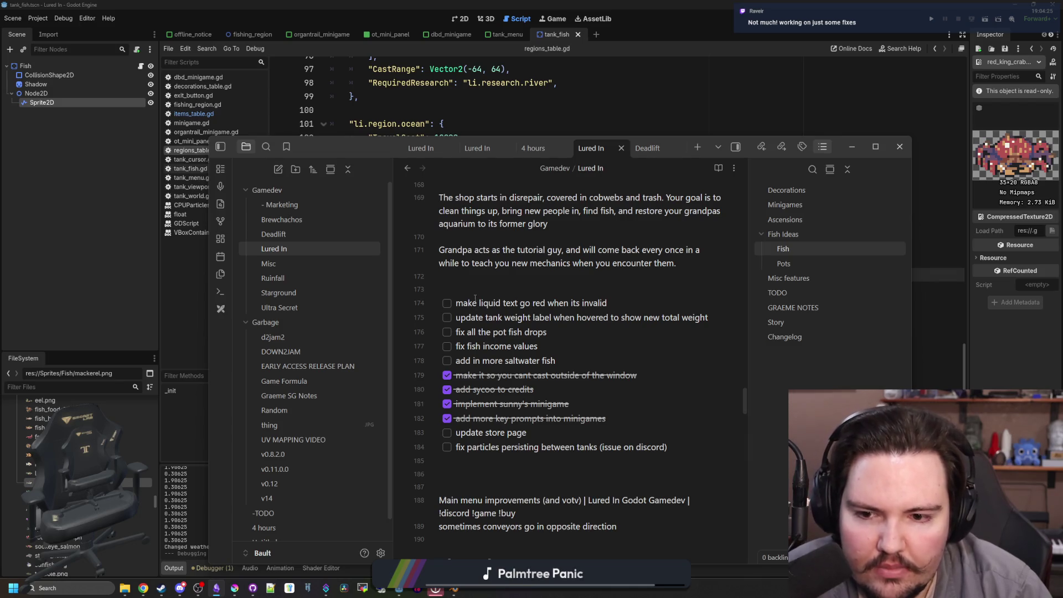
pyautogui.click(474, 281)
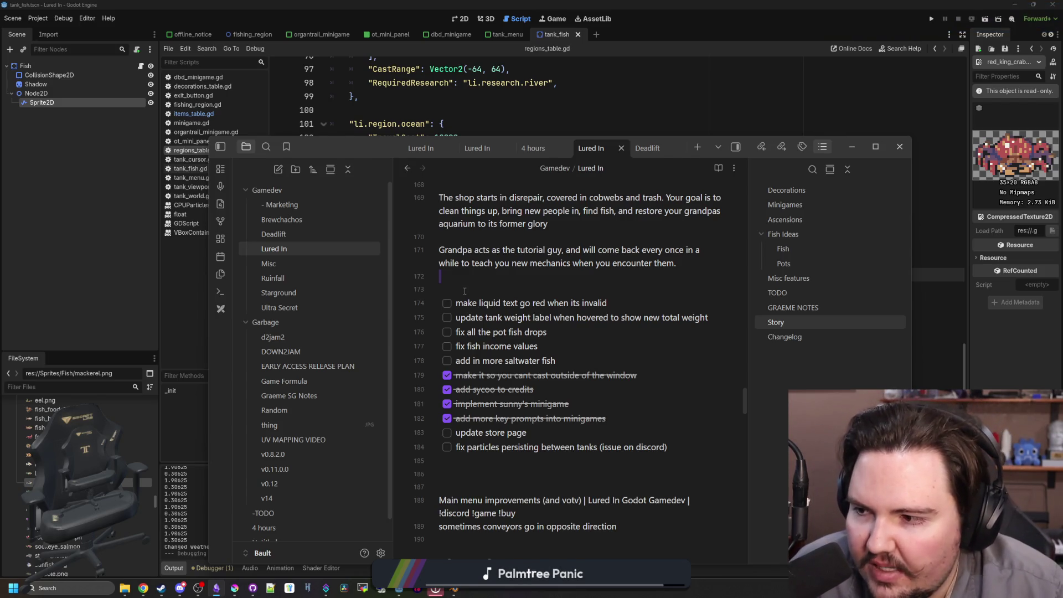
pyautogui.hotkey('alt', 'Tab')
pyautogui.scroll(6, 420, 248)
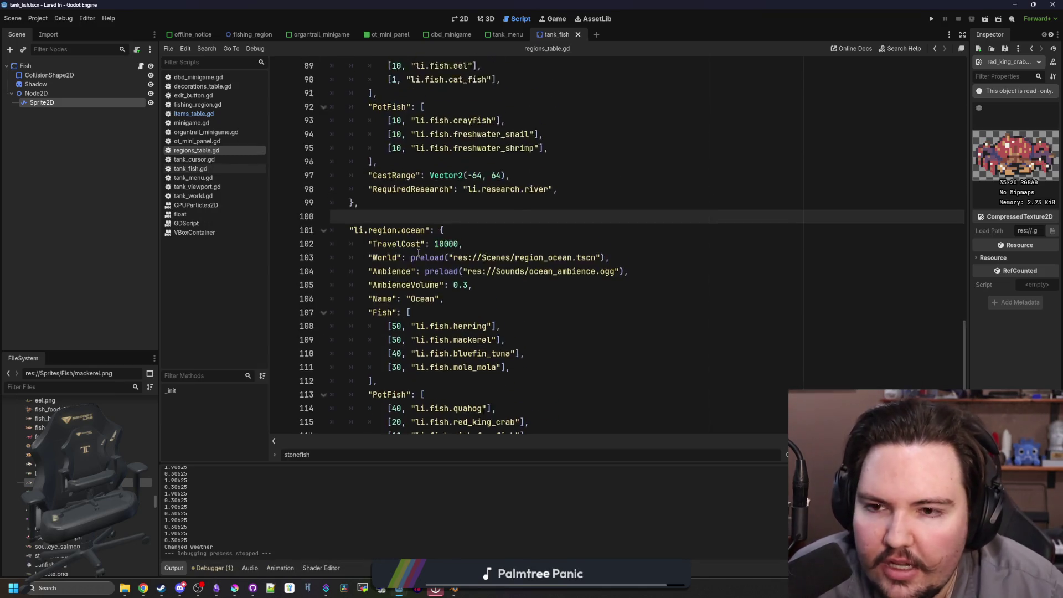
# - Review the river region's name, volume and settings lines in regions_table.gd
pyautogui.scroll(18, 420, 247)
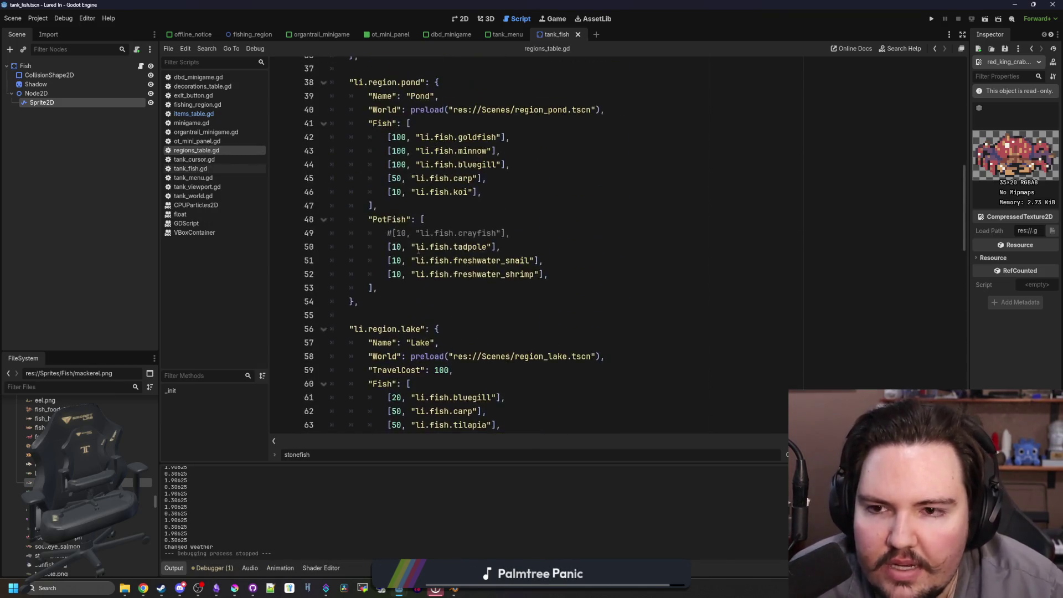
pyautogui.scroll(4, 420, 250)
pyautogui.click(451, 220)
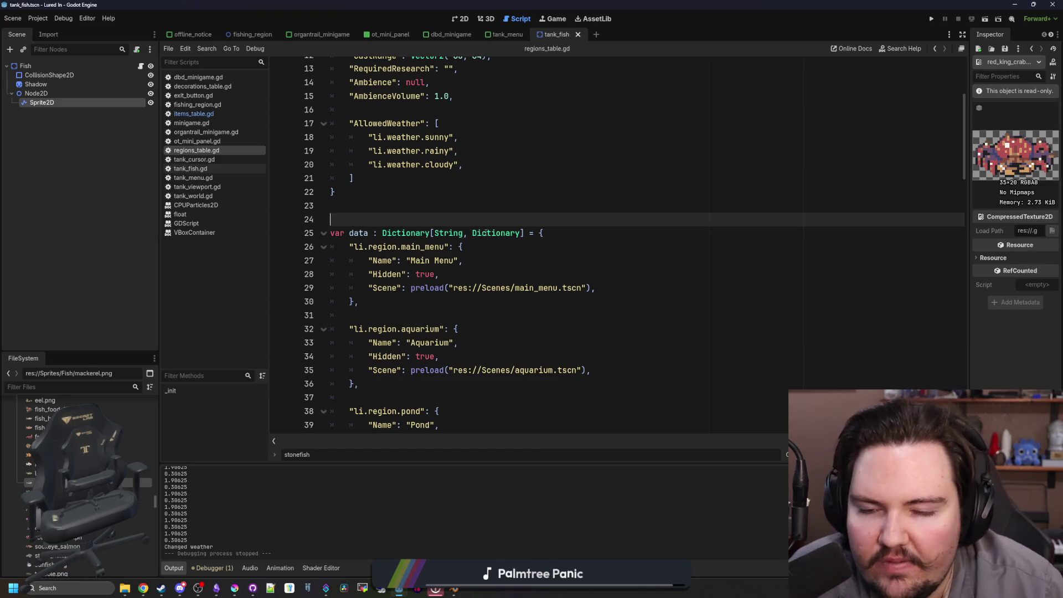
pyautogui.click(438, 235)
pyautogui.scroll(-14, 459, 232)
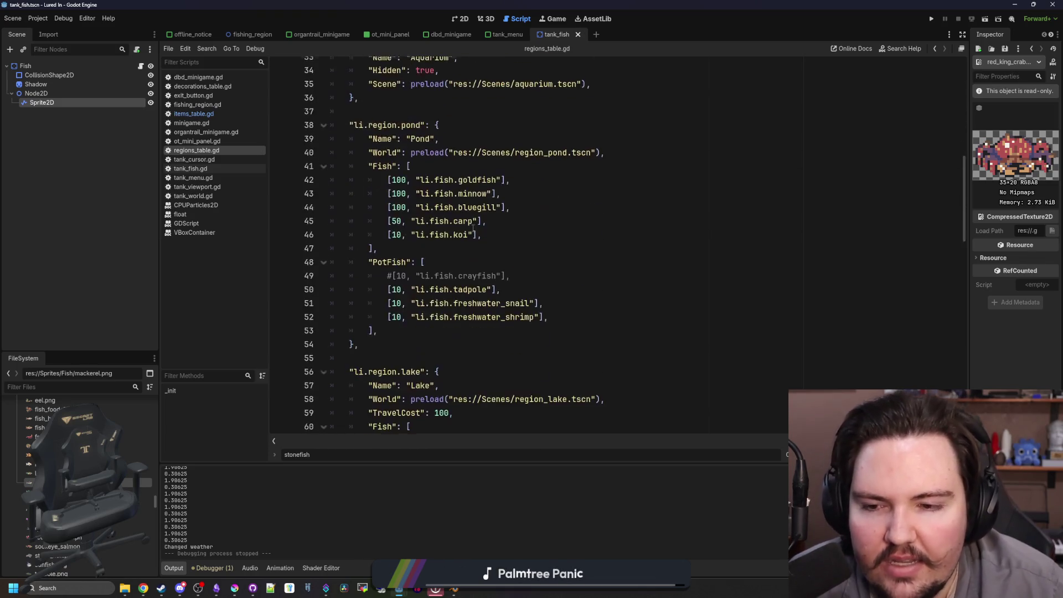
pyautogui.scroll(-4, 473, 227)
pyautogui.scroll(-5, 473, 228)
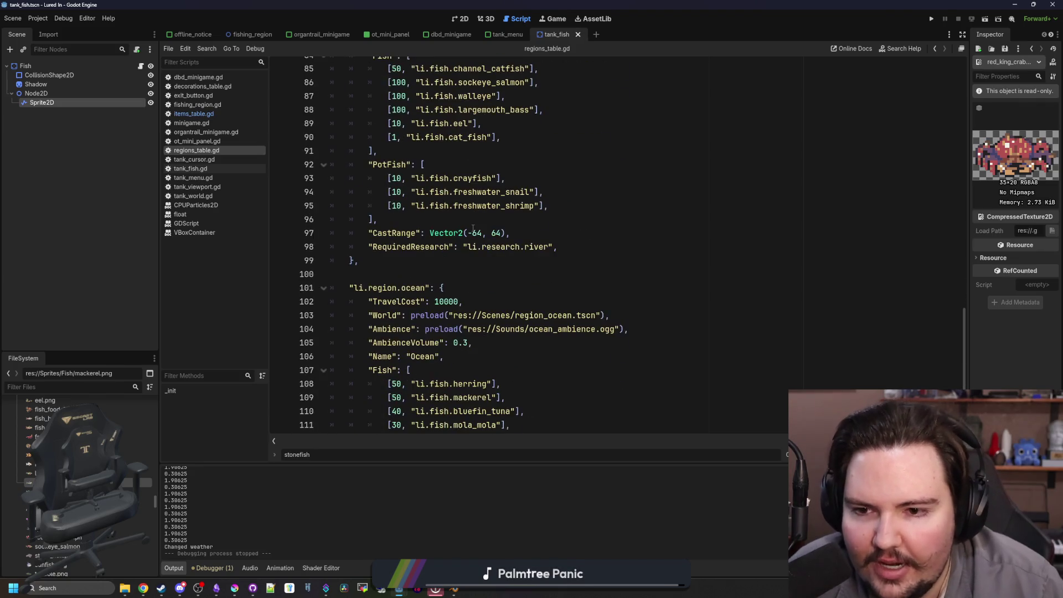
pyautogui.scroll(3, 473, 227)
pyautogui.click(521, 261)
pyautogui.moveTo(521, 262); pyautogui.dragTo(332, 191)
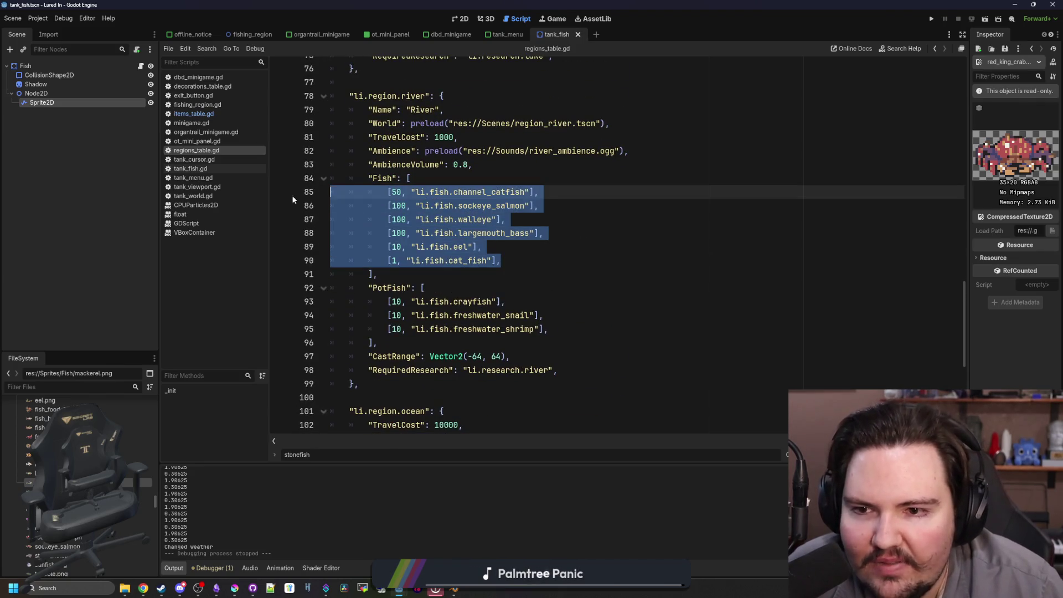
pyautogui.moveTo(472, 165)
pyautogui.mouseDown()
pyautogui.moveTo(344, 151)
pyautogui.moveTo(216, 111)
pyautogui.mouseUp()
pyautogui.click(476, 165)
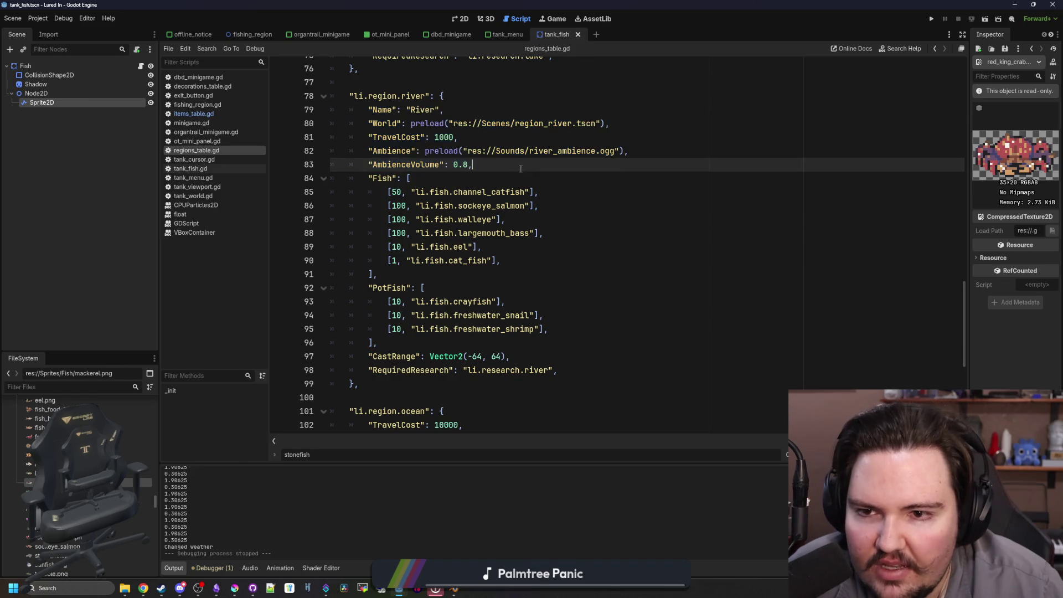
# - Review the river block through RequiredResearch and the ocean's pink_frogfish entry
pyautogui.scroll(-4, 487, 205)
pyautogui.scroll(-3, 488, 206)
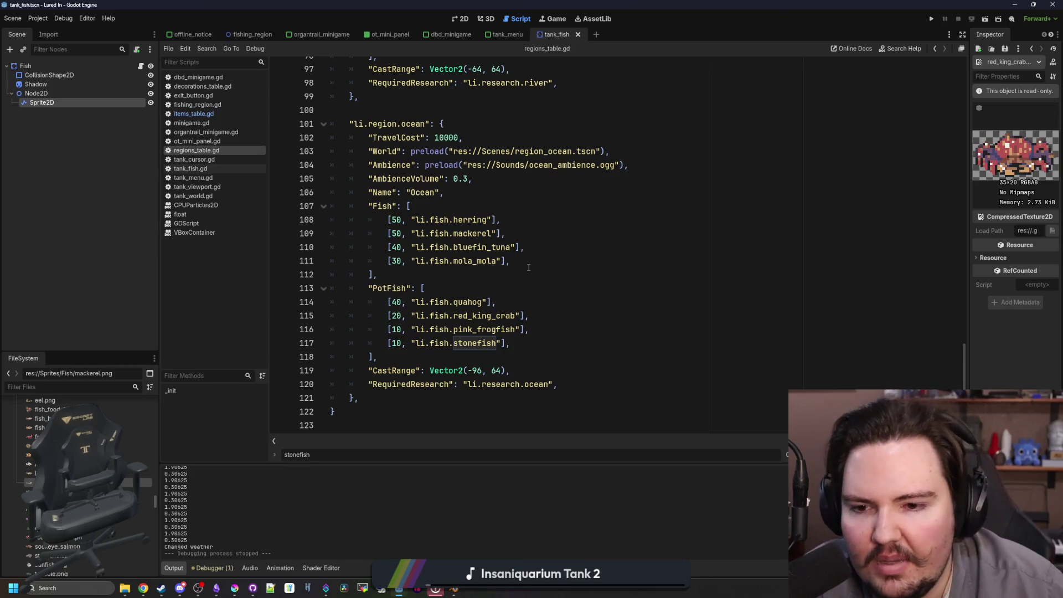
pyautogui.scroll(6, 506, 271)
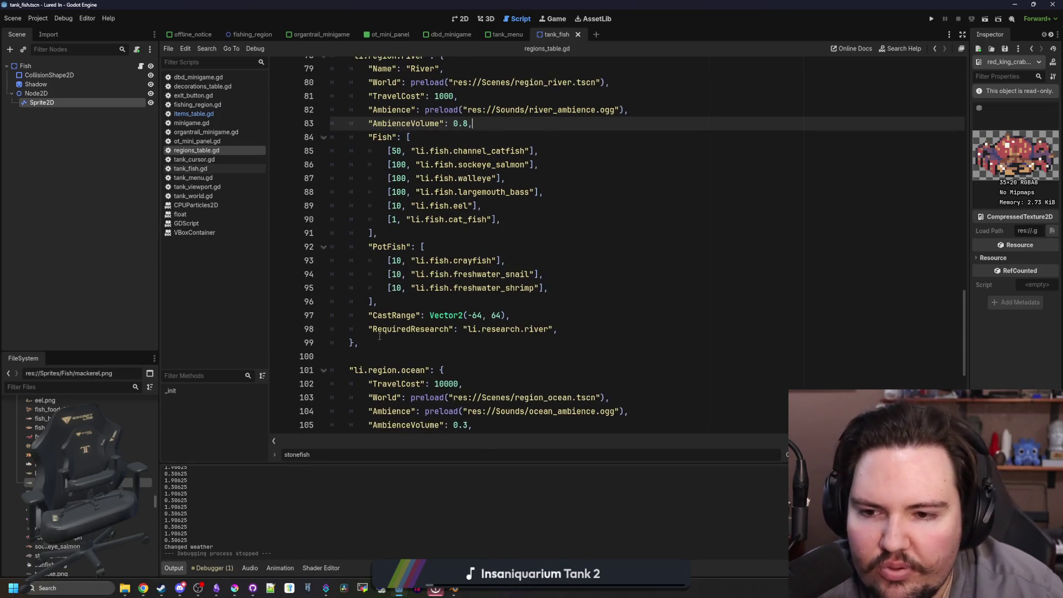
pyautogui.click(379, 329)
pyautogui.scroll(1, 380, 341)
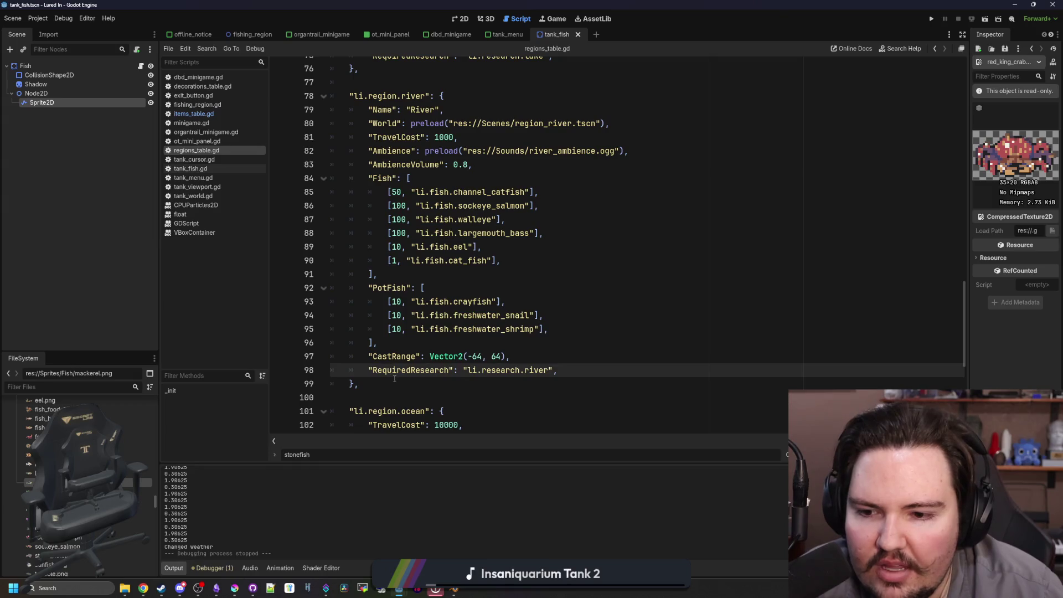
pyautogui.moveTo(395, 379)
pyautogui.mouseDown()
pyautogui.moveTo(336, 67)
pyautogui.moveTo(333, 164)
pyautogui.mouseUp()
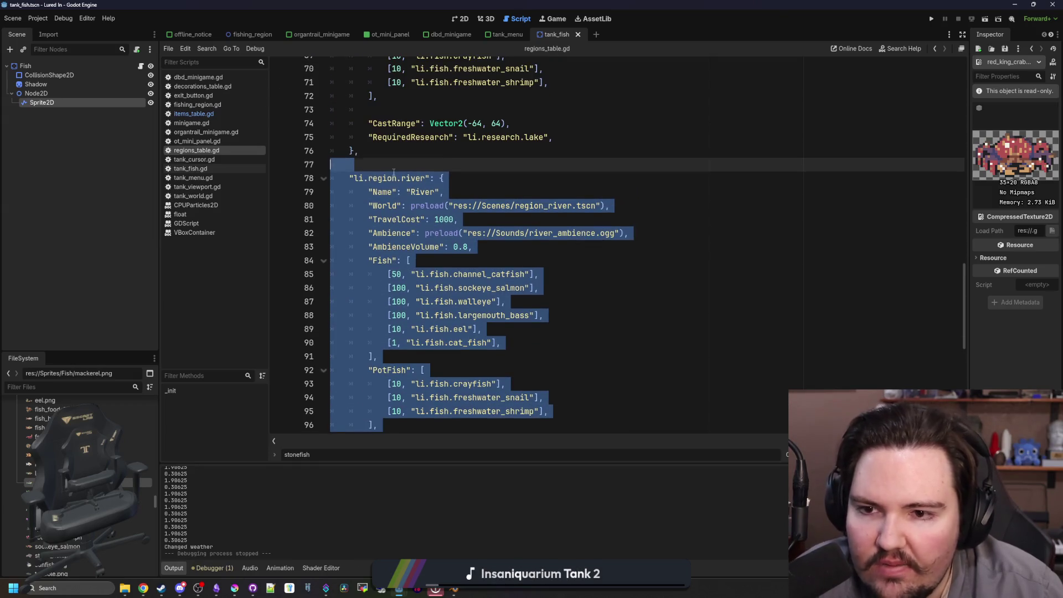
pyautogui.click(394, 176)
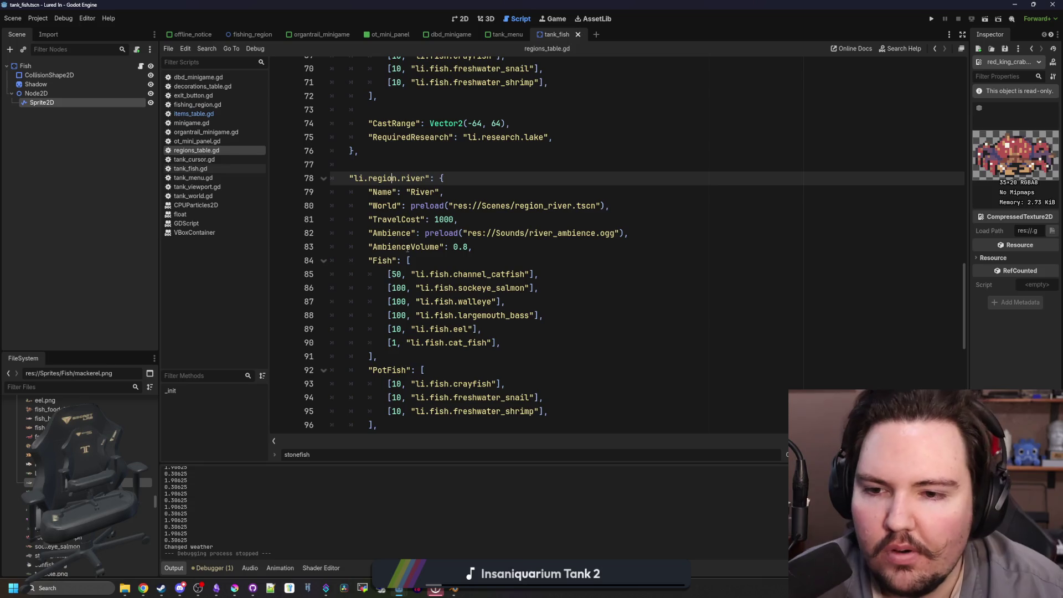
pyautogui.scroll(-9, 513, 324)
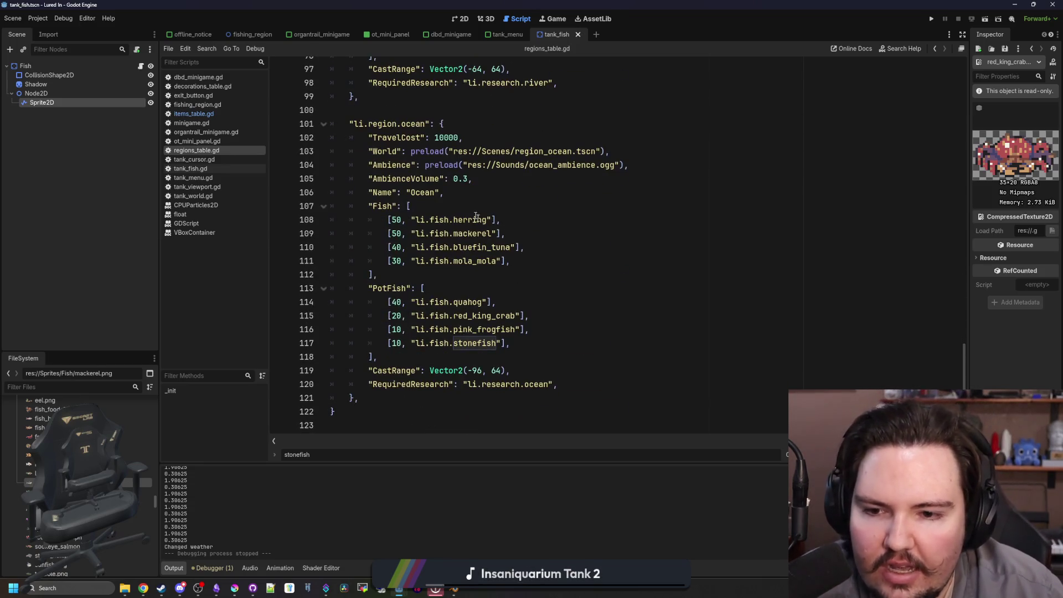
pyautogui.click(520, 335)
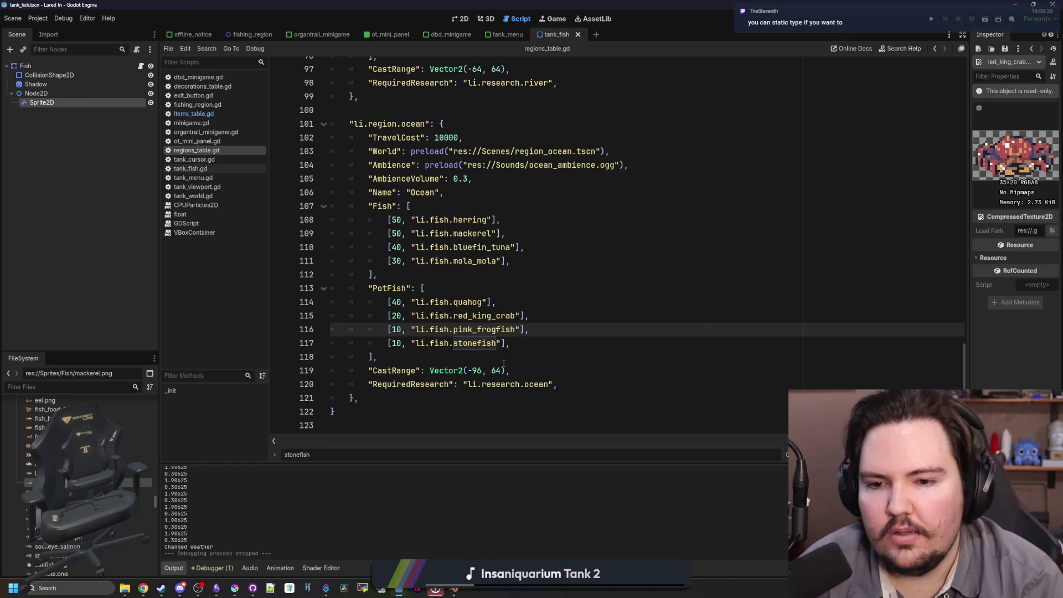
# - Check the ocean and river PotFish lists, then bring the Lured In notes forward
pyautogui.click(471, 358)
pyautogui.scroll(8, 564, 310)
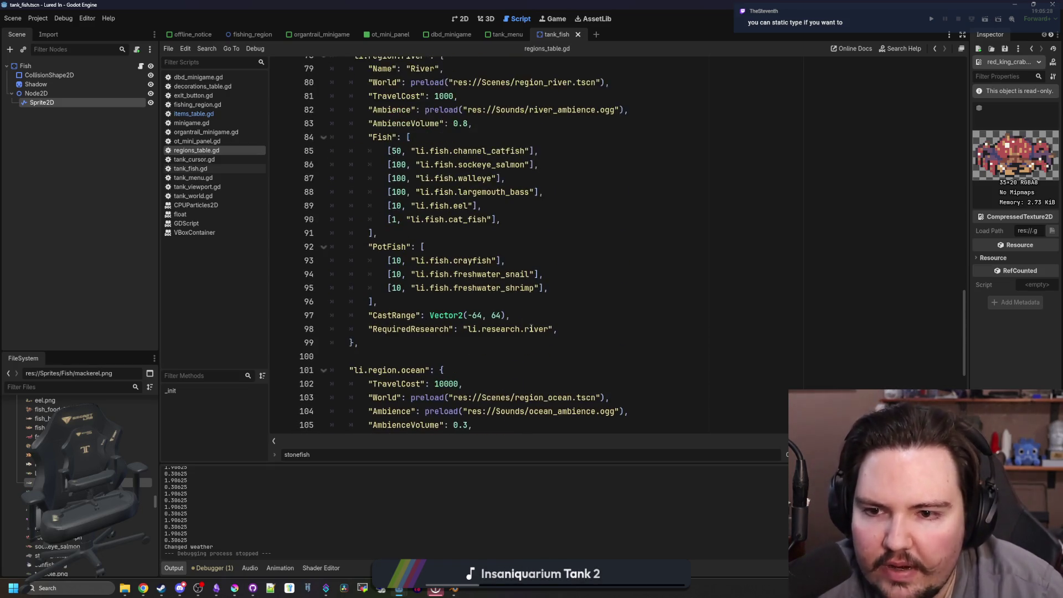
pyautogui.click(461, 329)
pyautogui.click(459, 317)
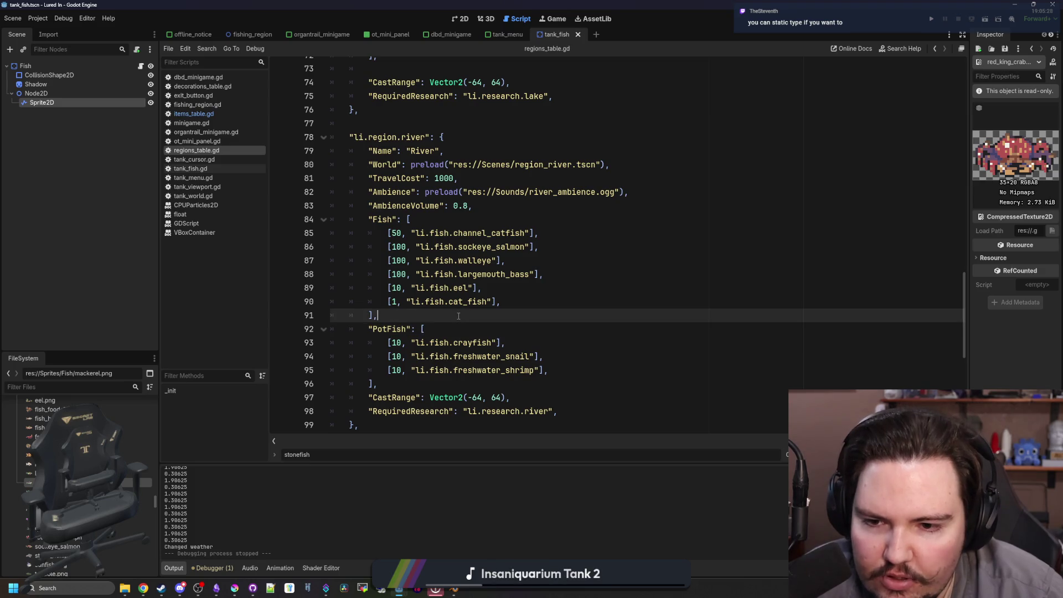
pyautogui.scroll(5, 465, 329)
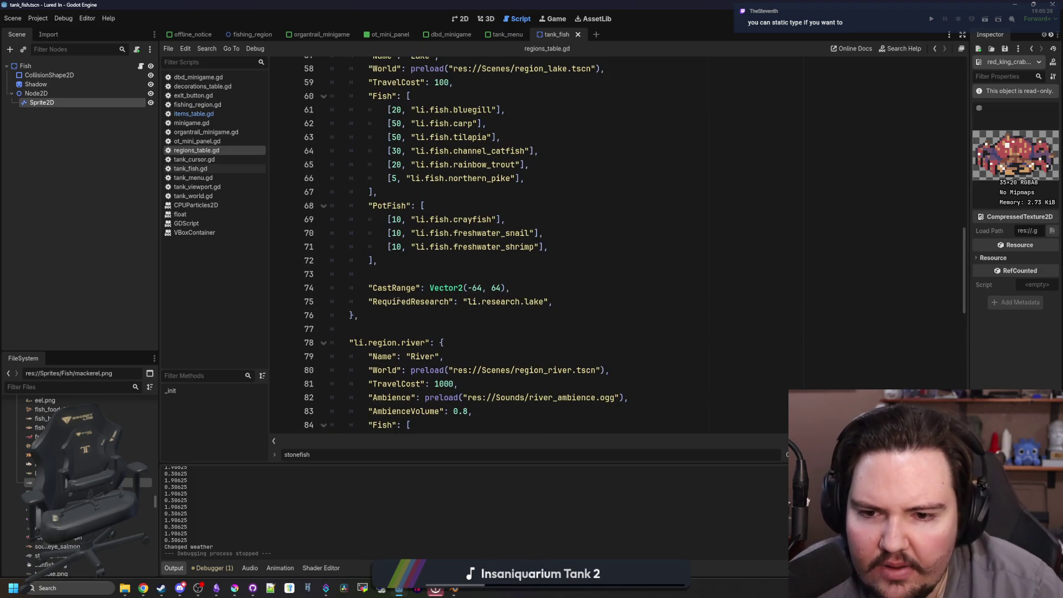
pyautogui.click(216, 588)
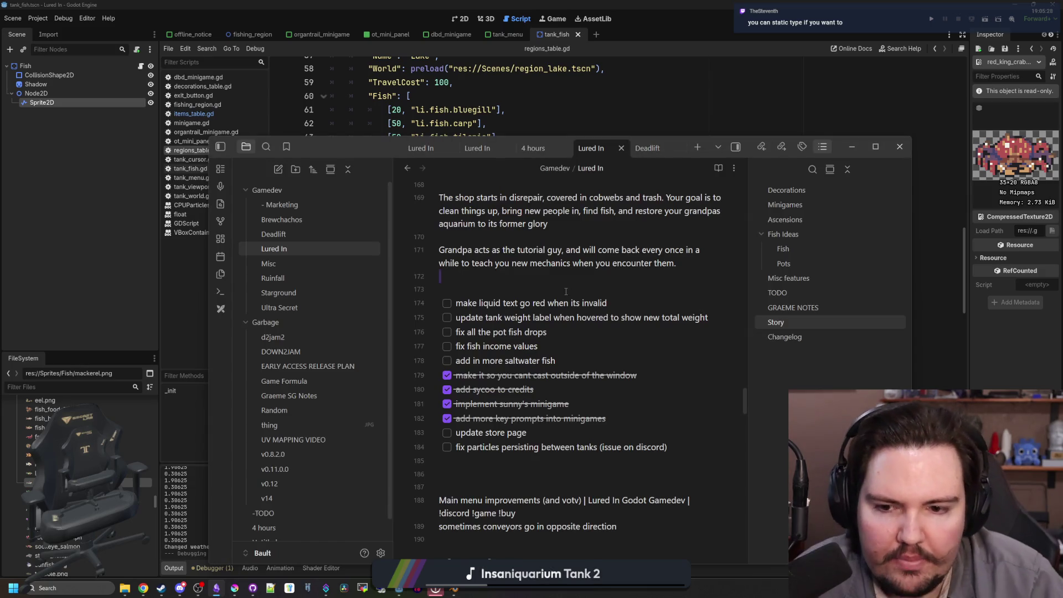
# - Check off the 'fix all the pot fish drops' and fish income values to-do tasks
pyautogui.click(534, 288)
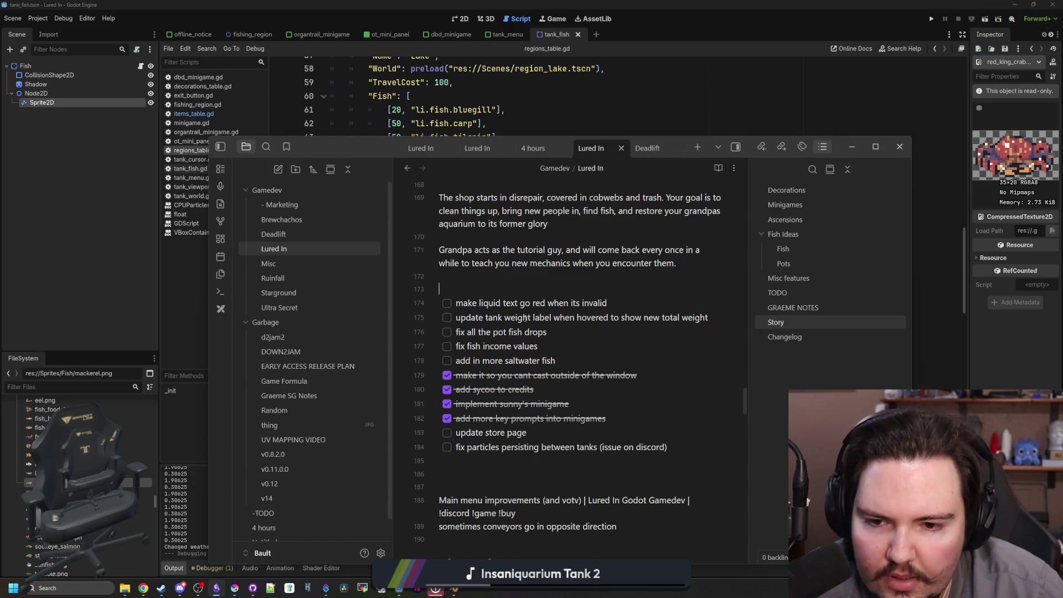
pyautogui.click(447, 333)
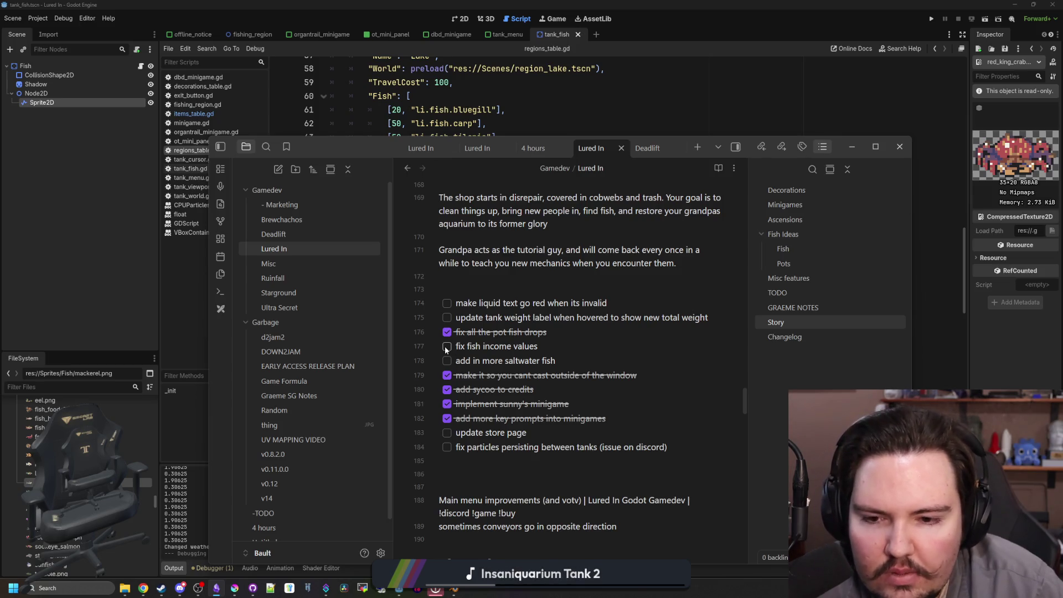
pyautogui.click(446, 348)
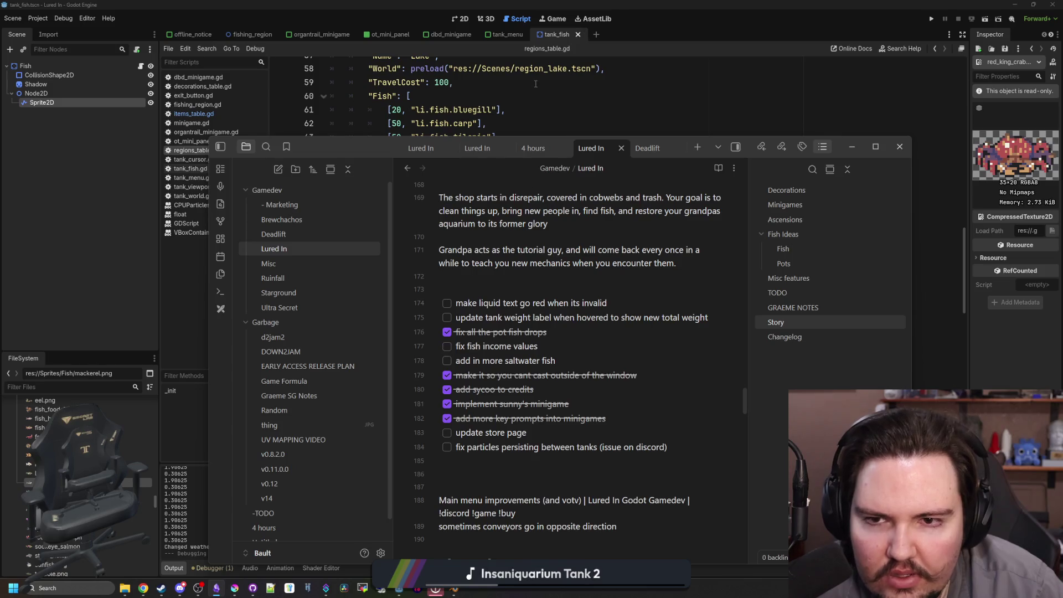
# - Return to Godot and open items_table.gd
pyautogui.hotkey('alt', 'Tab')
pyautogui.scroll(10, 373, 216)
pyautogui.click(211, 114)
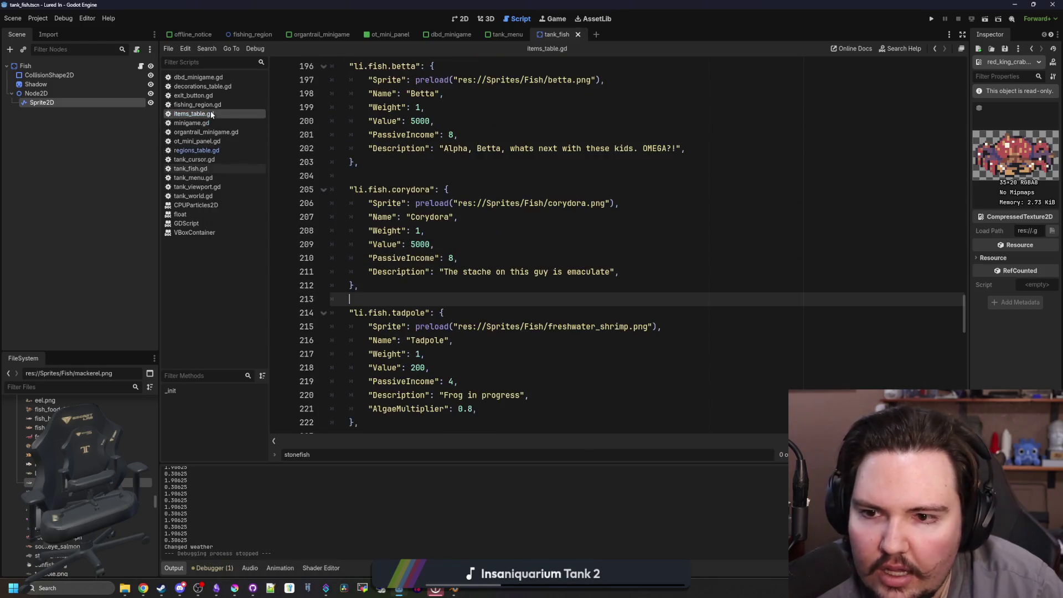
# - Insert a blank line above the devils_hole_pupfish entry
pyautogui.scroll(-5, 372, 232)
pyautogui.scroll(7, 488, 291)
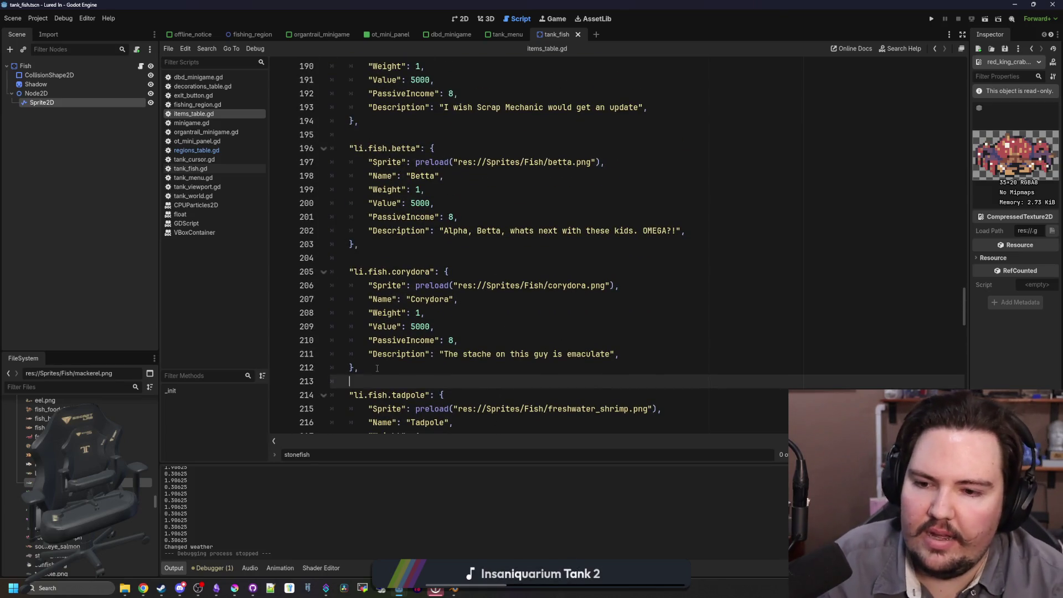
pyautogui.scroll(7, 377, 368)
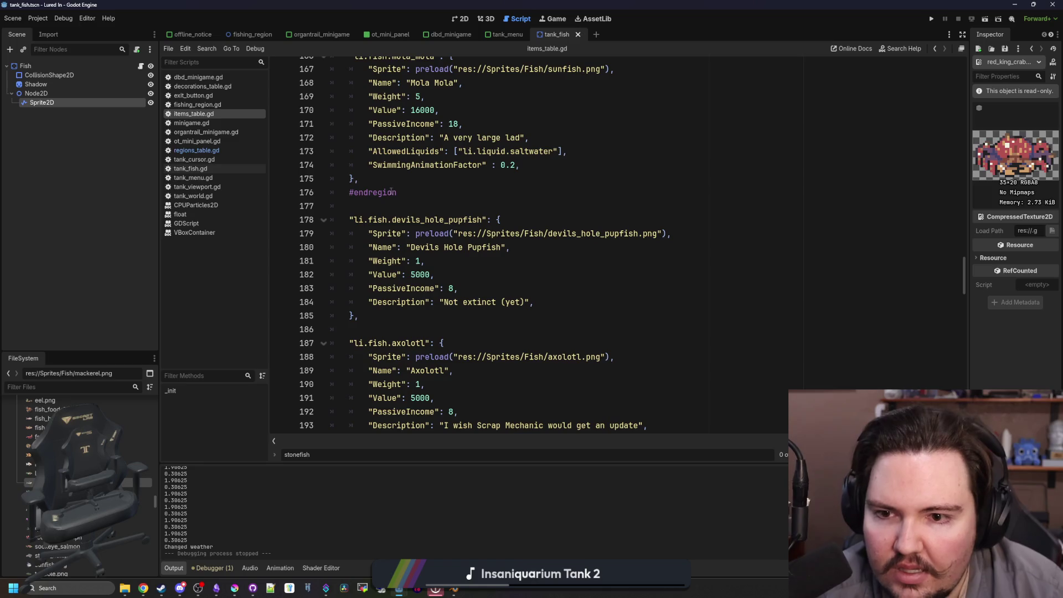
pyautogui.press('Return')
pyautogui.press('Return')
pyautogui.press('Return')
pyautogui.scroll(-11, 432, 260)
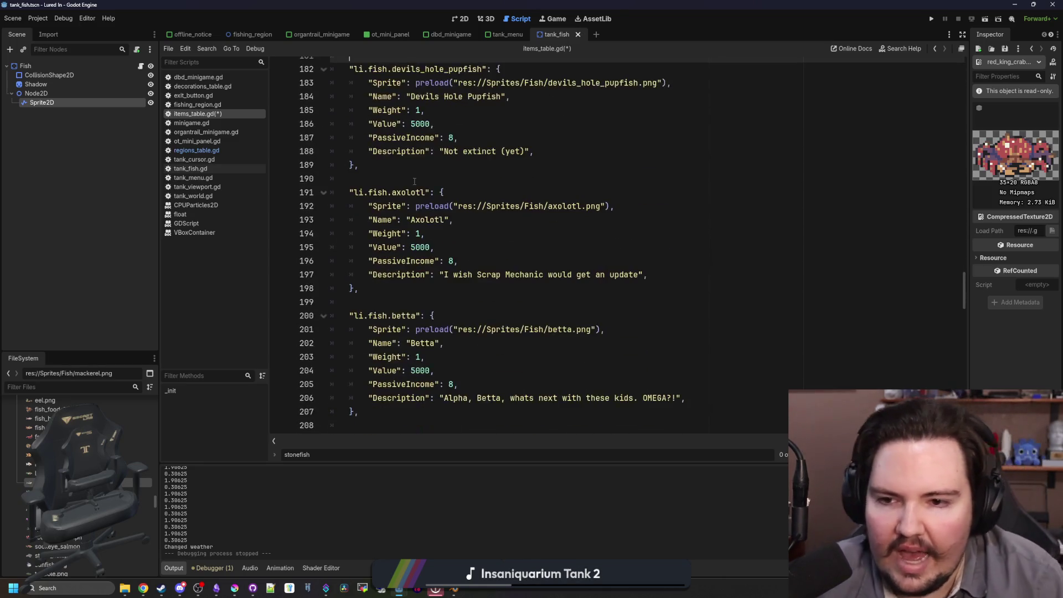
pyautogui.scroll(4, 470, 253)
pyautogui.scroll(7, 469, 252)
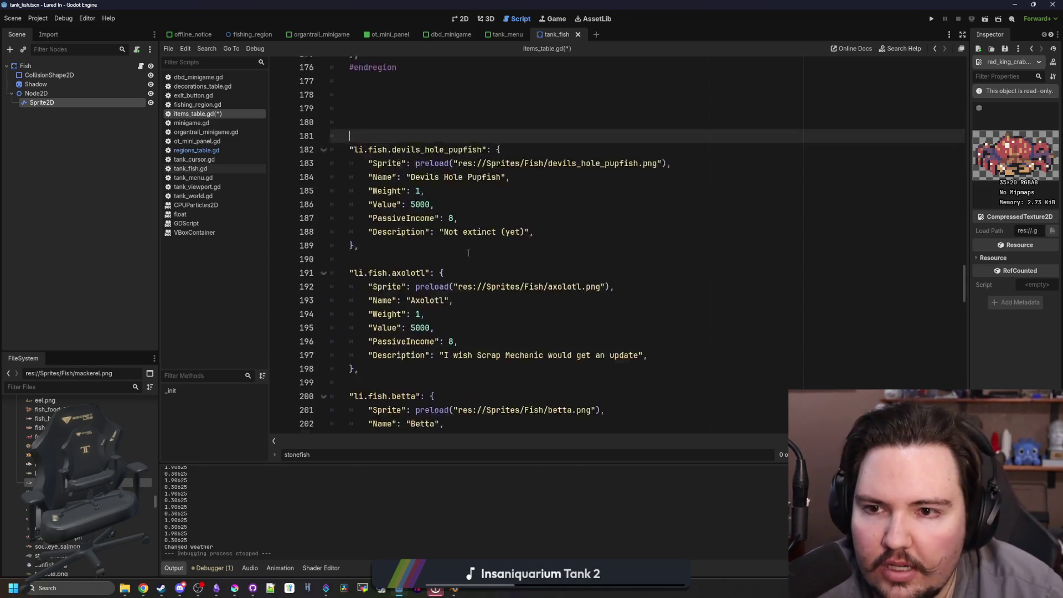
pyautogui.doubleClick(467, 192)
pyautogui.click(408, 180)
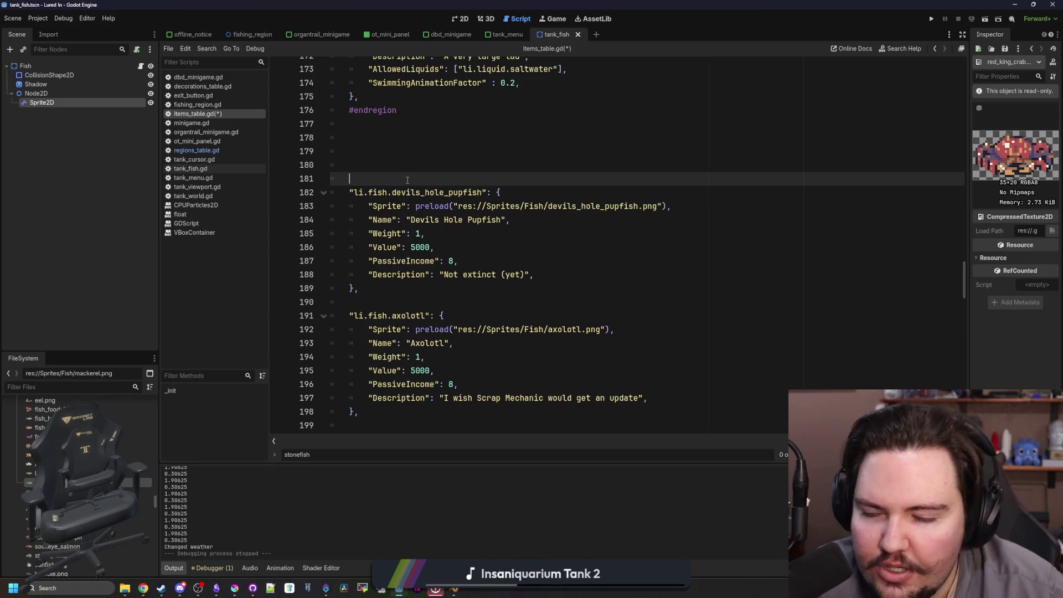
# - Save items_table.gd after the pupfish spacing edit
pyautogui.scroll(-16, 408, 181)
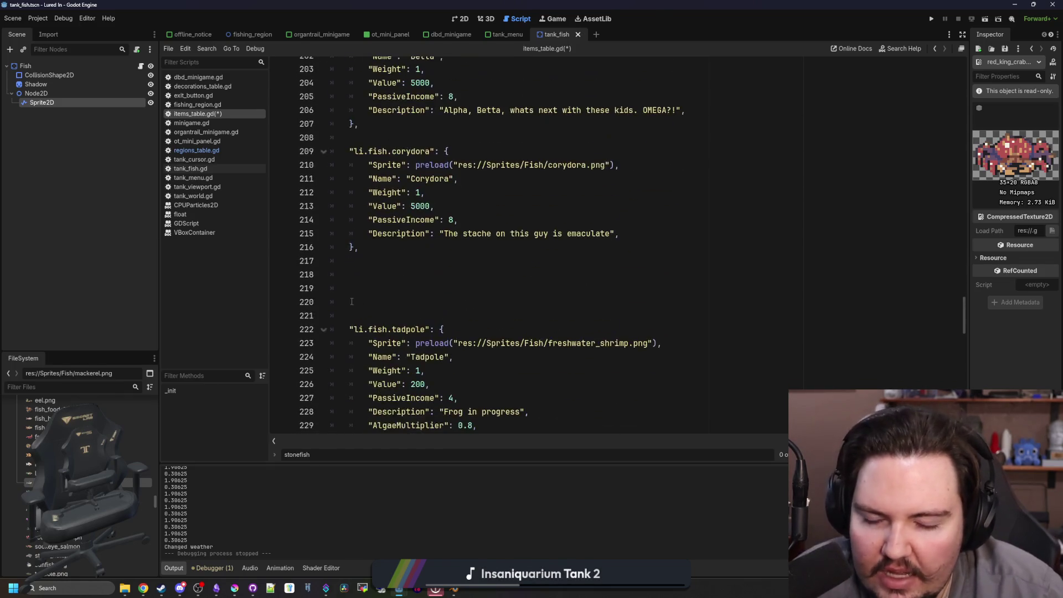
pyautogui.scroll(-20, 391, 259)
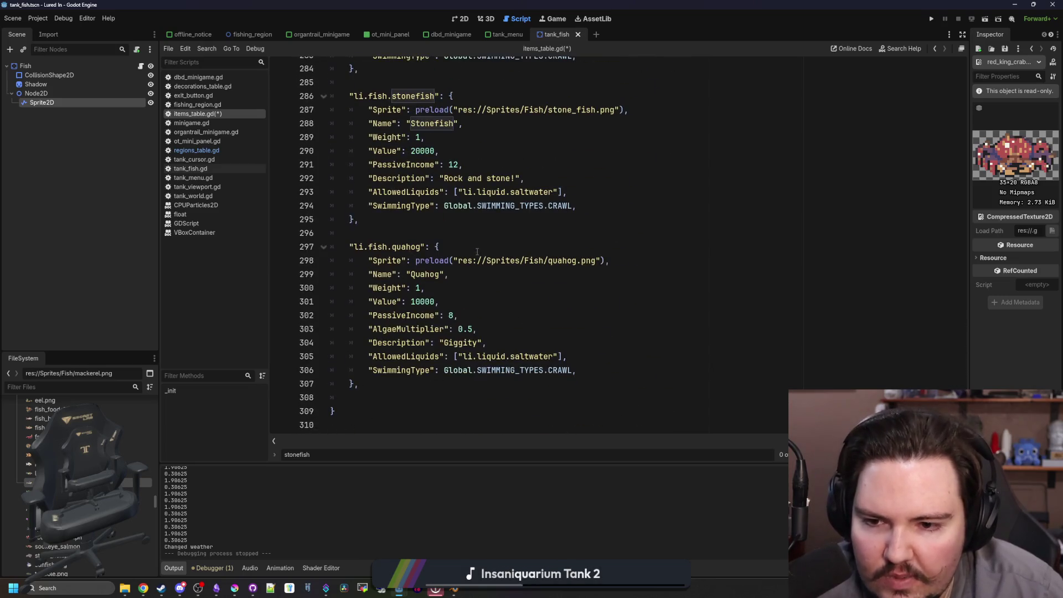
pyautogui.scroll(20, 477, 252)
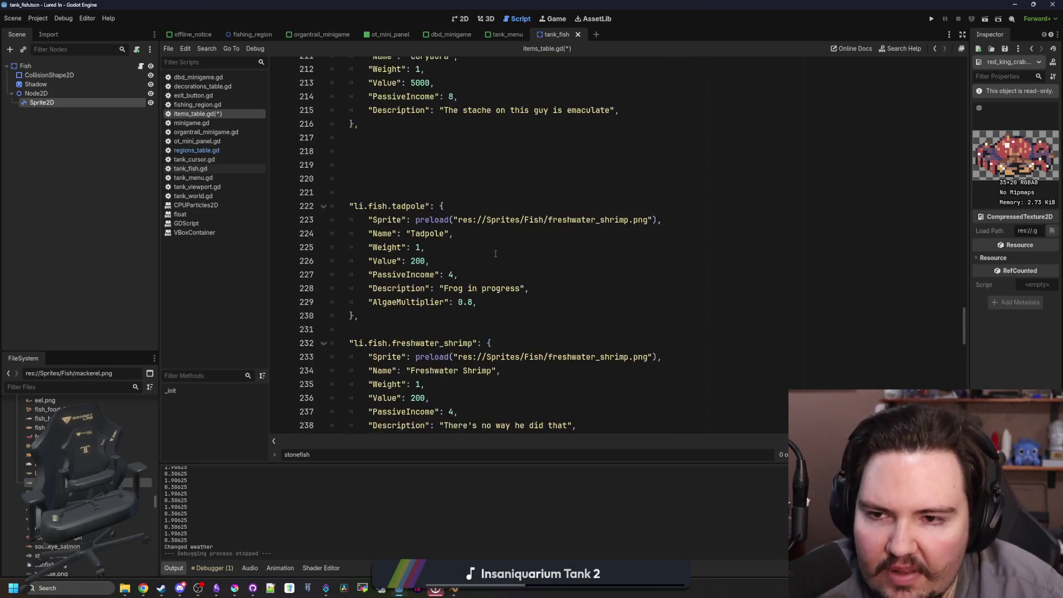
pyautogui.scroll(-5, 429, 311)
pyautogui.click(406, 294)
pyautogui.hotkey('ctrl', 's')
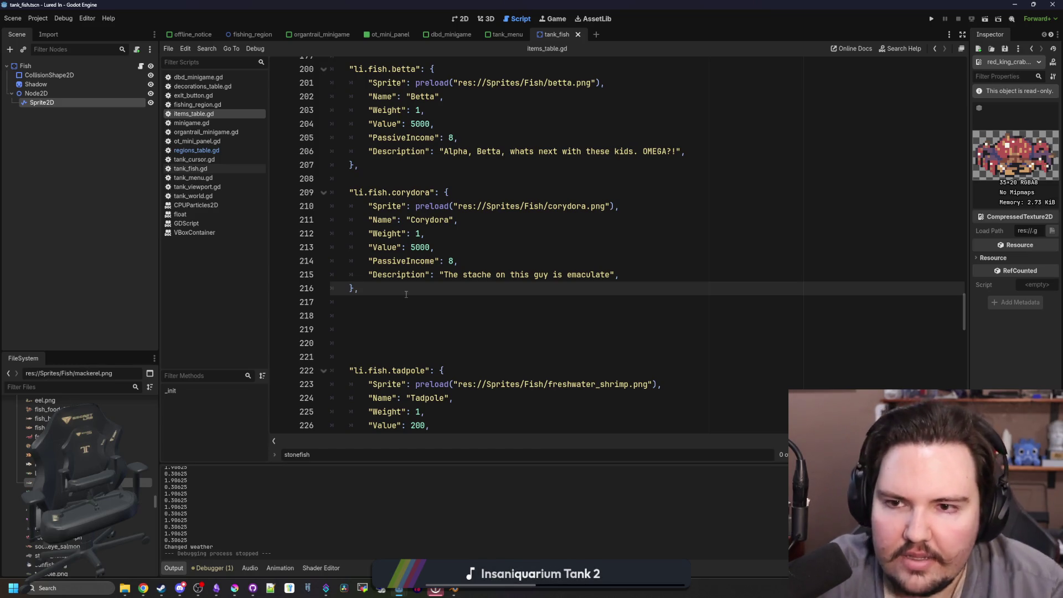
# - Review the corydora entry's property lines, including its Weight
pyautogui.scroll(3, 406, 294)
pyautogui.scroll(4, 418, 274)
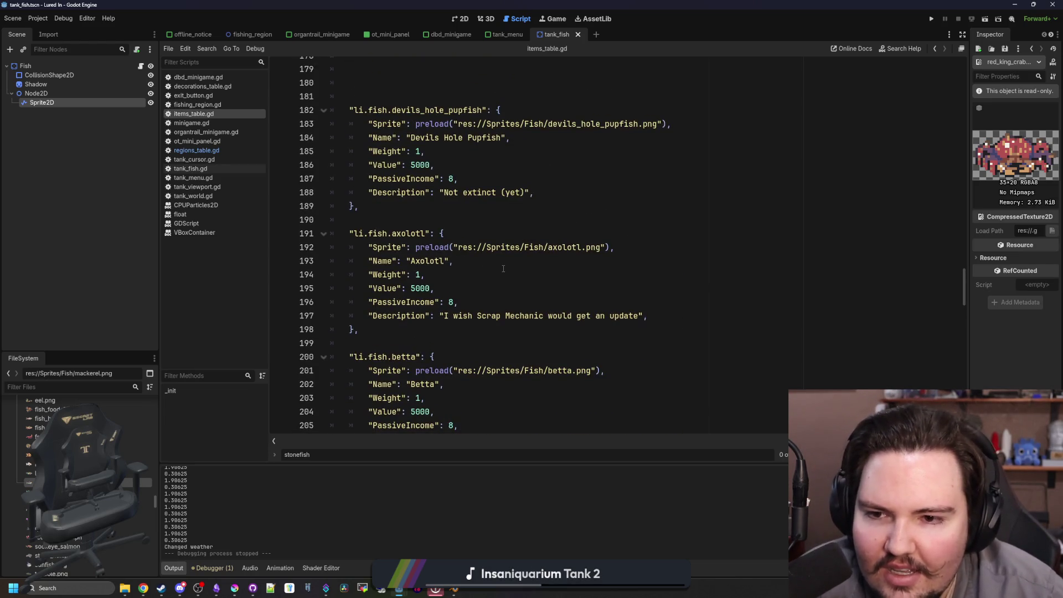
pyautogui.scroll(1, 504, 268)
pyautogui.scroll(-5, 504, 269)
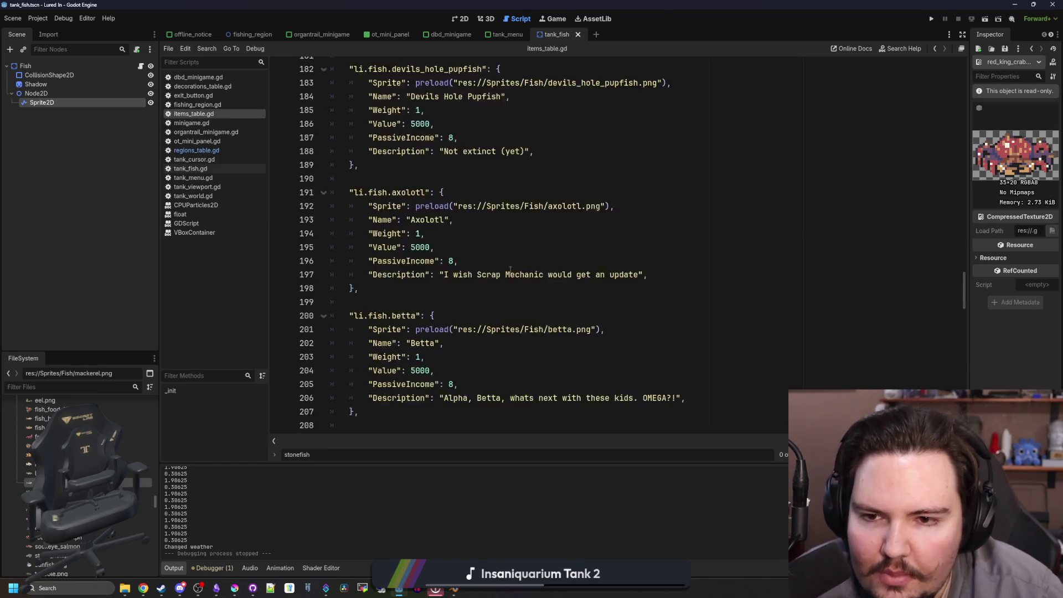
pyautogui.scroll(-2, 511, 270)
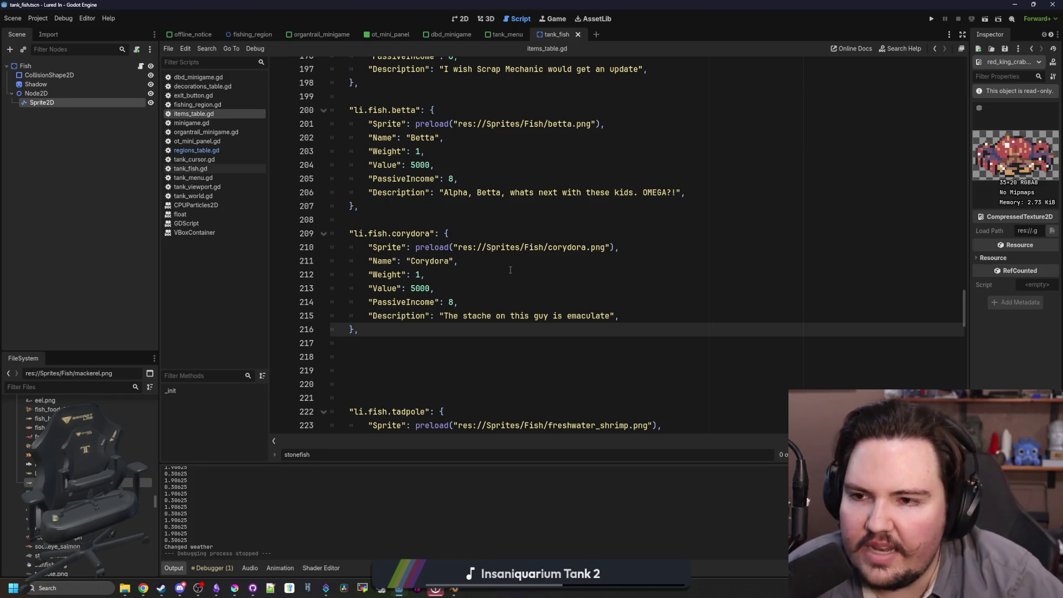
pyautogui.moveTo(482, 300)
pyautogui.mouseDown()
pyautogui.moveTo(405, 288)
pyautogui.moveTo(332, 247)
pyautogui.mouseUp()
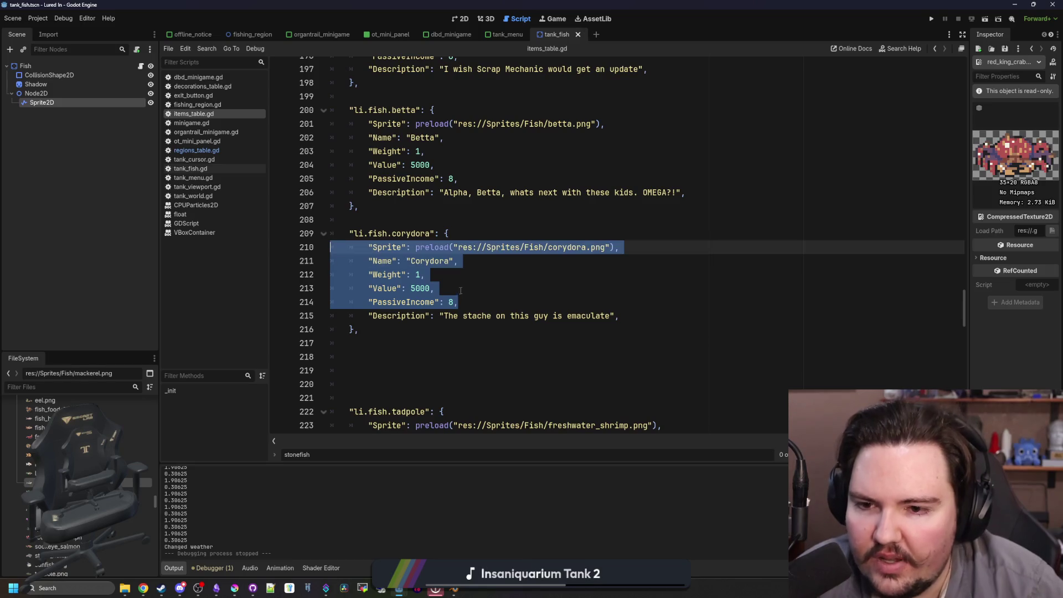
pyautogui.click(407, 275)
pyautogui.moveTo(425, 274); pyautogui.dragTo(363, 275)
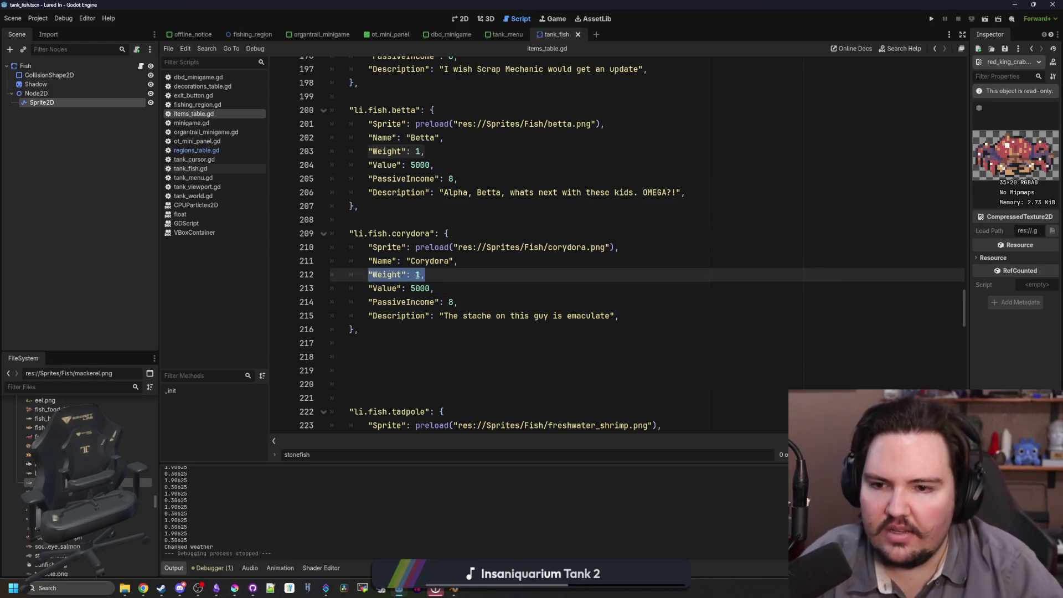
pyautogui.click(434, 274)
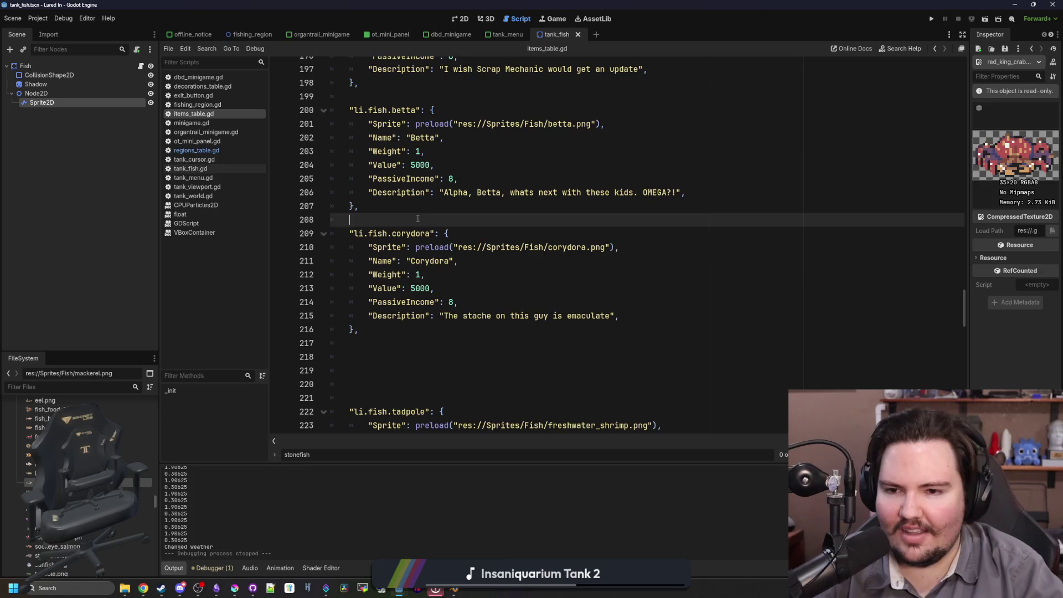
# - Check the blank lines below #endregion and save again
pyautogui.scroll(6, 491, 265)
pyautogui.scroll(5, 492, 266)
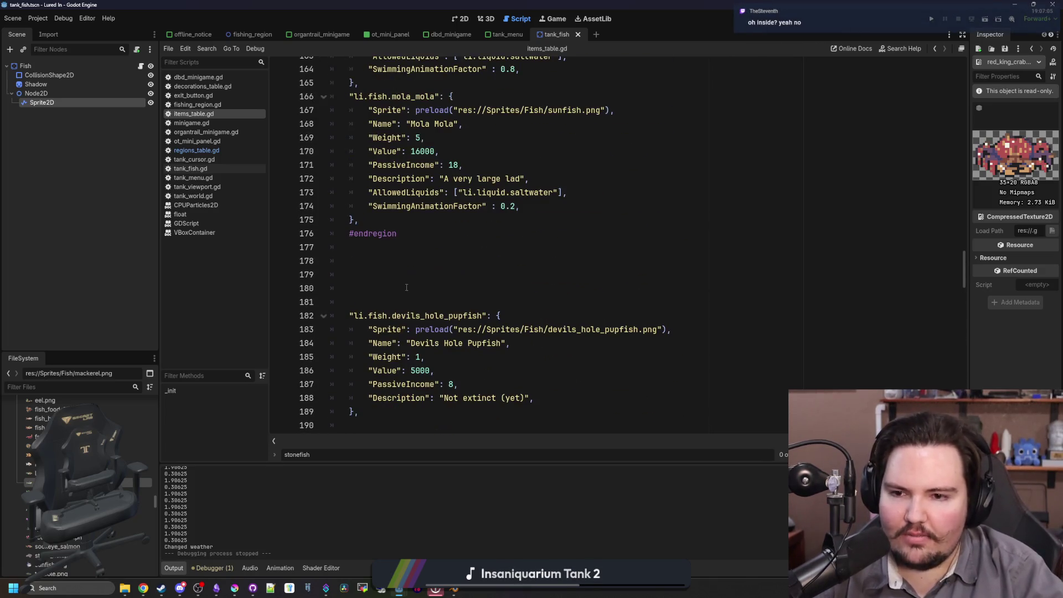
pyautogui.click(405, 265)
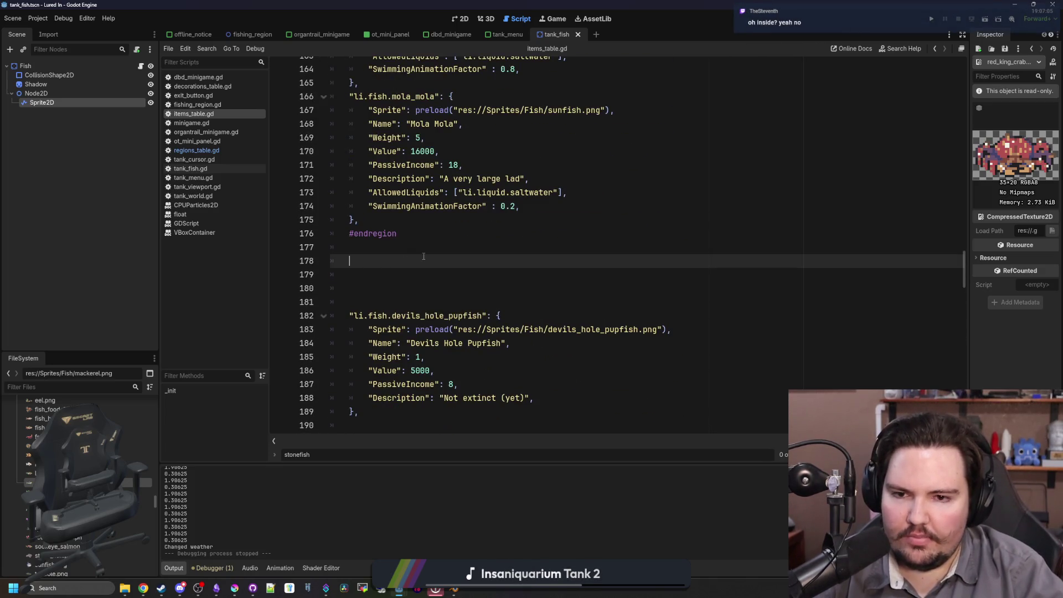
pyautogui.scroll(2, 410, 277)
pyautogui.click(411, 328)
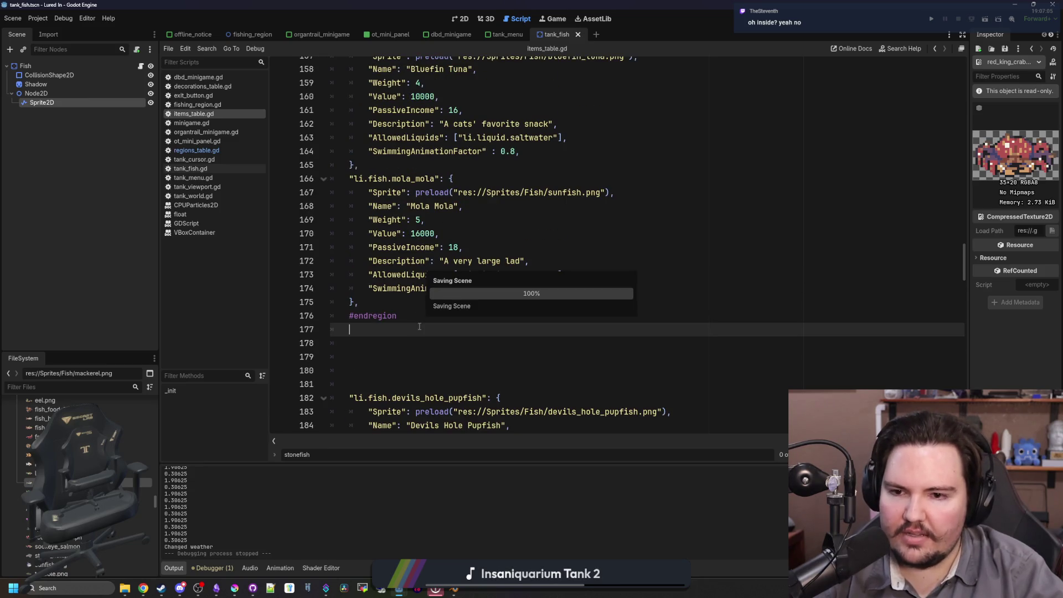
pyautogui.click(433, 315)
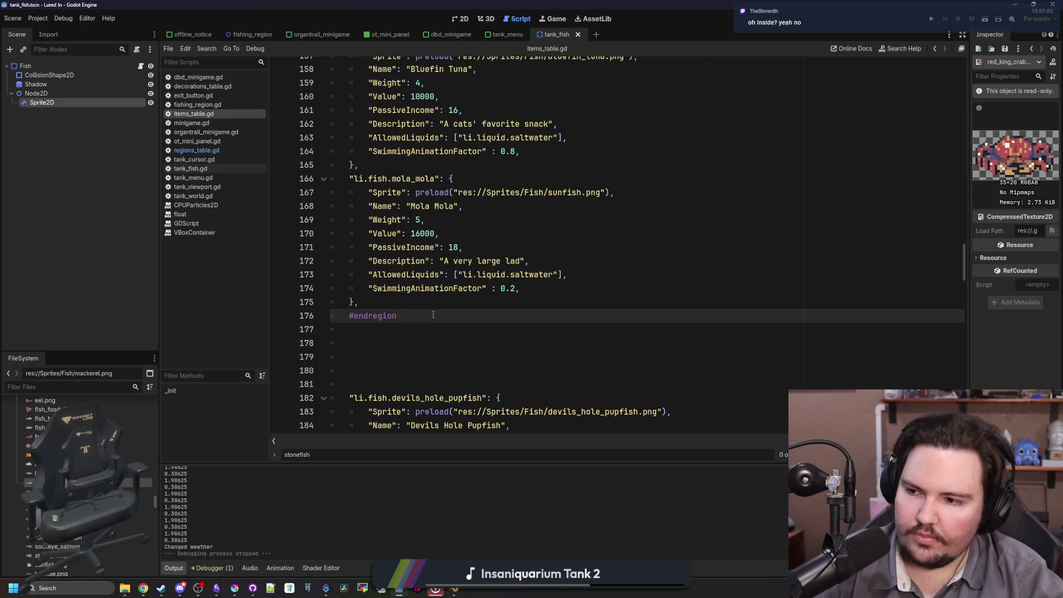
pyautogui.scroll(-7, 433, 315)
pyautogui.click(432, 313)
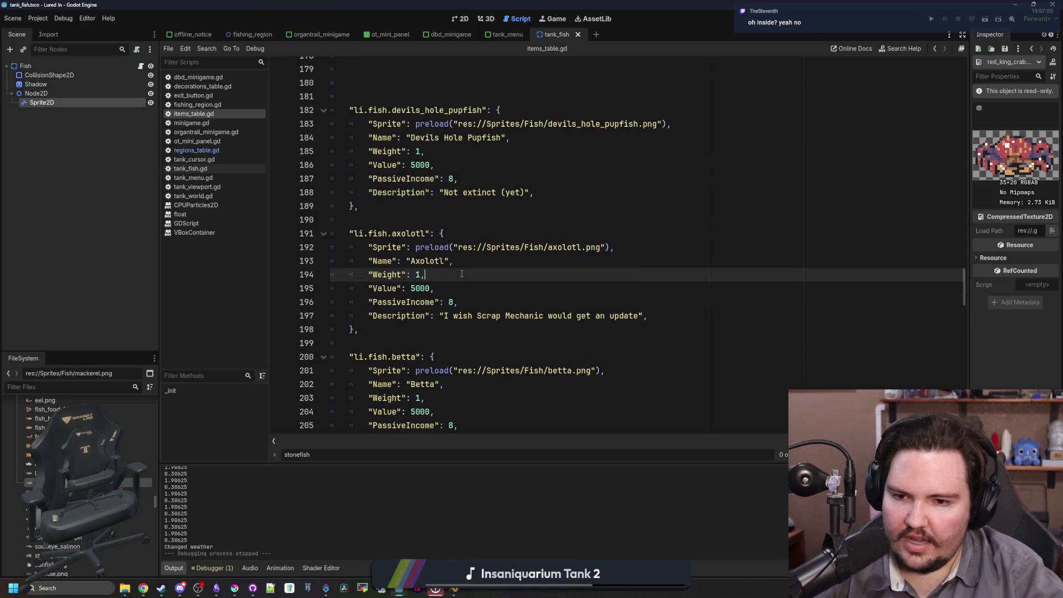
pyautogui.hotkey('ctrl', 's')
# - Add a blank line after the corydora entry, save, and run the game
pyautogui.scroll(20, 557, 294)
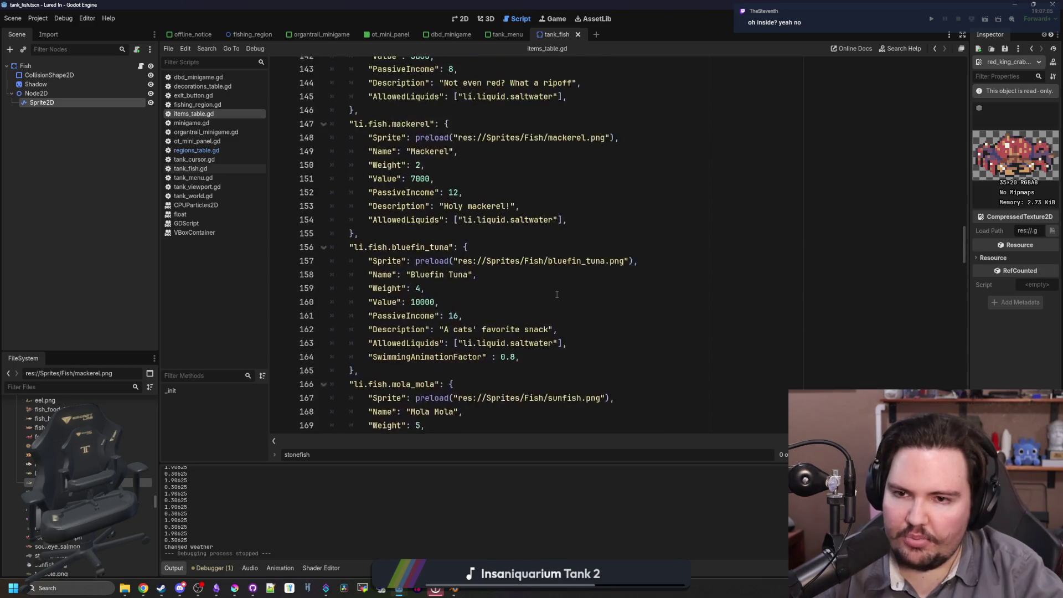
pyautogui.scroll(-20, 557, 294)
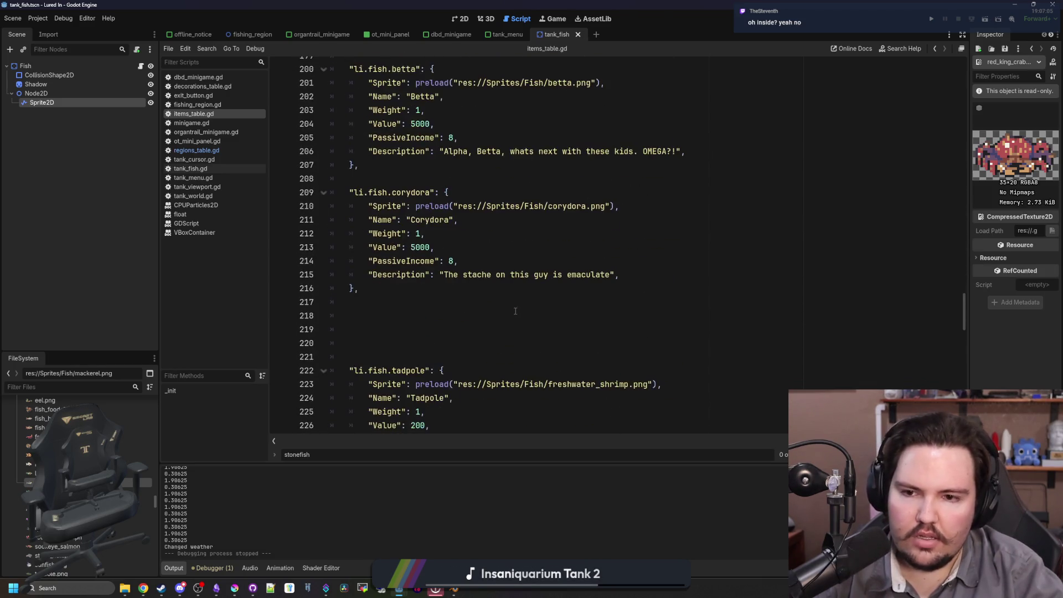
pyautogui.click(481, 302)
pyautogui.hotkey('ctrl', 's')
pyautogui.scroll(-7, 481, 302)
pyautogui.scroll(7, 480, 302)
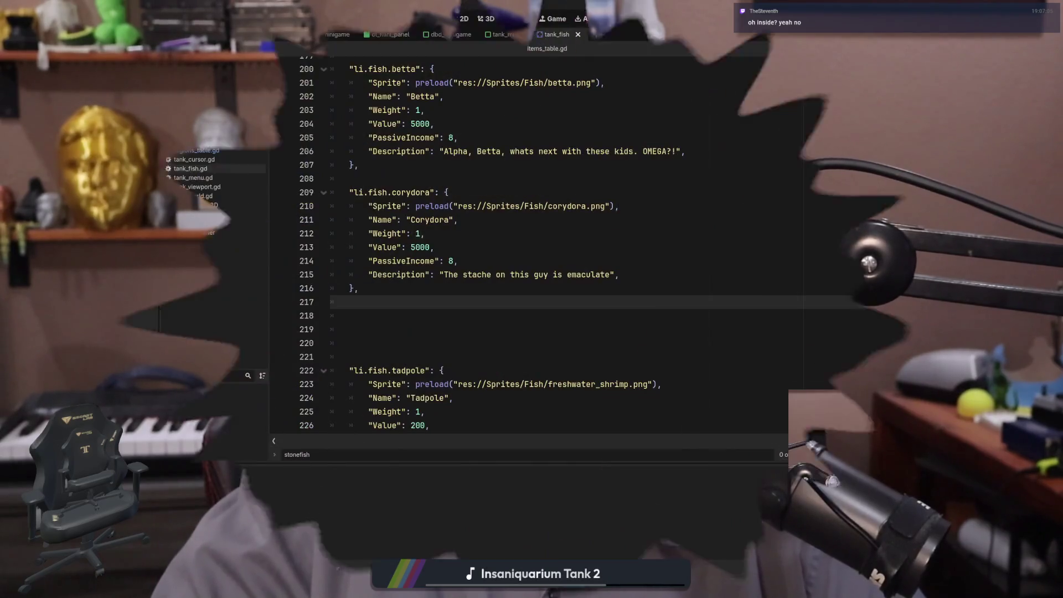
pyautogui.press('Return')
pyautogui.press('Return')
pyautogui.click(933, 19)
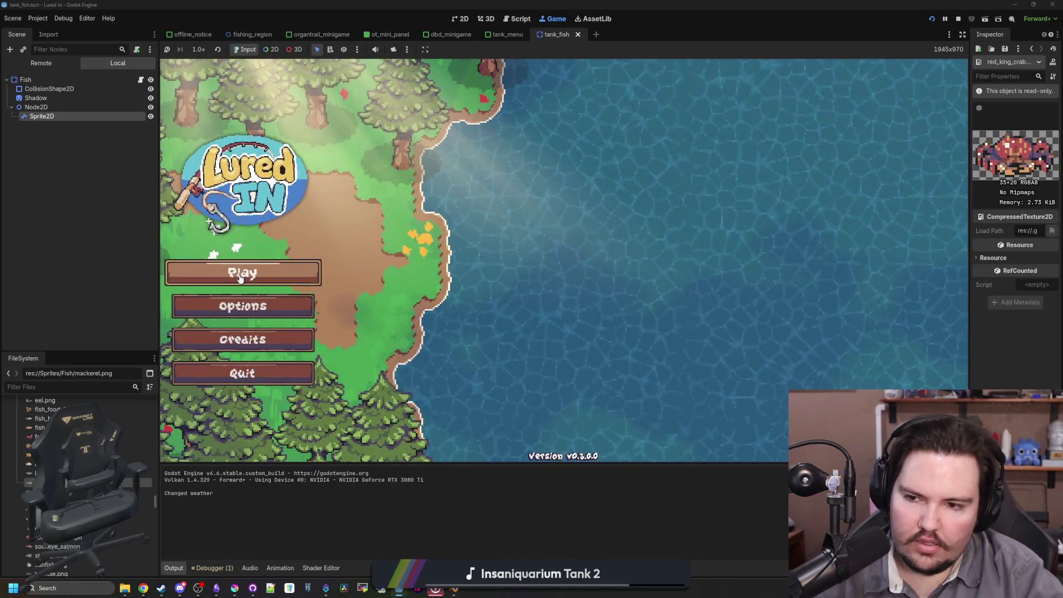
# - Start the game, dismiss the welcome-back earnings message, and set game speed to 2
pyautogui.click(319, 269)
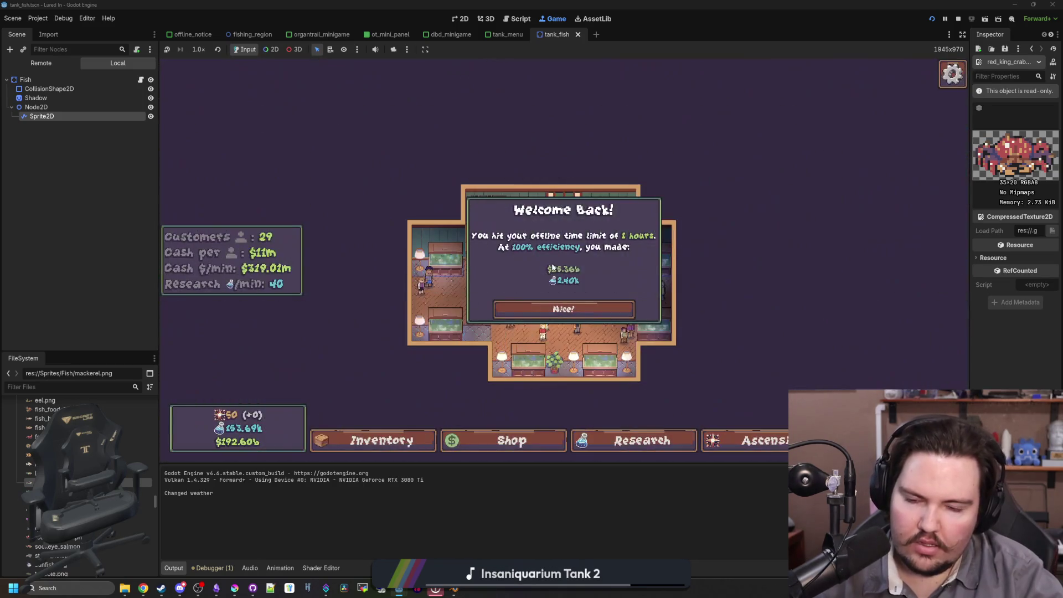
pyautogui.click(564, 309)
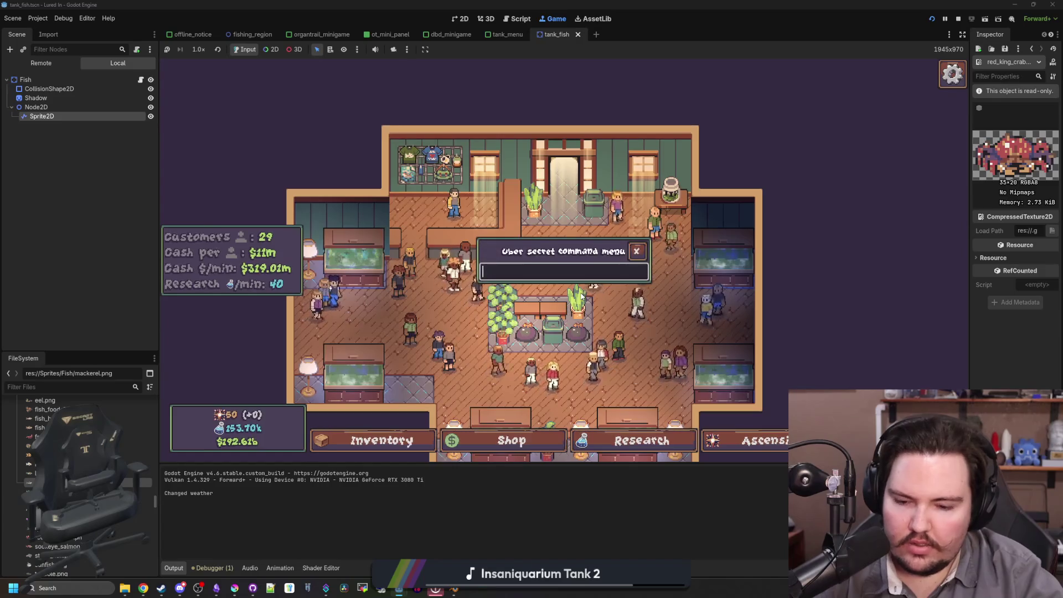
pyautogui.write('speed 2')
pyautogui.press('Return')
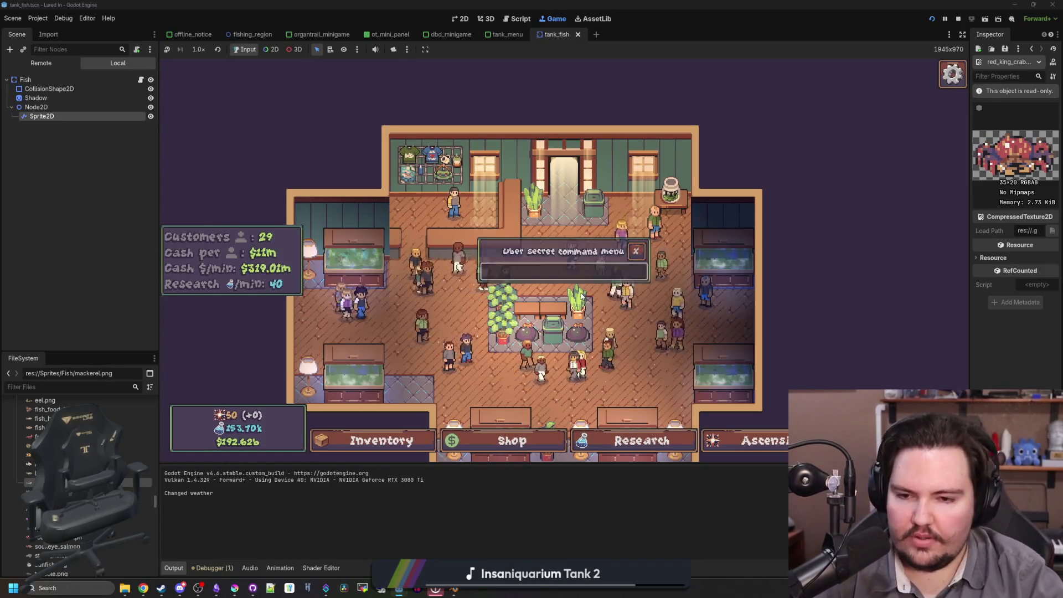
# - Pick the Red King Crab from the inventory, cancel its tank placement, and stop the game
pyautogui.click(376, 440)
pyautogui.scroll(-5, 561, 188)
pyautogui.scroll(-10, 538, 222)
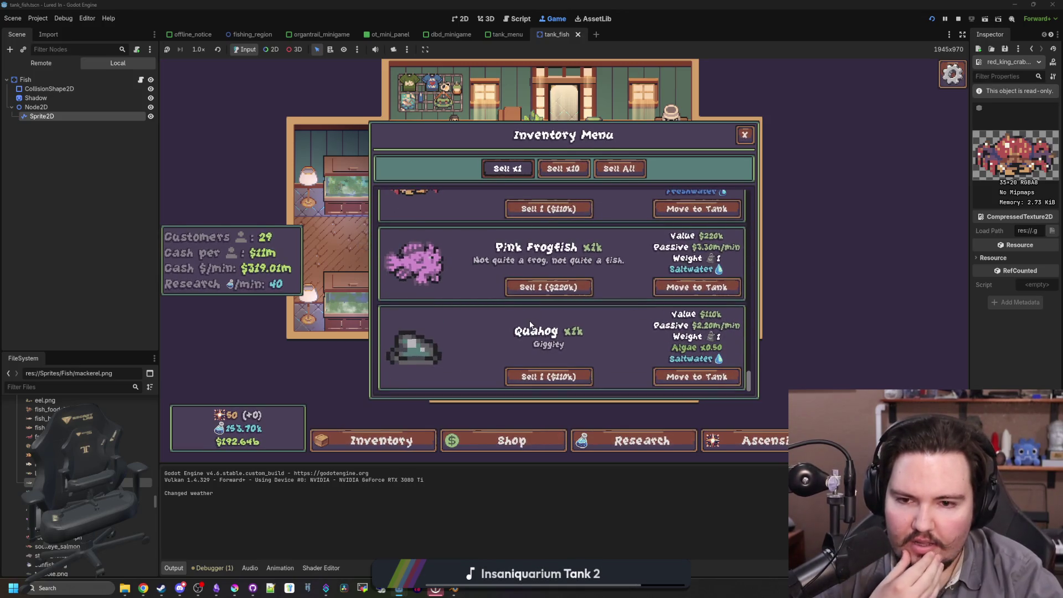
pyautogui.scroll(1, 535, 320)
pyautogui.scroll(1, 539, 313)
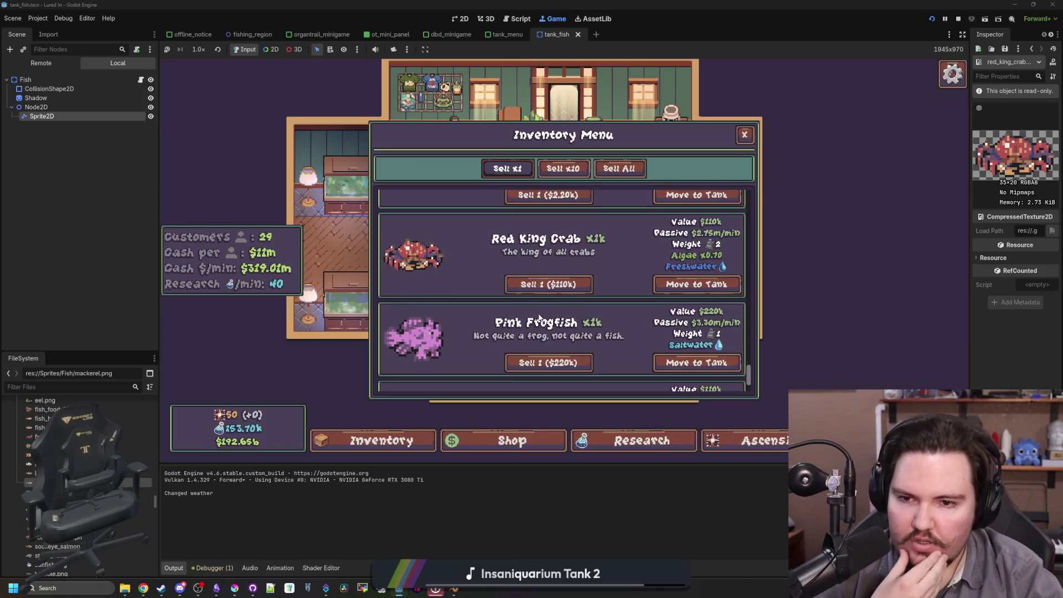
pyautogui.click(697, 284)
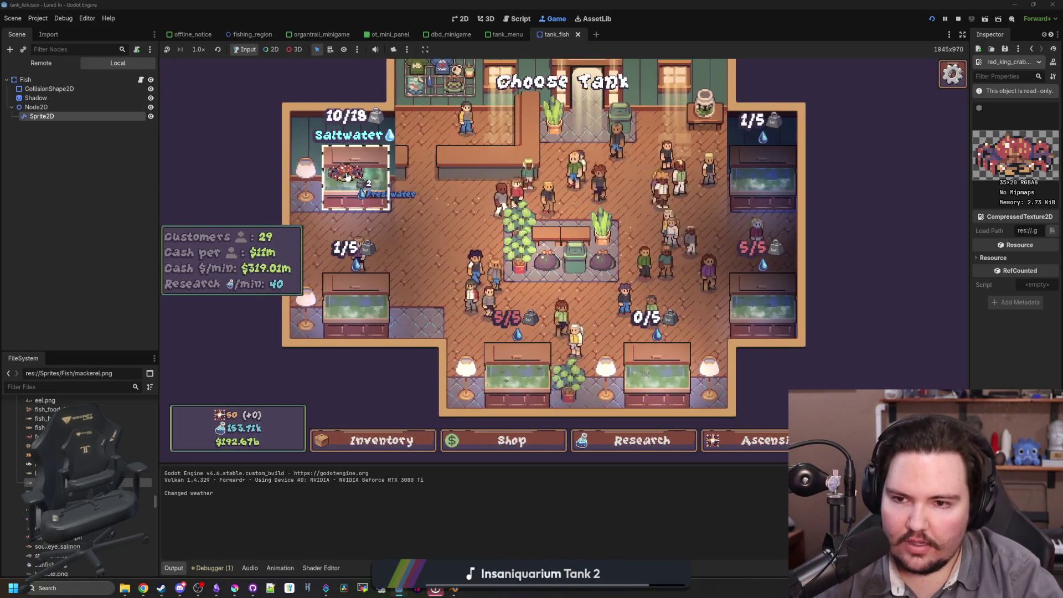
pyautogui.click(409, 211)
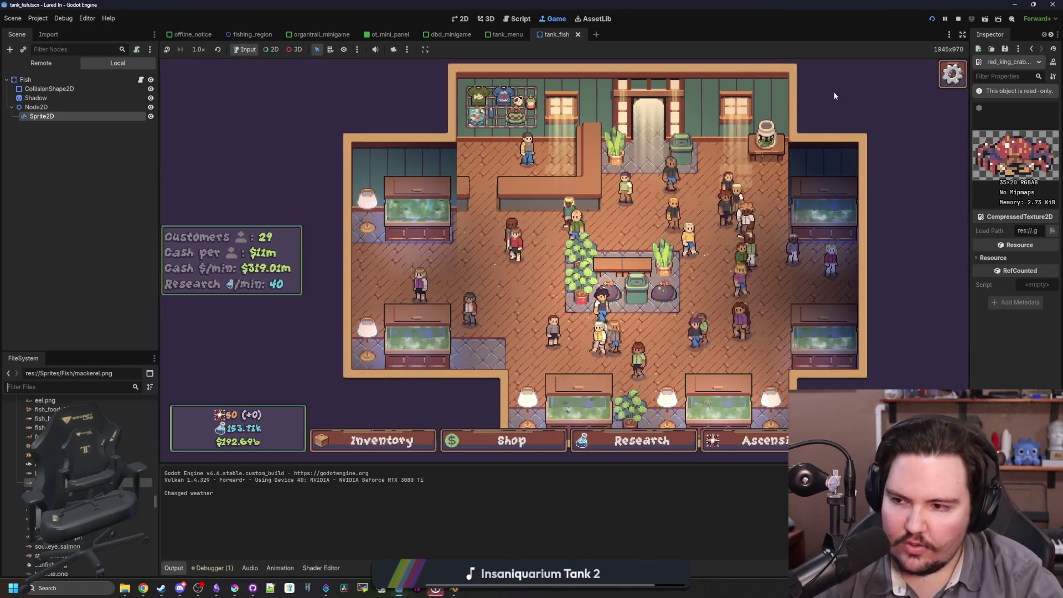
pyautogui.press('F8')
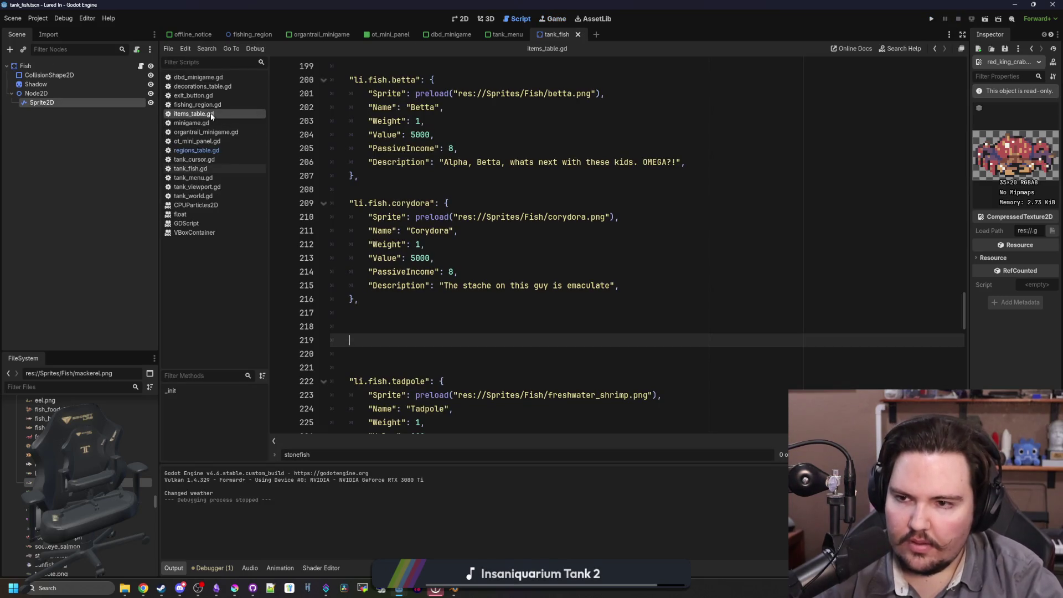
# - Search items_table.gd for 'king cra' and select the pink frogfish's AllowedLiquids line
pyautogui.click(478, 368)
pyautogui.hotkey('ctrl', 'f')
pyautogui.write('king cra')
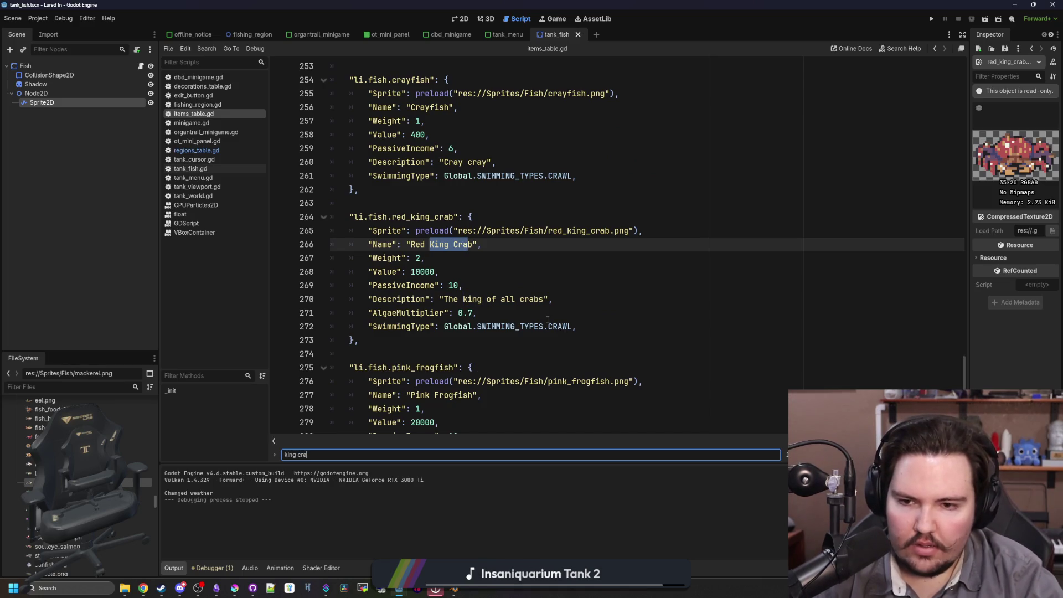
pyautogui.scroll(-4, 551, 319)
pyautogui.moveTo(577, 299); pyautogui.dragTo(367, 299)
pyautogui.hotkey('ctrl', 'c')
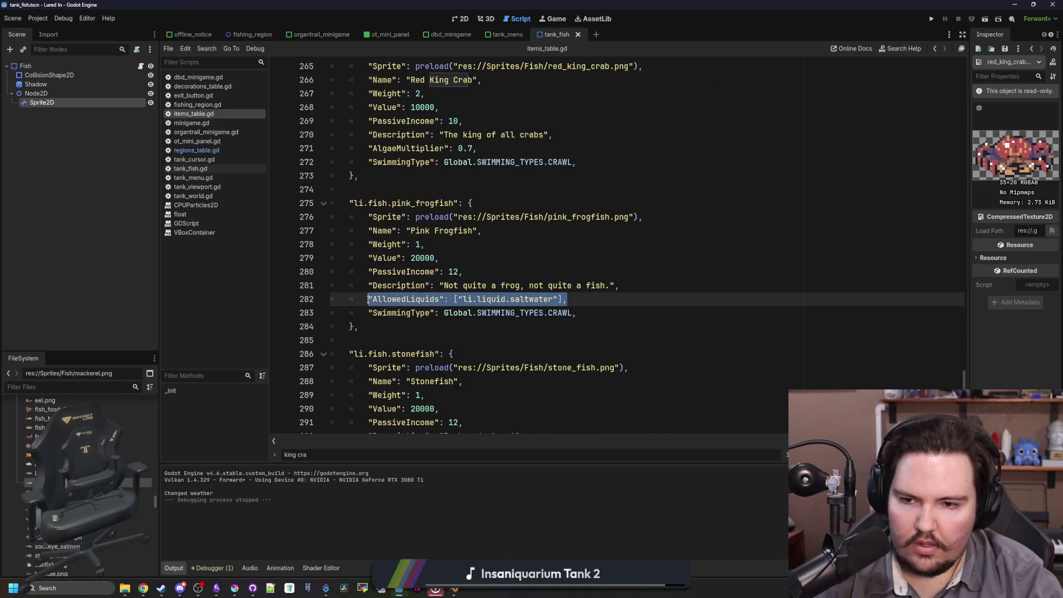
pyautogui.scroll(2, 387, 300)
# - Paste the saltwater-only AllowedLiquids line under red_king_crab's AlgaeMultiplier, save, and relaunch the game
pyautogui.click(542, 232)
pyautogui.press('Return')
pyautogui.hotkey('ctrl', 'v')
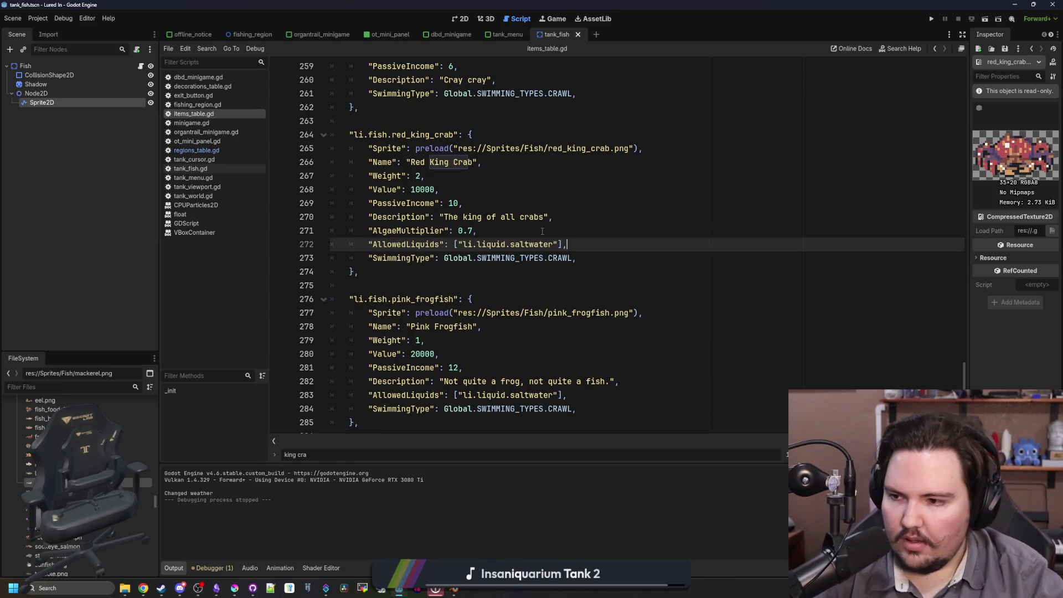
pyautogui.scroll(-8, 514, 262)
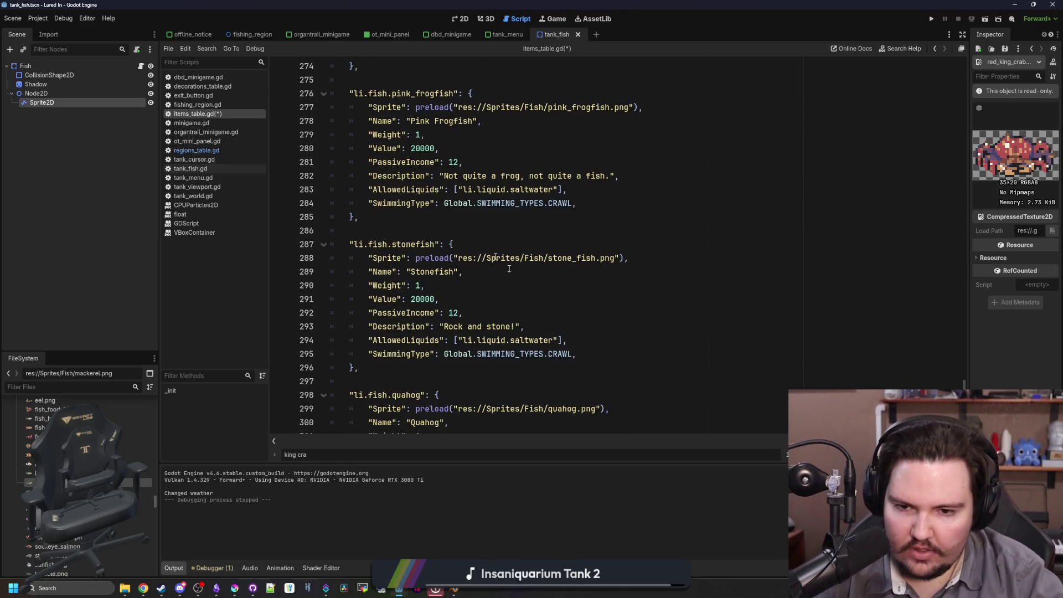
pyautogui.scroll(13, 547, 282)
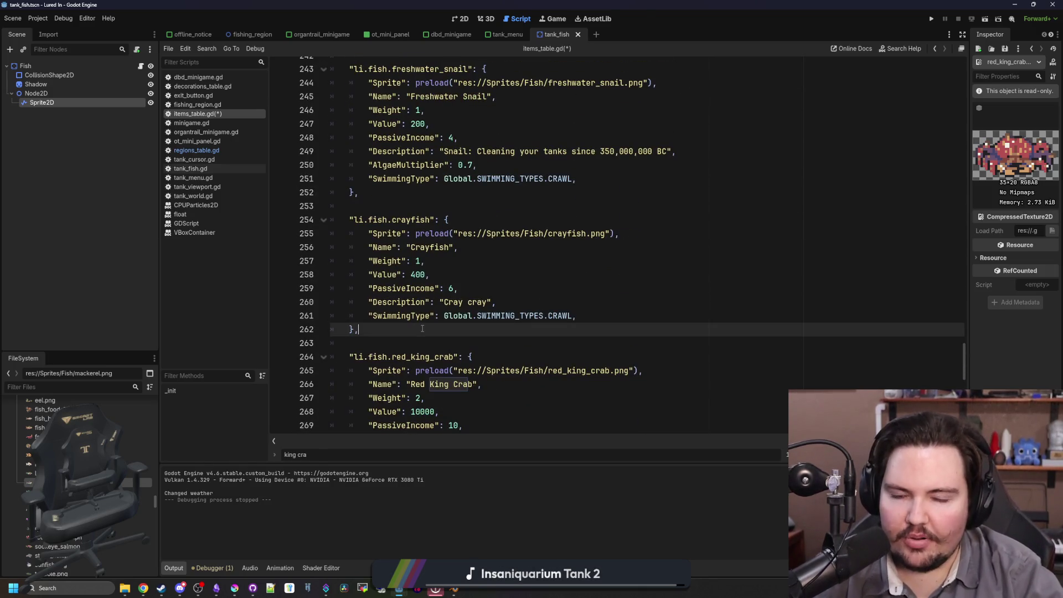
pyautogui.hotkey('ctrl', 's')
pyautogui.scroll(7, 490, 306)
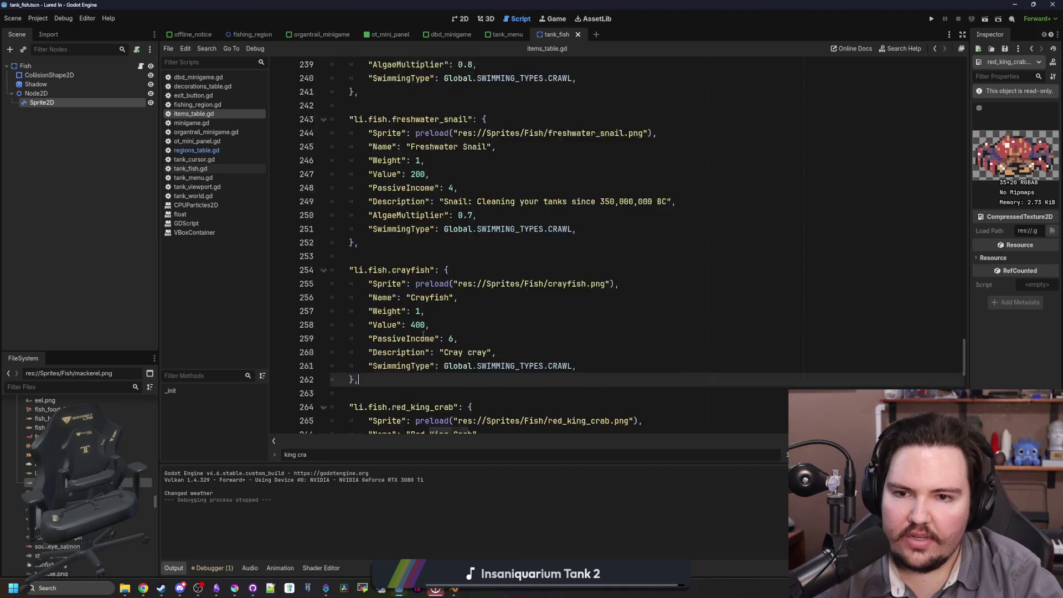
pyautogui.click(934, 19)
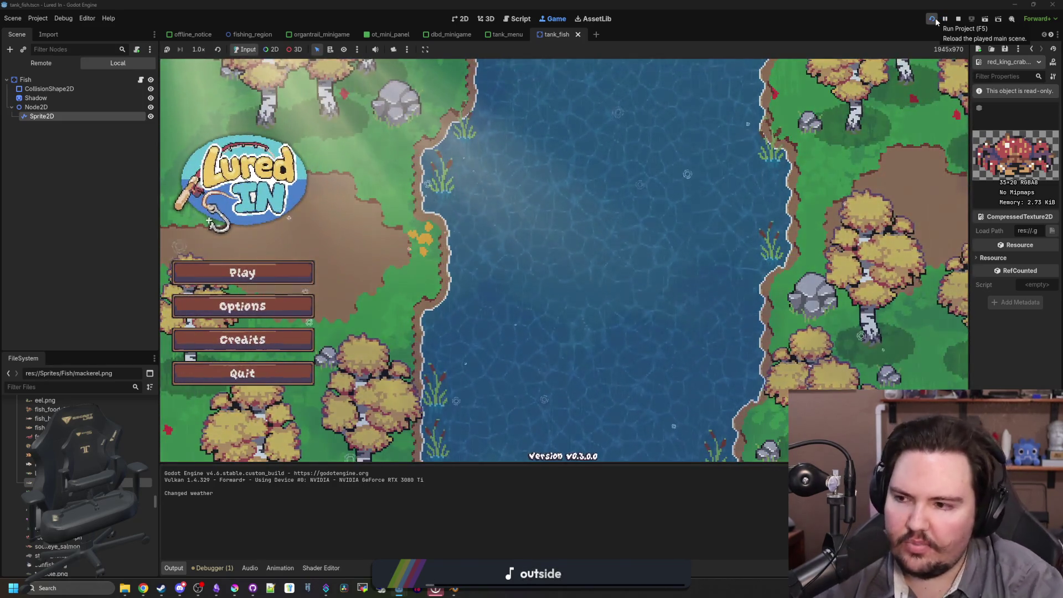
# - Start the game and move a Red King Crab from the inventory into the top-left tank
pyautogui.click(301, 283)
pyautogui.click(560, 307)
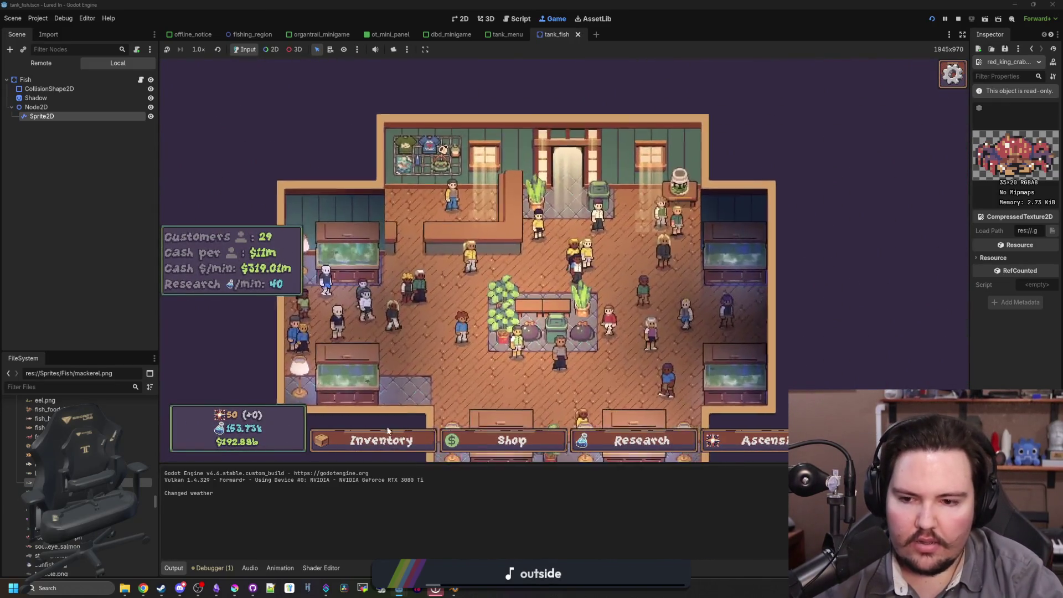
pyautogui.click(388, 432)
pyautogui.scroll(-5, 629, 332)
pyautogui.scroll(2, 630, 333)
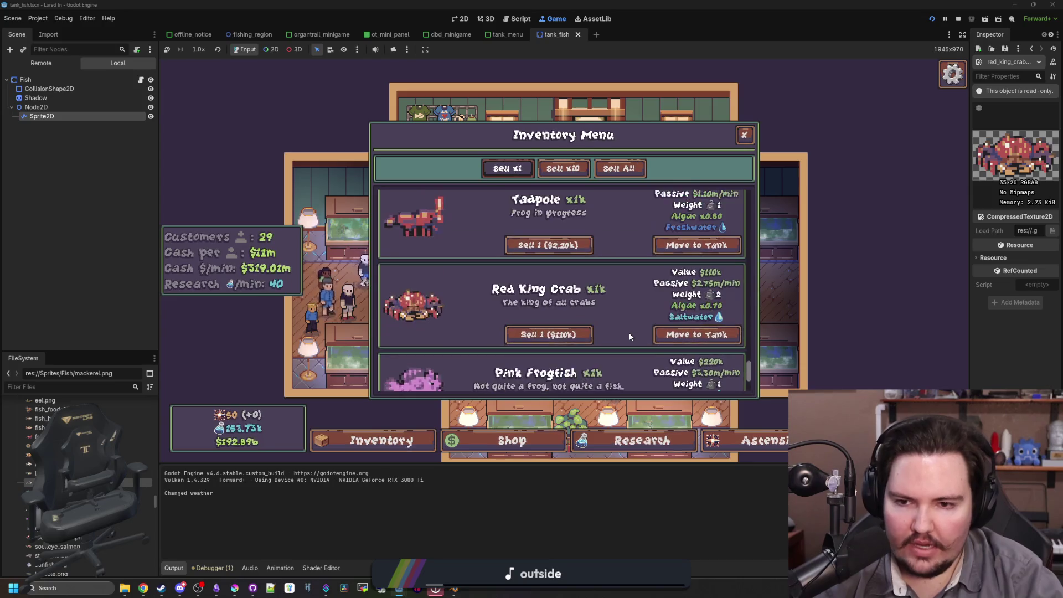
pyautogui.scroll(8, 630, 333)
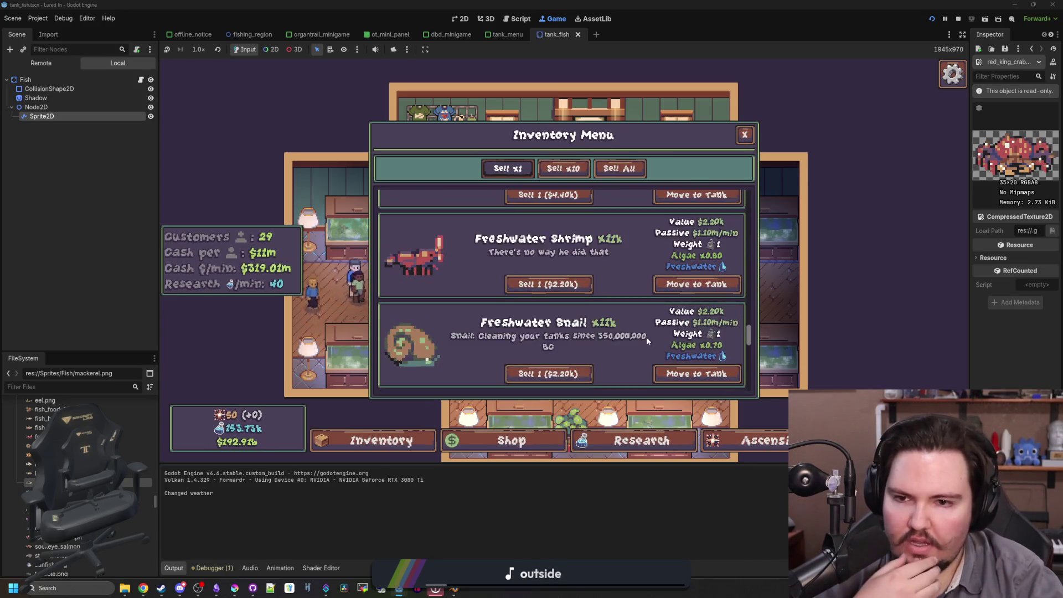
pyautogui.scroll(2, 647, 338)
pyautogui.scroll(-5, 610, 355)
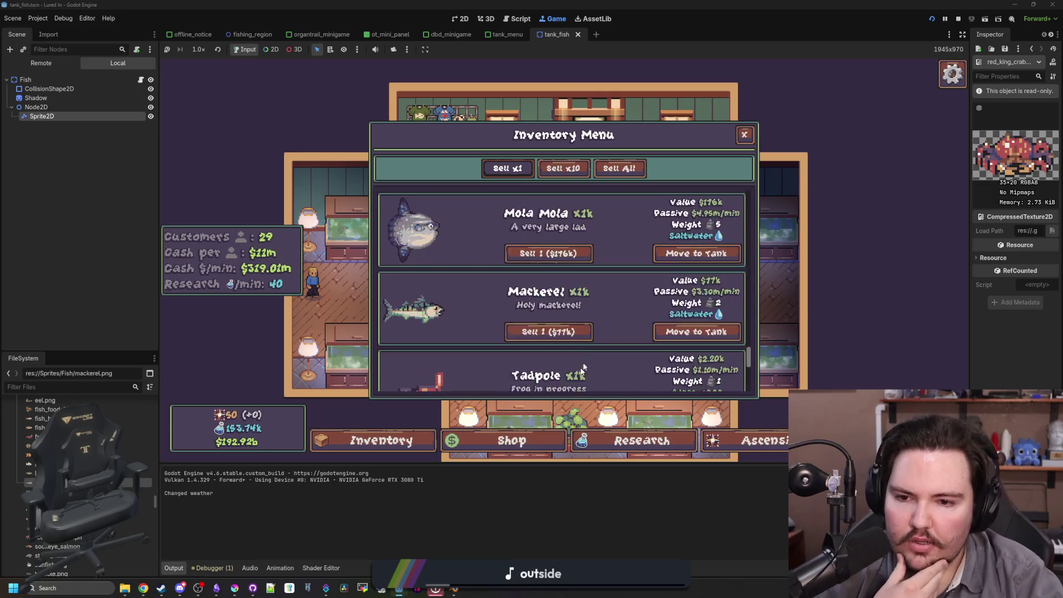
pyautogui.scroll(-3, 590, 350)
pyautogui.click(696, 260)
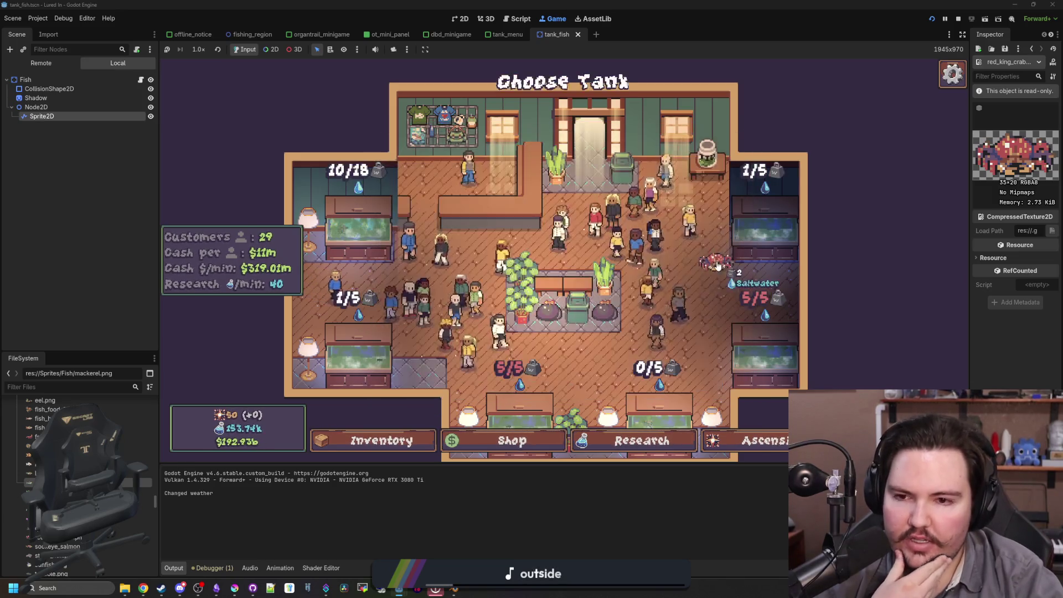
pyautogui.click(343, 183)
# - Open the top-left tank, scrub its murky water clear with the sponge, and inspect the crab
pyautogui.click(696, 264)
pyautogui.click(343, 183)
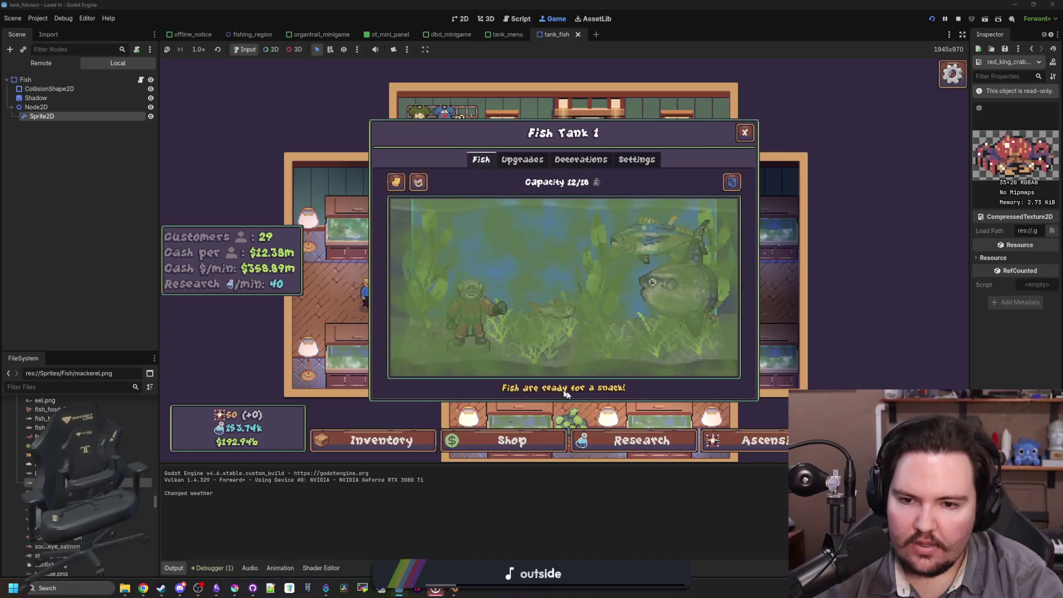
pyautogui.click(396, 182)
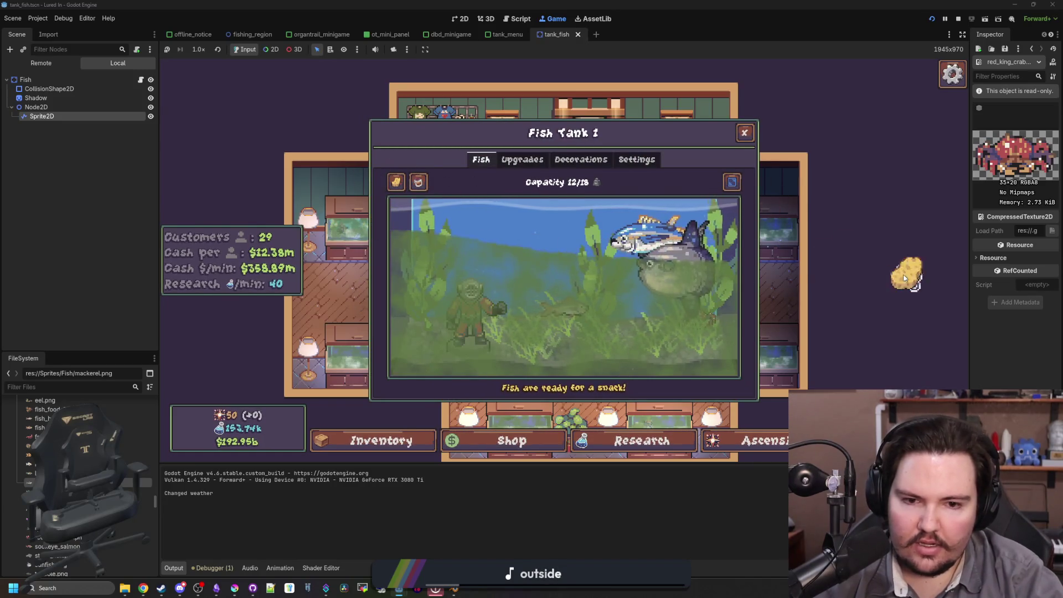
pyautogui.moveTo(369, 266); pyautogui.dragTo(867, 361)
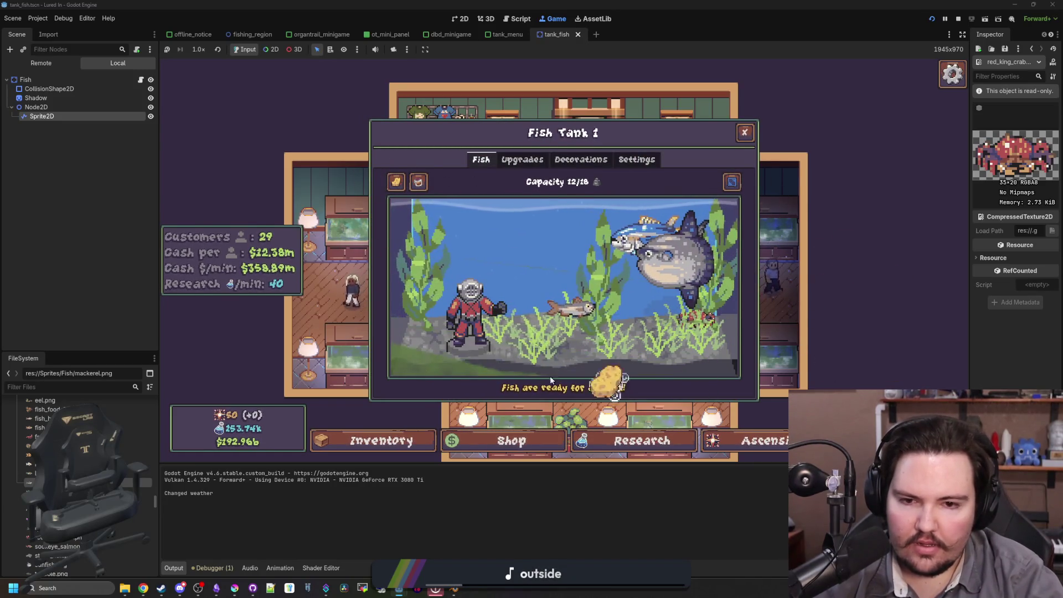
pyautogui.click(695, 318)
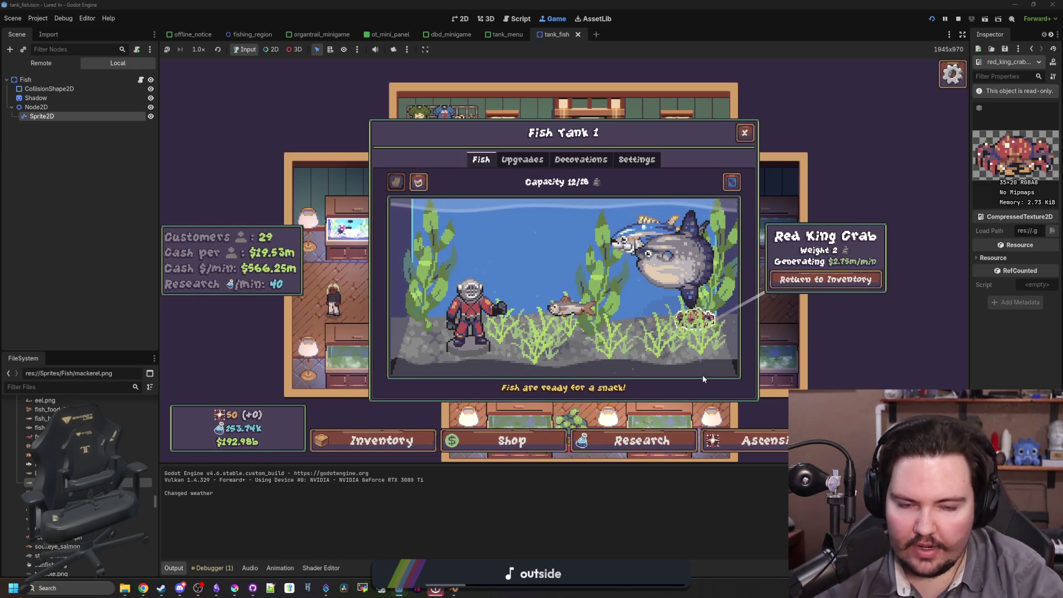
pyautogui.click(704, 379)
# - Move two more Red King Crabs from the inventory into the tank and open Fish Tank 1
pyautogui.click(506, 440)
pyautogui.click(383, 440)
pyautogui.scroll(-2, 566, 302)
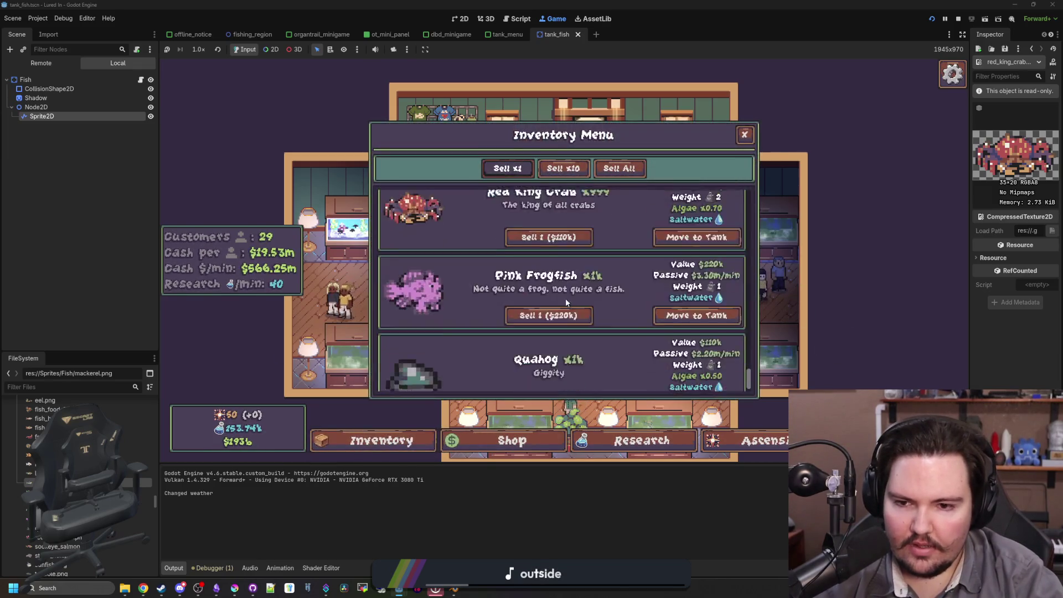
pyautogui.scroll(1, 567, 303)
pyautogui.click(697, 310)
pyautogui.click(343, 232)
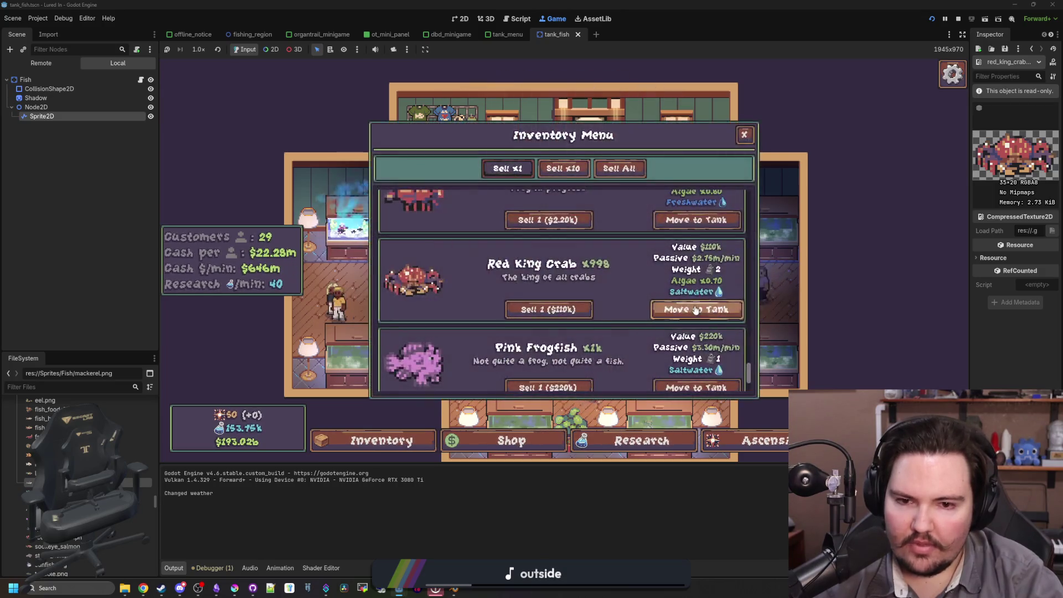
pyautogui.click(696, 310)
pyautogui.click(696, 306)
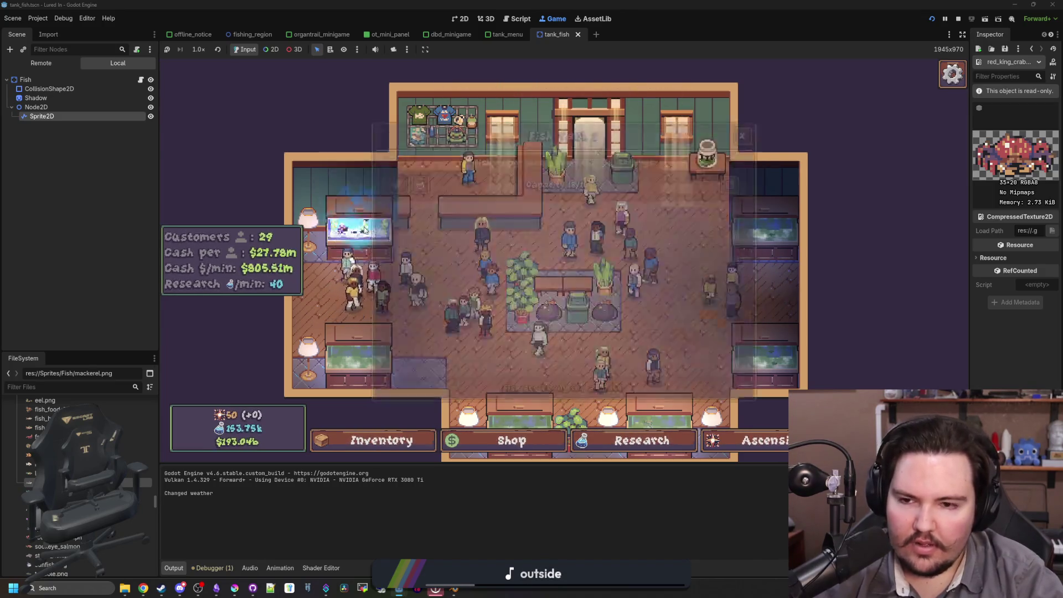
pyautogui.click(359, 243)
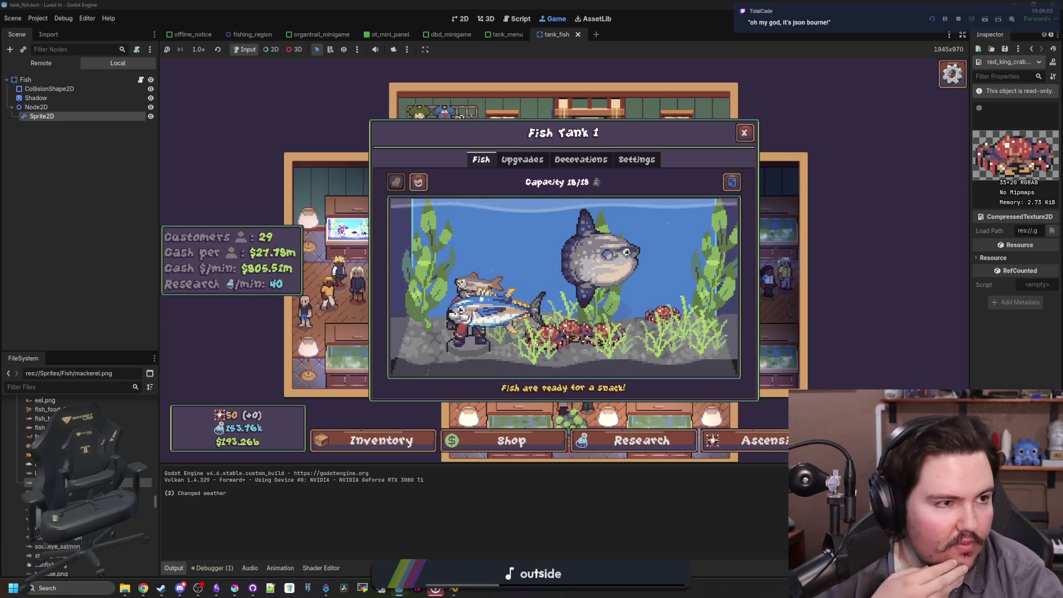
pyautogui.press('super+2')
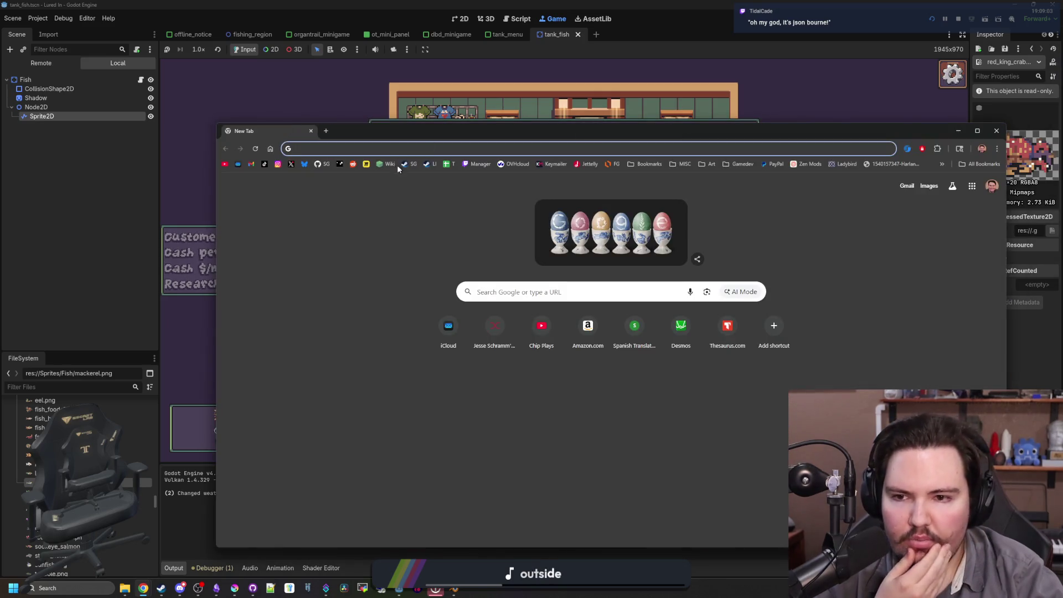
pyautogui.doubleClick(470, 142)
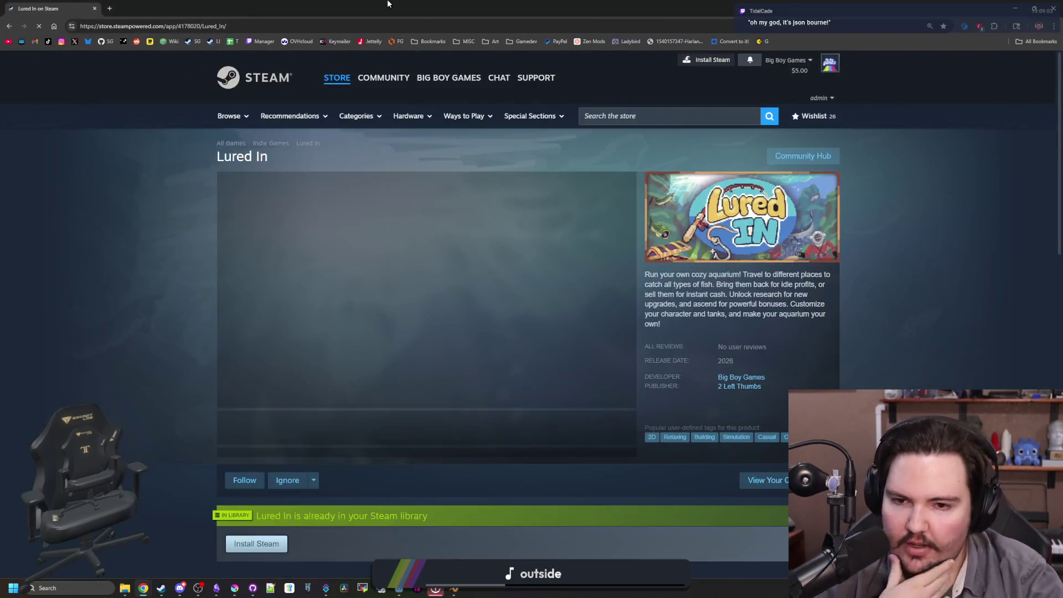
pyautogui.scroll(-5, 574, 301)
pyautogui.scroll(-1, 598, 340)
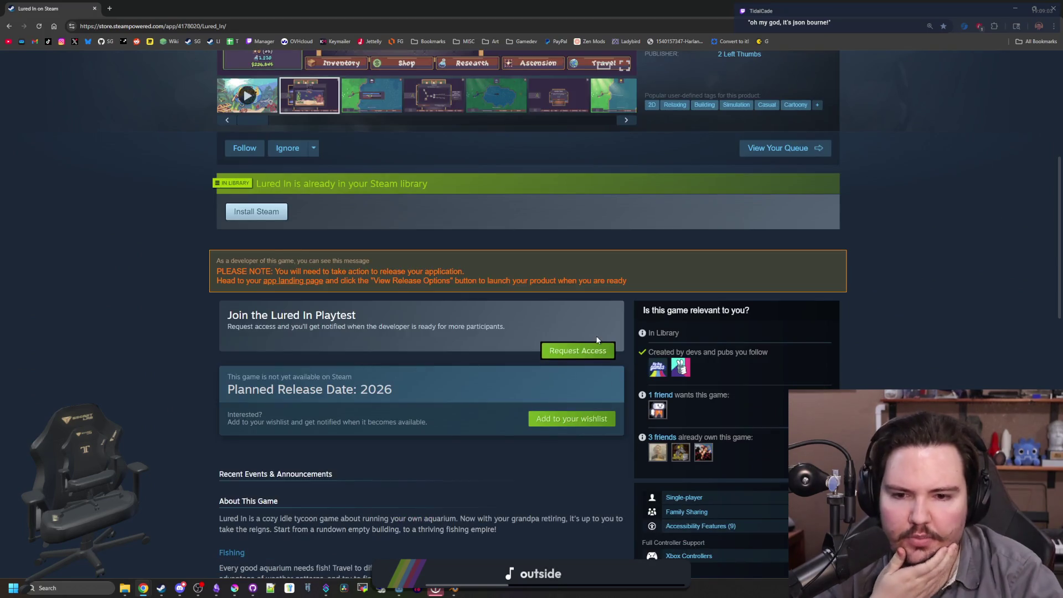
pyautogui.scroll(-14, 481, 338)
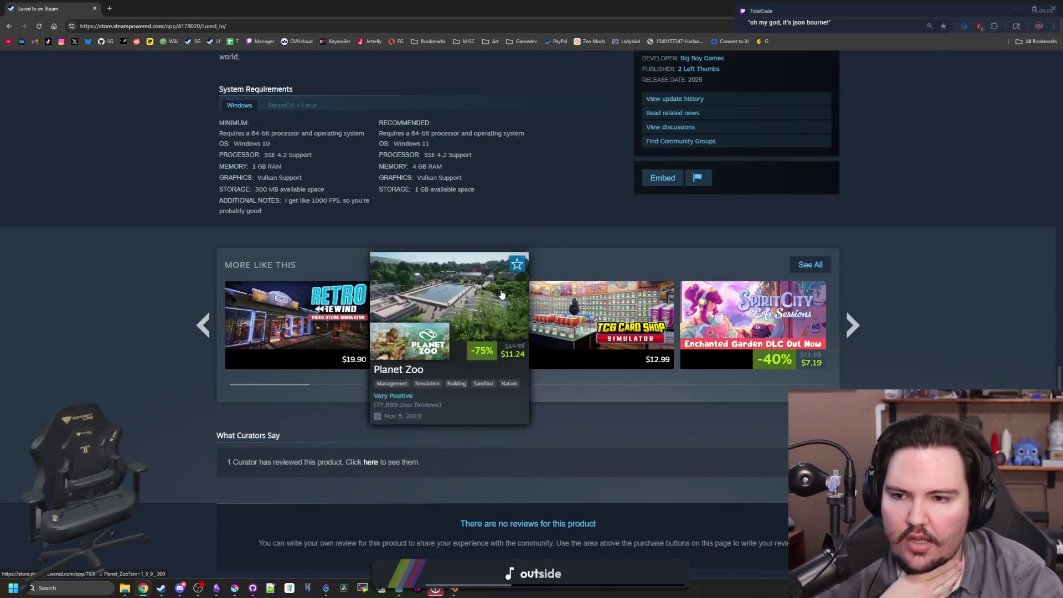
pyautogui.scroll(20, 488, 302)
pyautogui.scroll(-4, 159, 327)
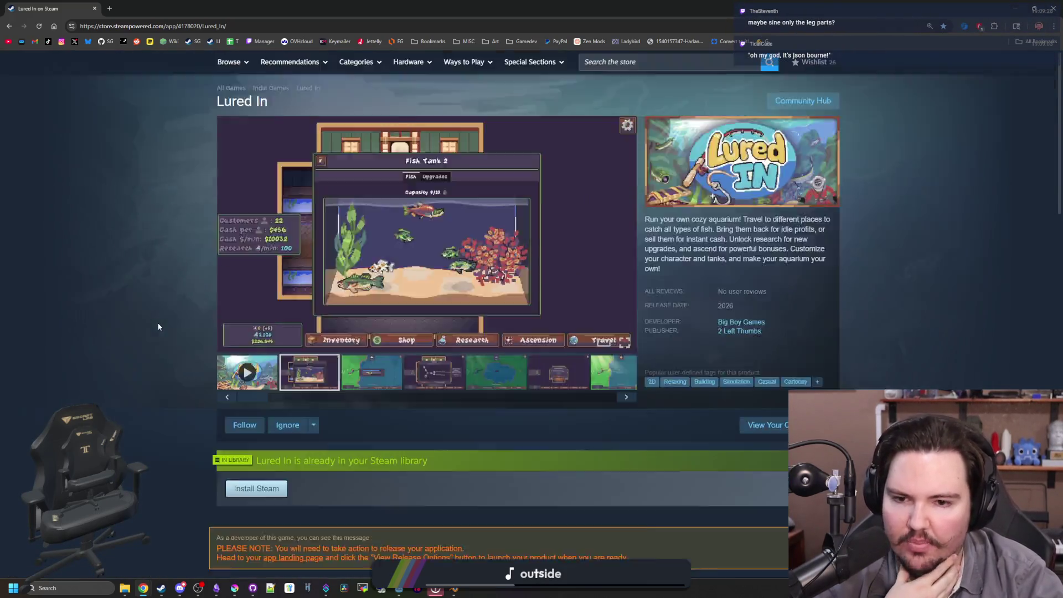
pyautogui.hotkey('alt', 'Tab')
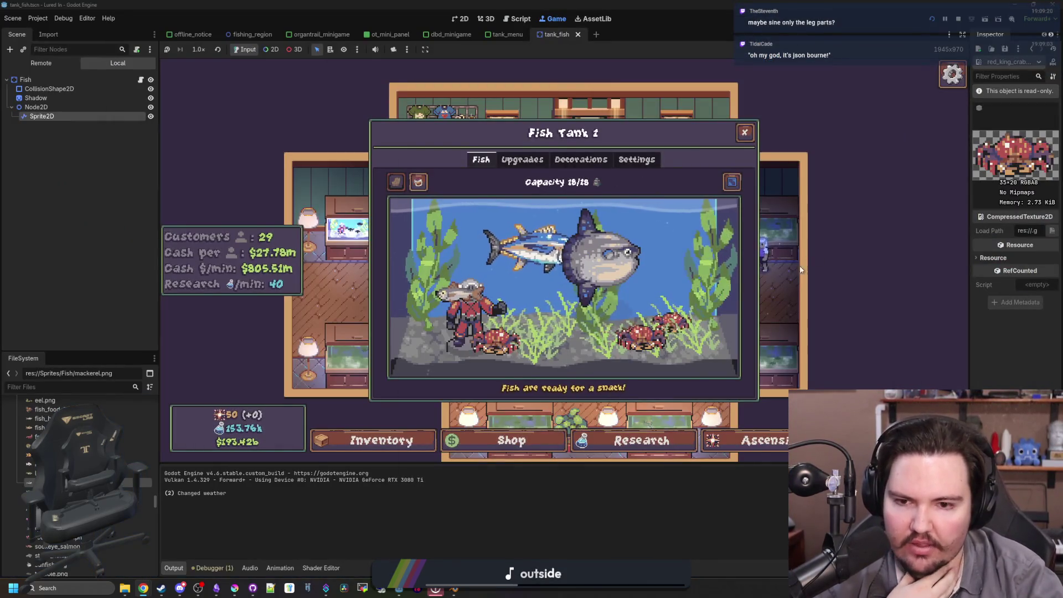
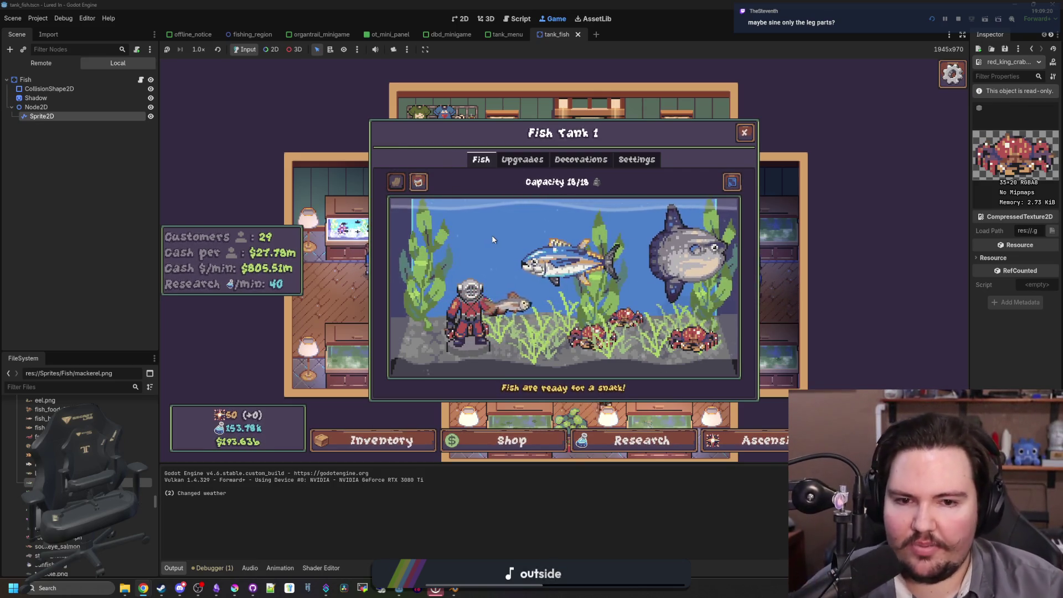
# - Move a Quahog from the inventory into the lower-left Fish Tank 3
pyautogui.click(484, 329)
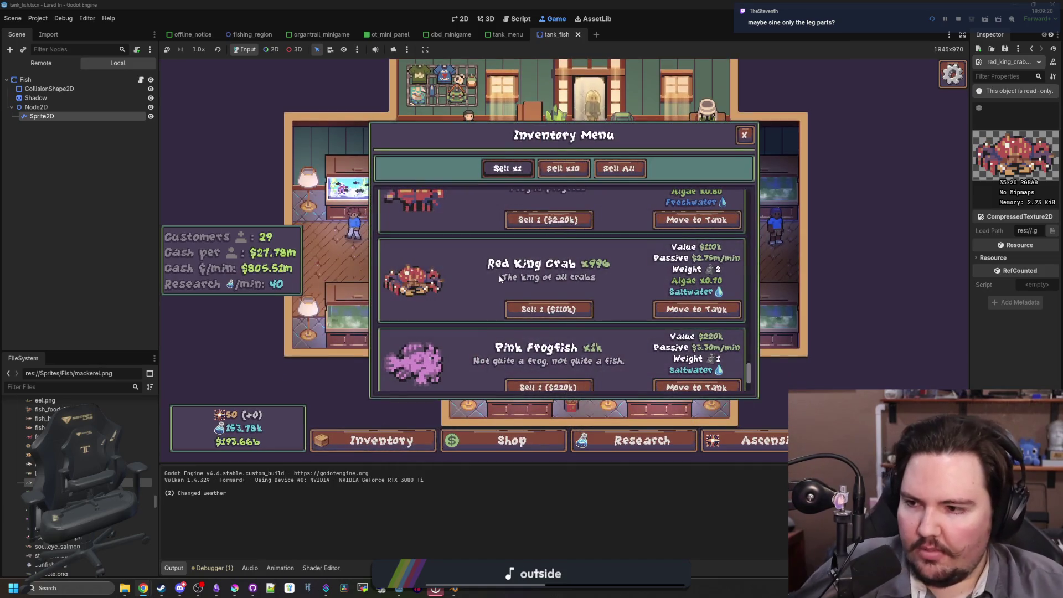
pyautogui.scroll(-2, 588, 242)
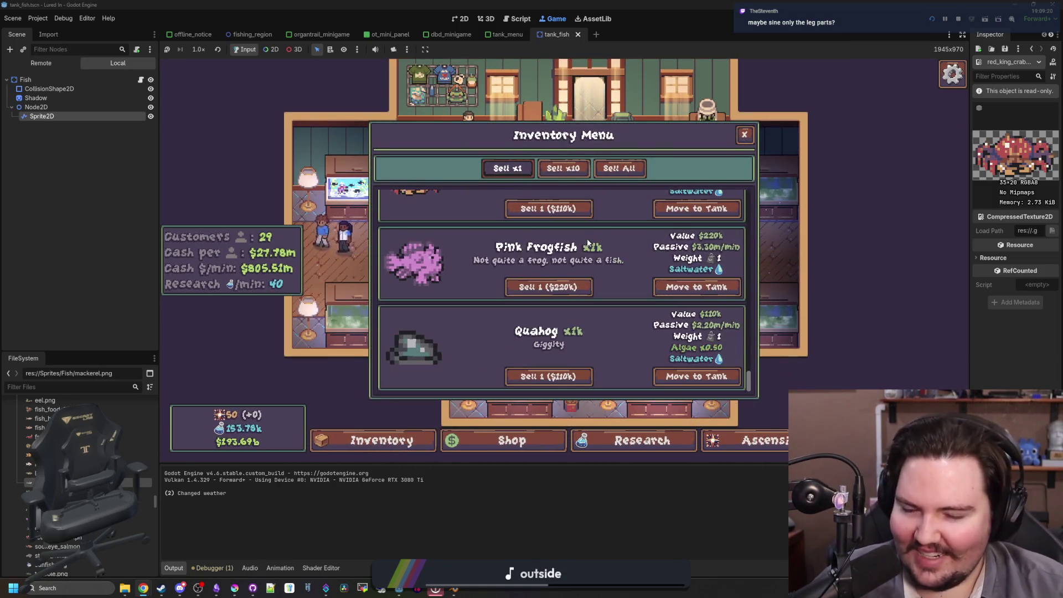
pyautogui.click(705, 381)
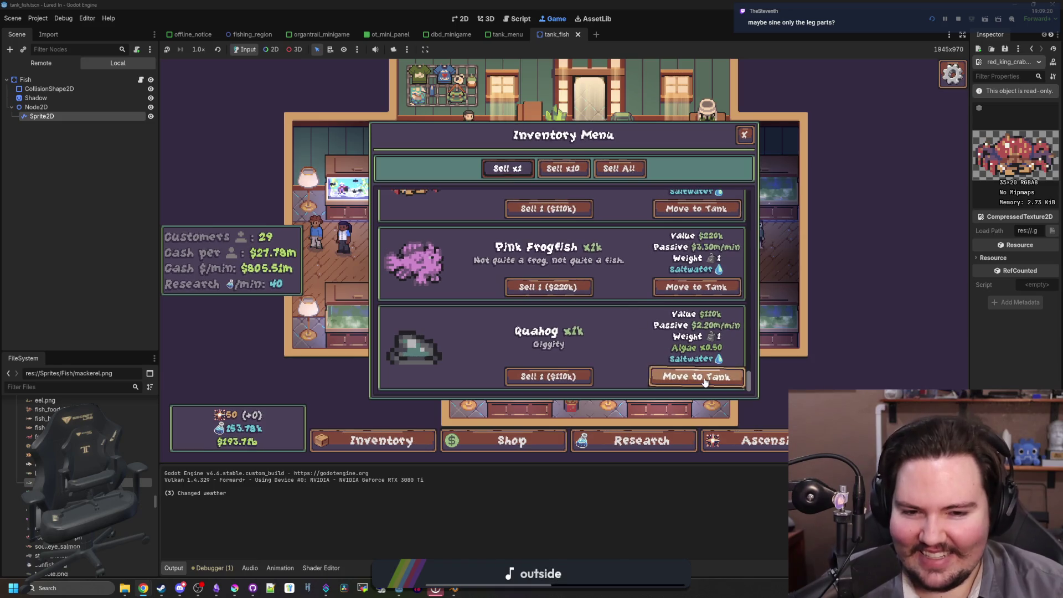
pyautogui.click(364, 314)
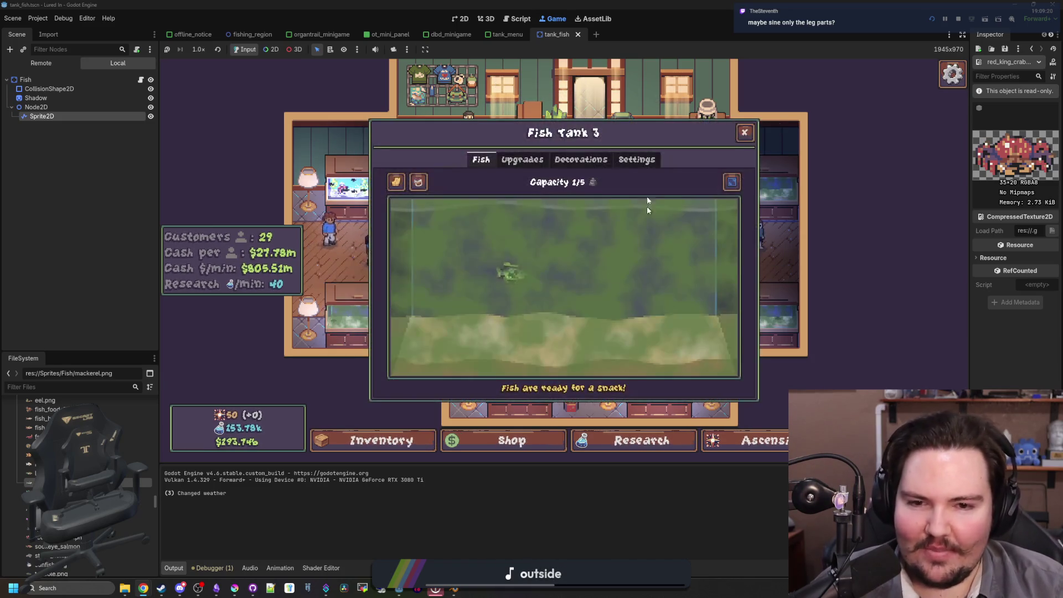
# - Switch Fish Tank 3's liquid type to Saltwater and return to its fish view
pyautogui.click(631, 159)
pyautogui.click(565, 244)
pyautogui.click(490, 280)
pyautogui.click(511, 333)
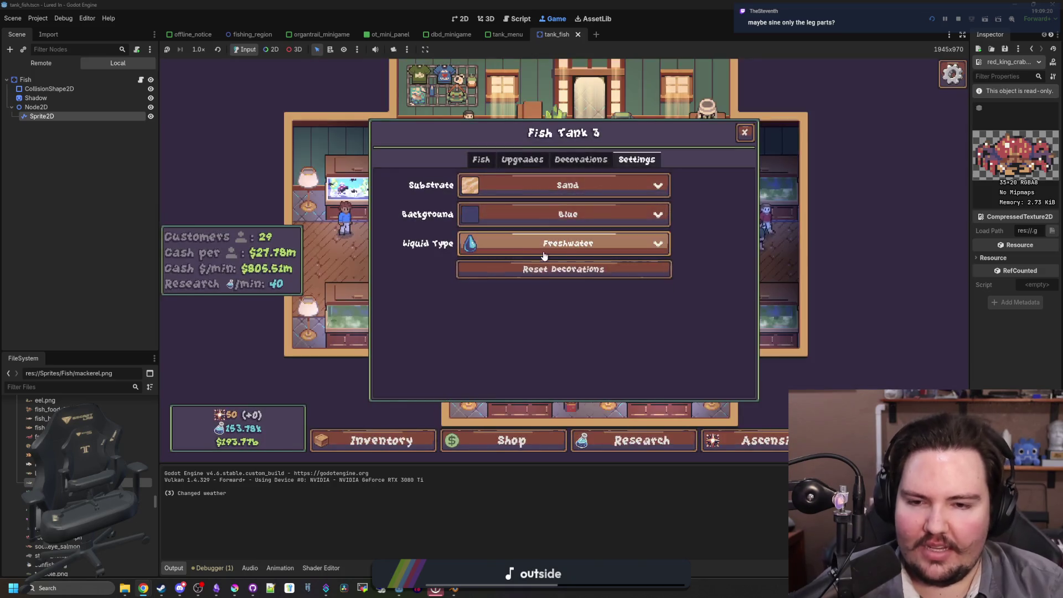
pyautogui.click(523, 244)
pyautogui.click(523, 280)
pyautogui.click(512, 318)
pyautogui.click(481, 159)
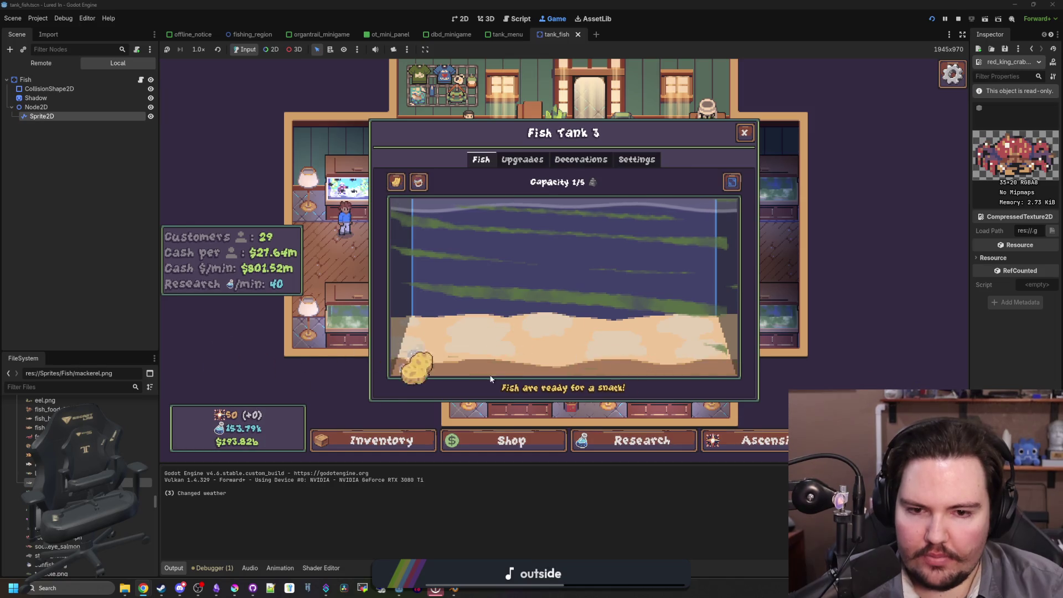
# - Move five more Quahogs from the inventory into saltwater Fish Tank 3
pyautogui.click(382, 441)
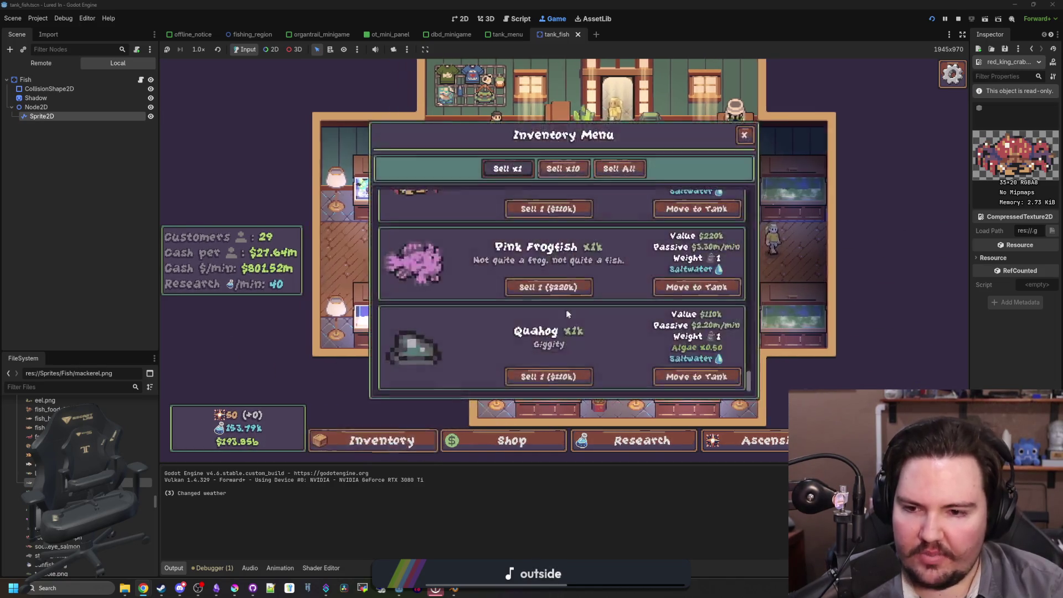
pyautogui.click(715, 380)
pyautogui.click(394, 277)
pyautogui.click(683, 377)
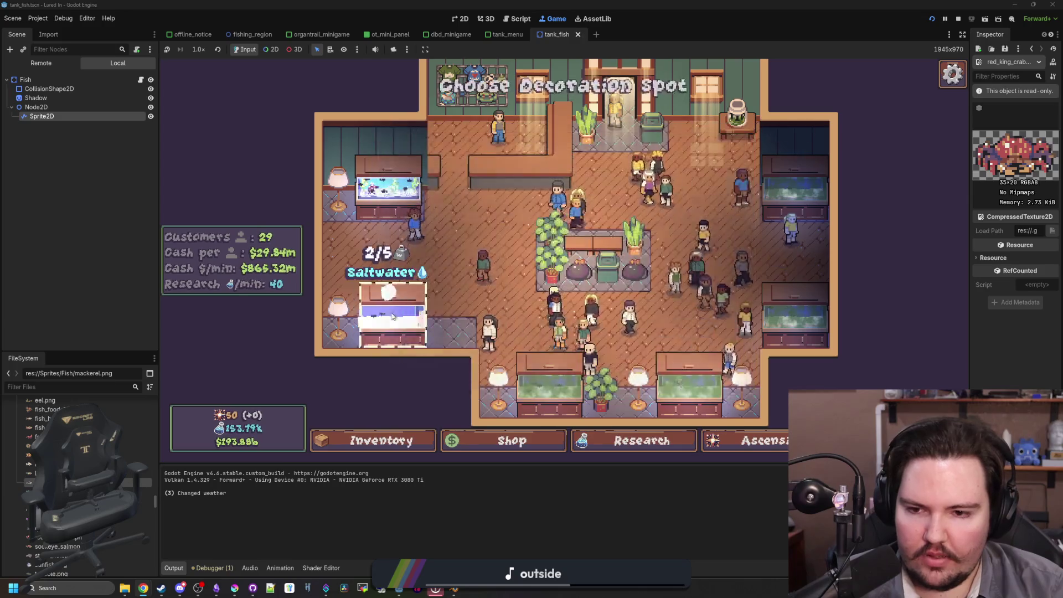
pyautogui.click(394, 277)
pyautogui.click(682, 377)
pyautogui.click(382, 316)
pyautogui.click(693, 376)
pyautogui.click(382, 316)
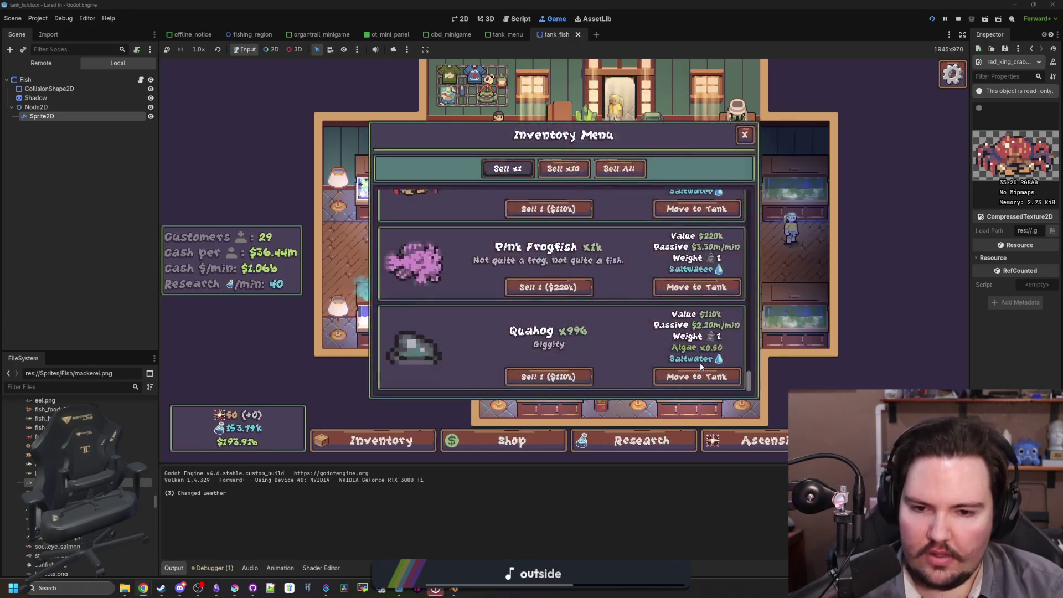
pyautogui.click(695, 377)
pyautogui.click(369, 320)
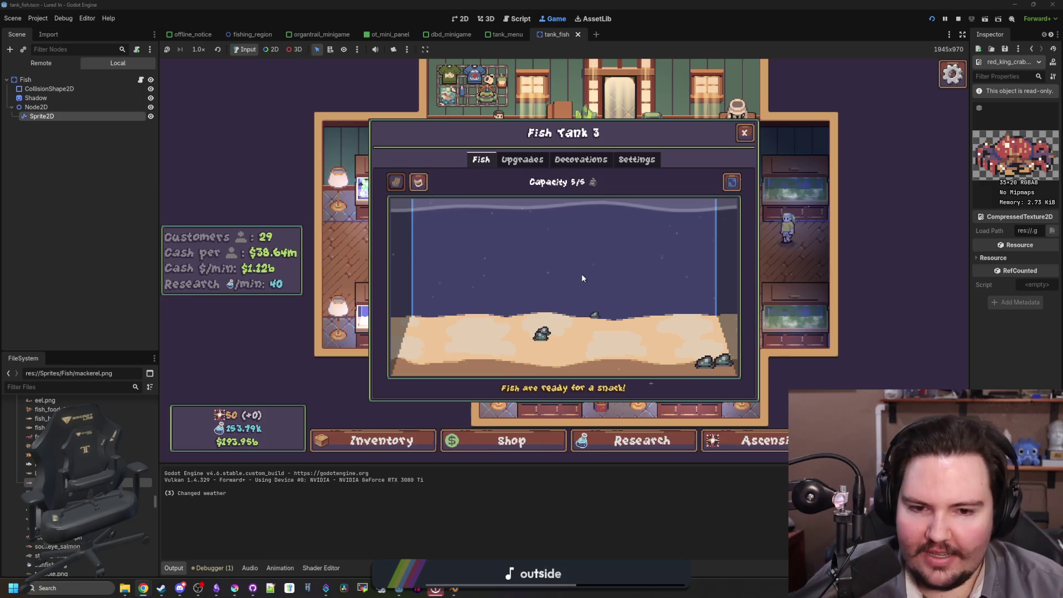
# - Inspect one Quahog in Fish Tank 3, then close the tank window
pyautogui.click(715, 355)
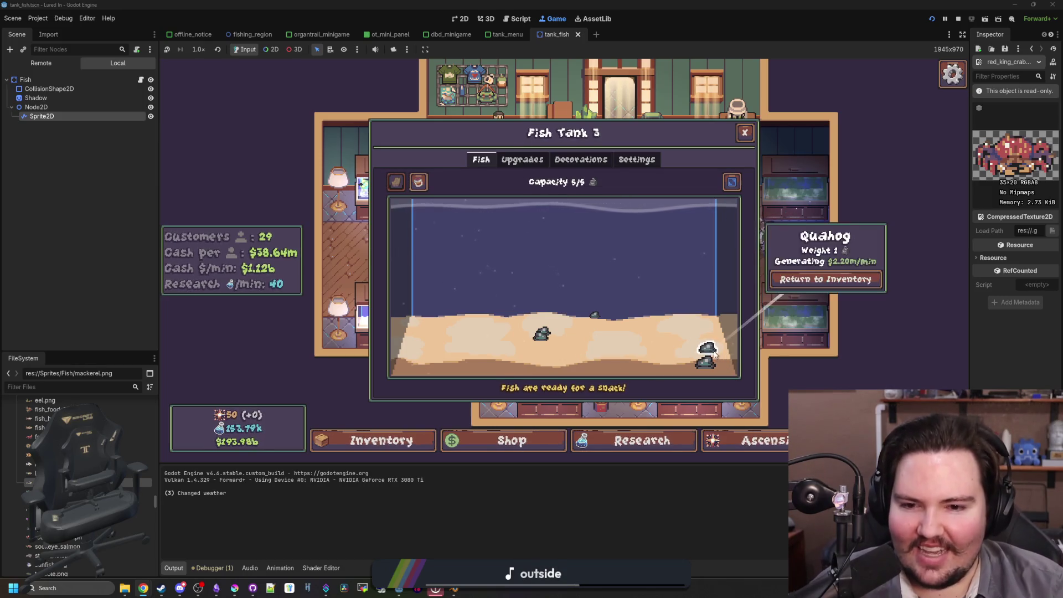
pyautogui.click(650, 337)
pyautogui.click(769, 361)
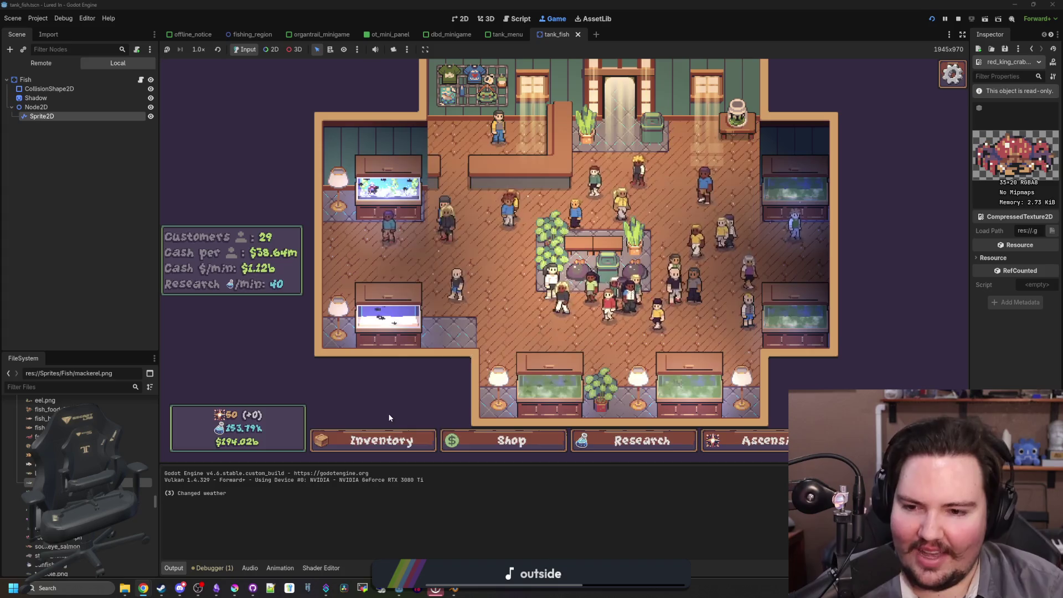
# - Send a Pink Frogfish toward the saltwater tank and check that tank's Upgrades
pyautogui.click(373, 449)
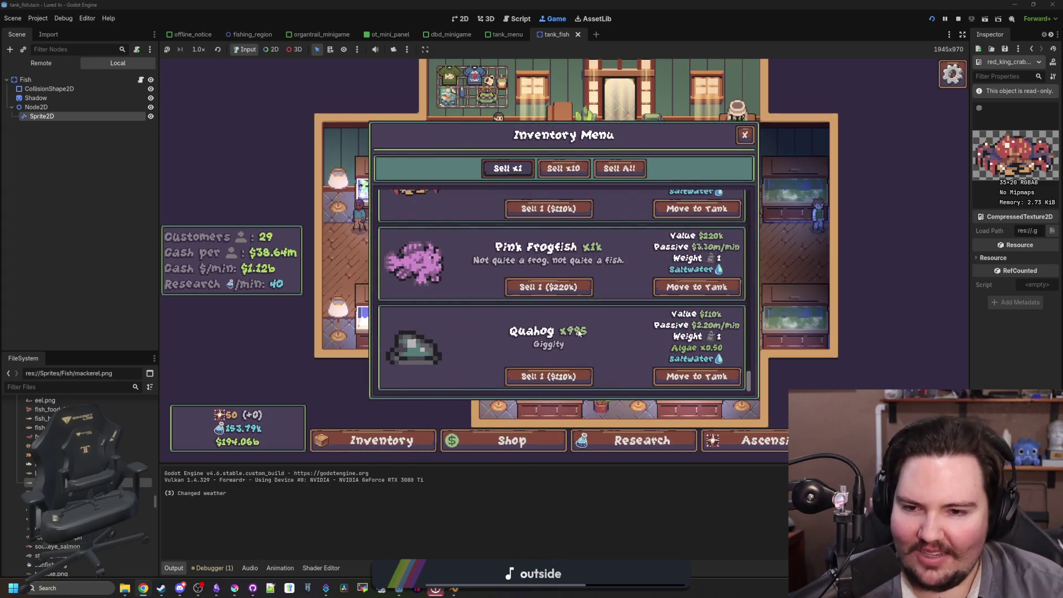
pyautogui.scroll(2, 643, 343)
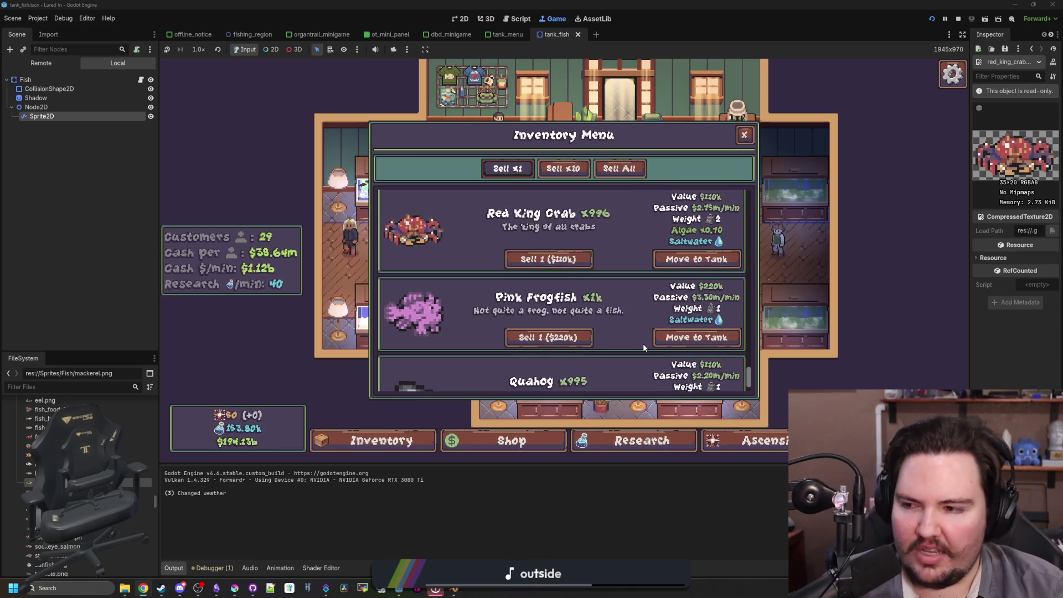
pyautogui.scroll(-2, 643, 343)
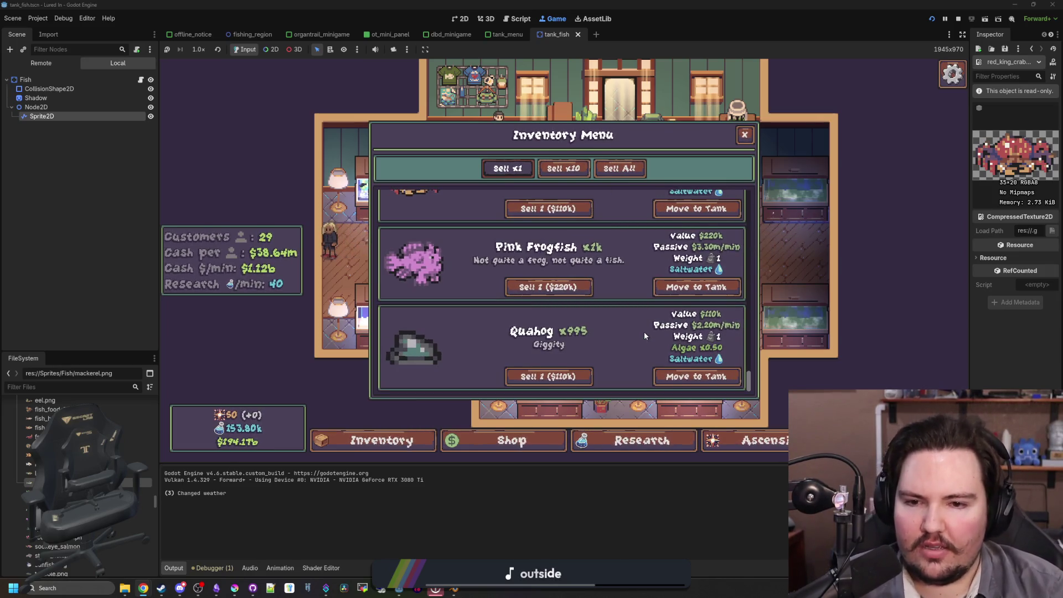
pyautogui.click(697, 287)
pyautogui.click(364, 316)
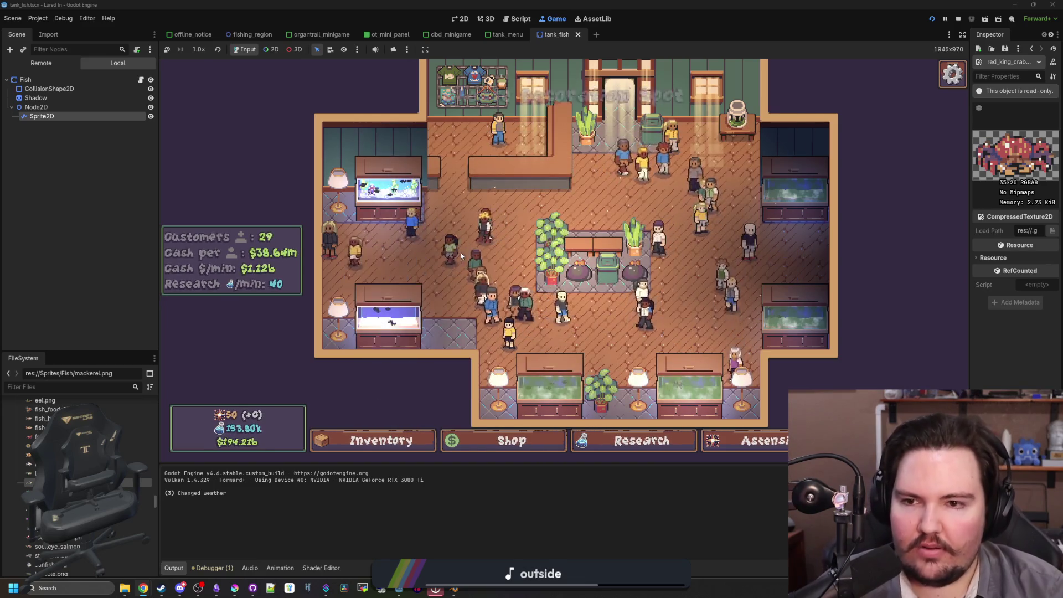
pyautogui.click(522, 160)
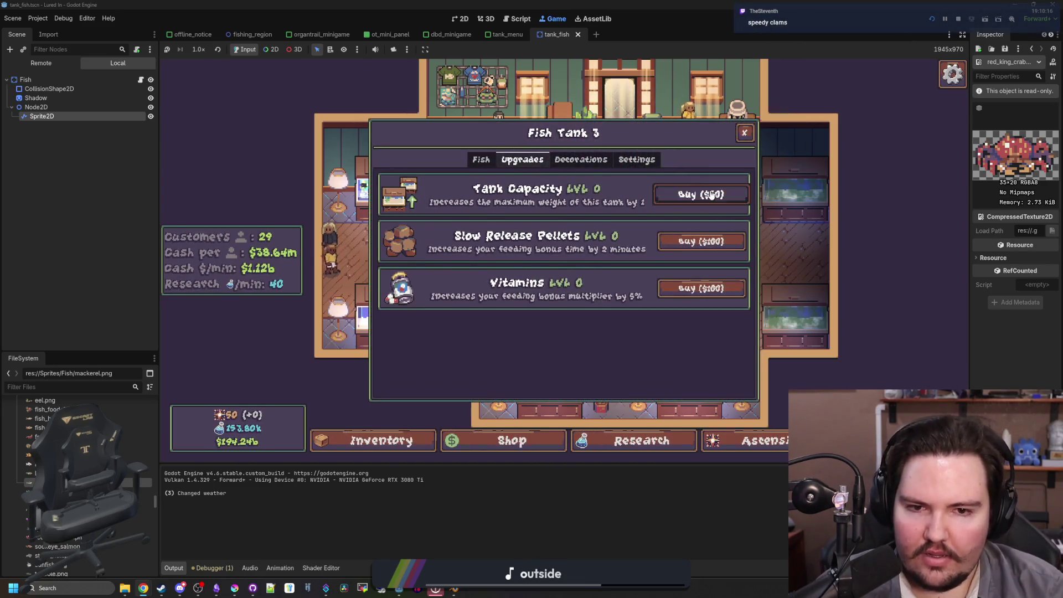
# - Move a Pink Frogfish into saltwater Fish Tank 3
pyautogui.click(382, 440)
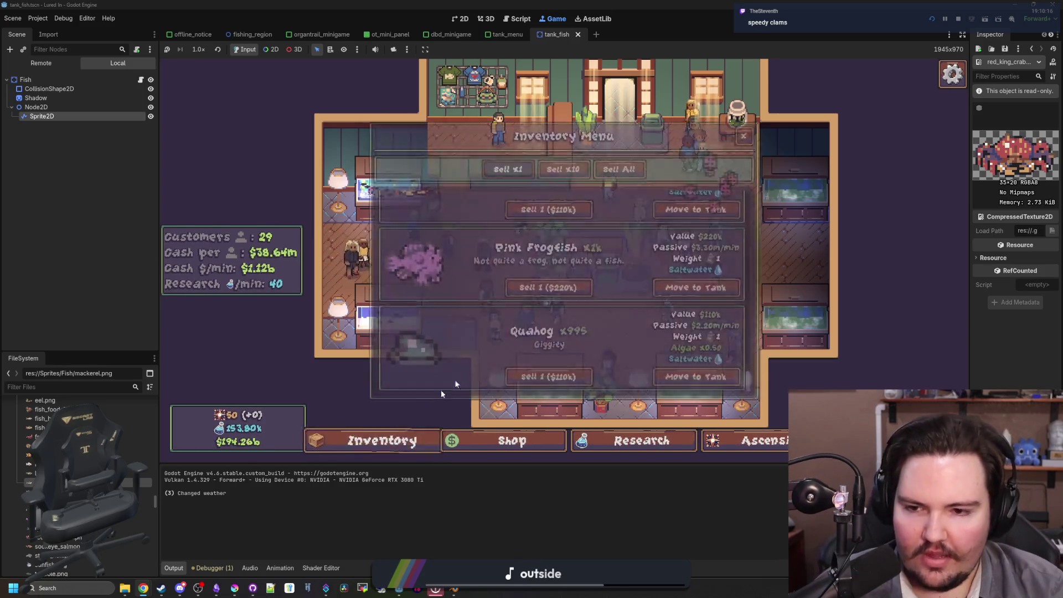
pyautogui.click(697, 288)
pyautogui.click(403, 308)
pyautogui.click(697, 287)
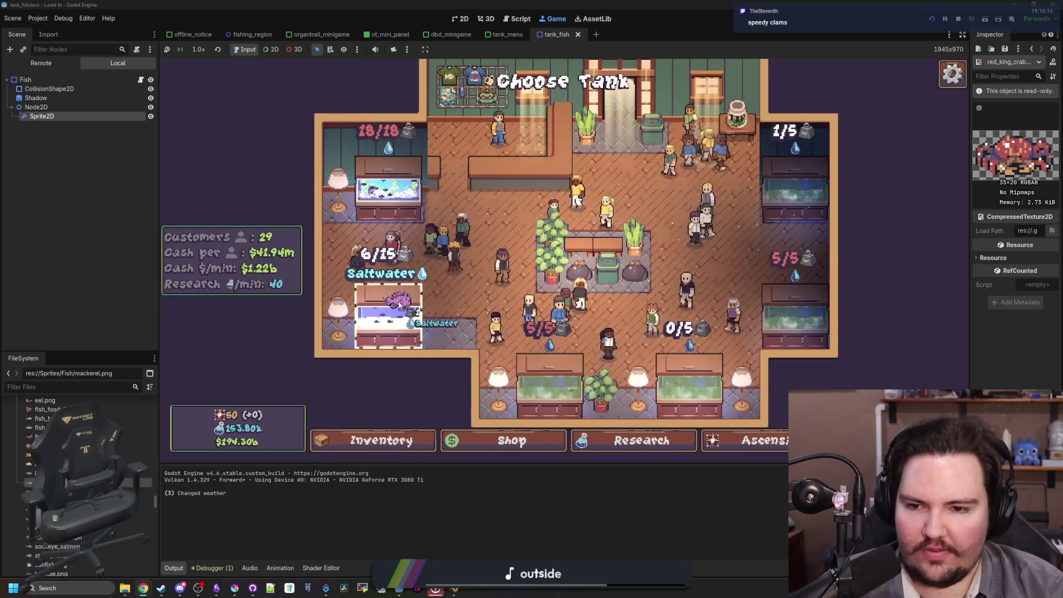
# - View the Pink Frogfish in Fish Tank 3, then browse the inventory
pyautogui.click(381, 313)
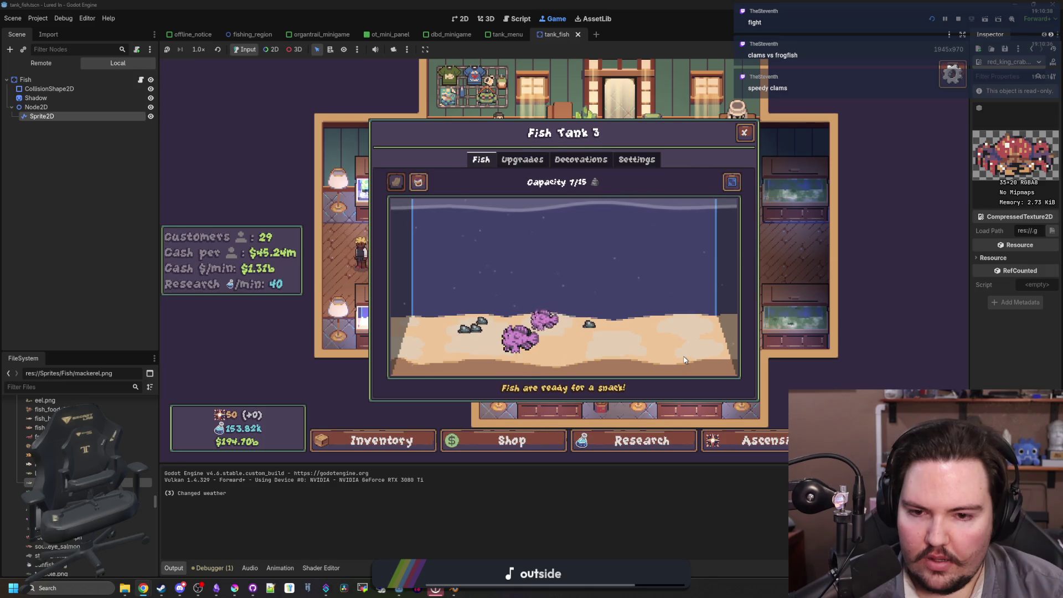
pyautogui.press('Escape')
pyautogui.press('i')
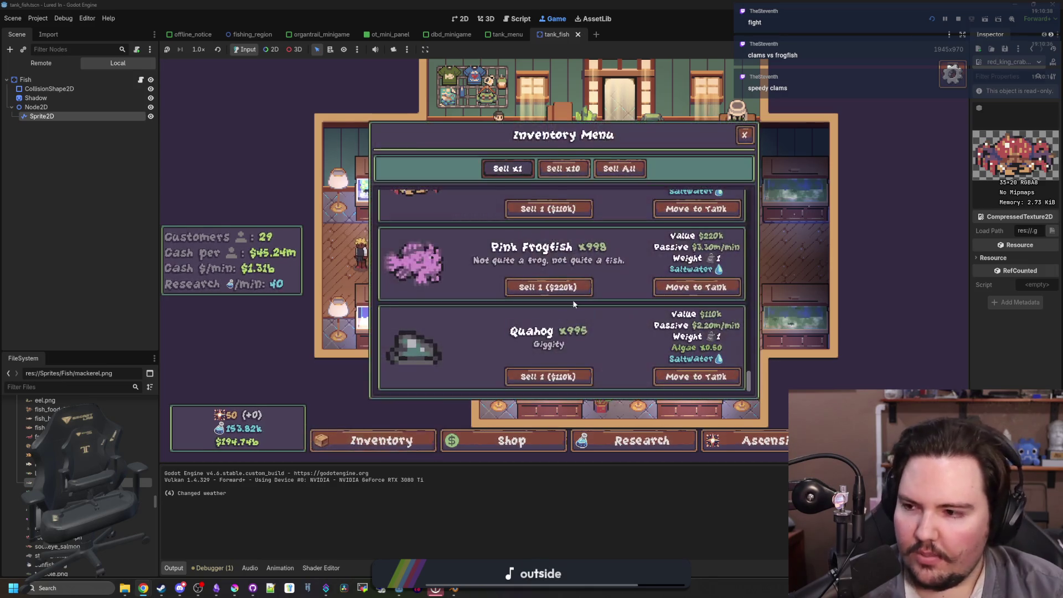
pyautogui.scroll(2, 621, 271)
pyautogui.scroll(-2, 614, 281)
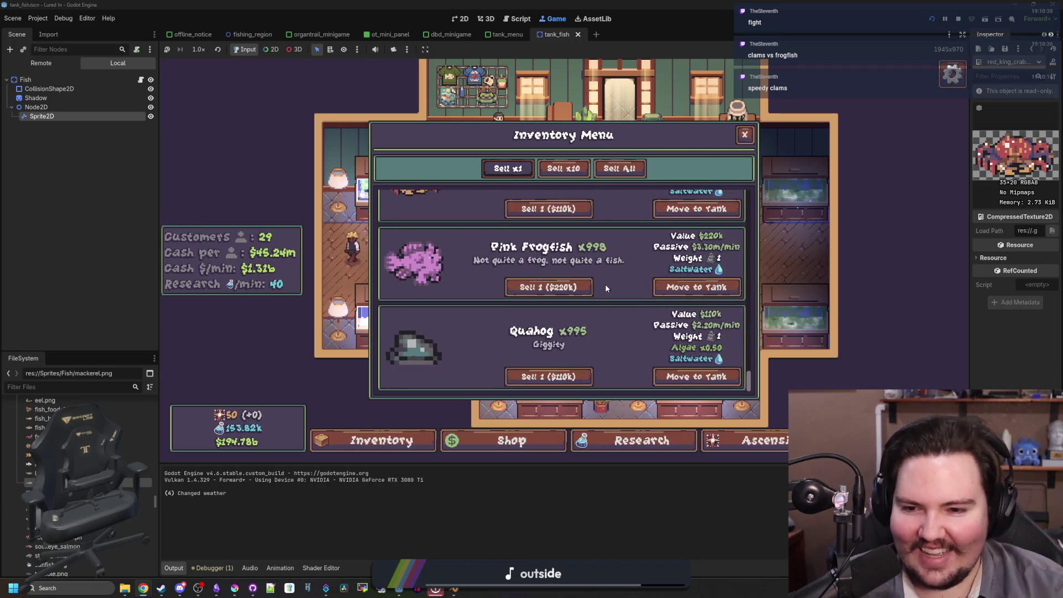
pyautogui.scroll(5, 606, 284)
# - Move a Mackerel into Fish Tank 3, inspect it, and close the tank
pyautogui.click(678, 307)
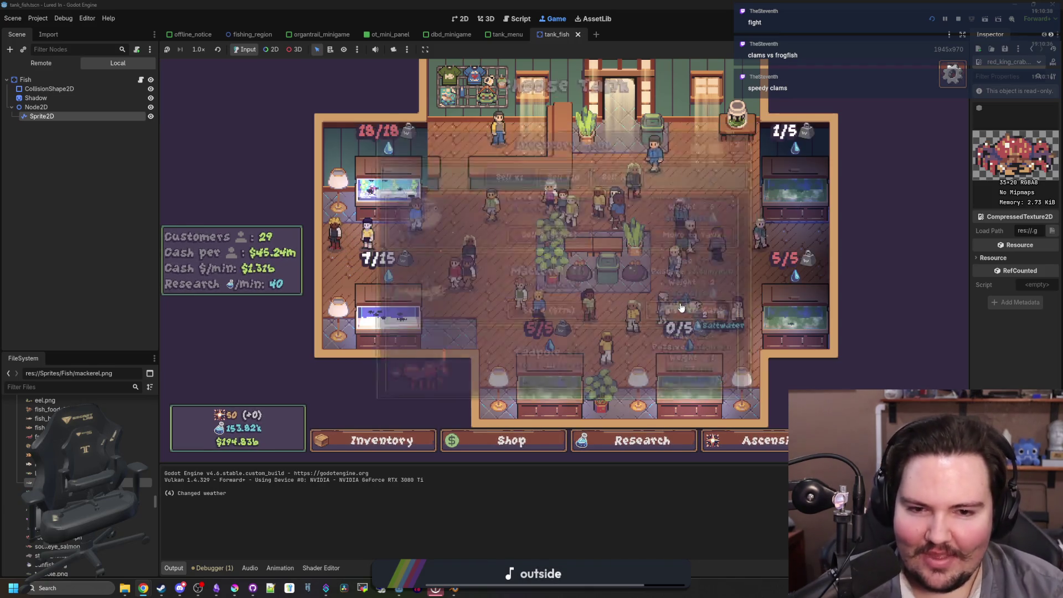
pyautogui.click(394, 328)
pyautogui.click(394, 328)
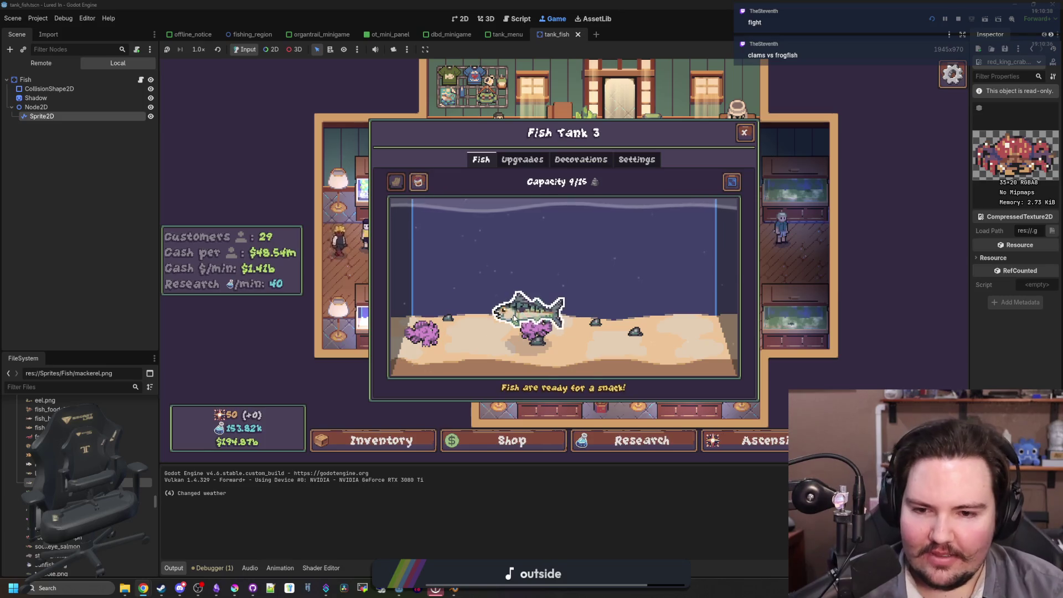
pyautogui.click(515, 319)
pyautogui.click(384, 421)
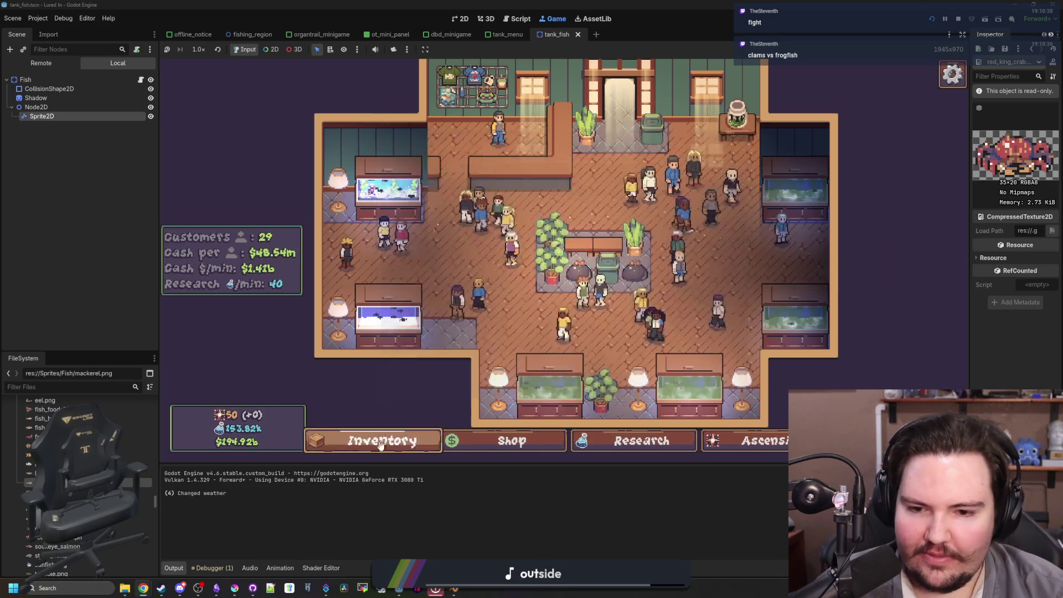
# - Move a Mola Mola from the inventory into the lower-left tank
pyautogui.click(382, 441)
pyautogui.scroll(2, 554, 288)
pyautogui.click(689, 327)
pyautogui.click(416, 329)
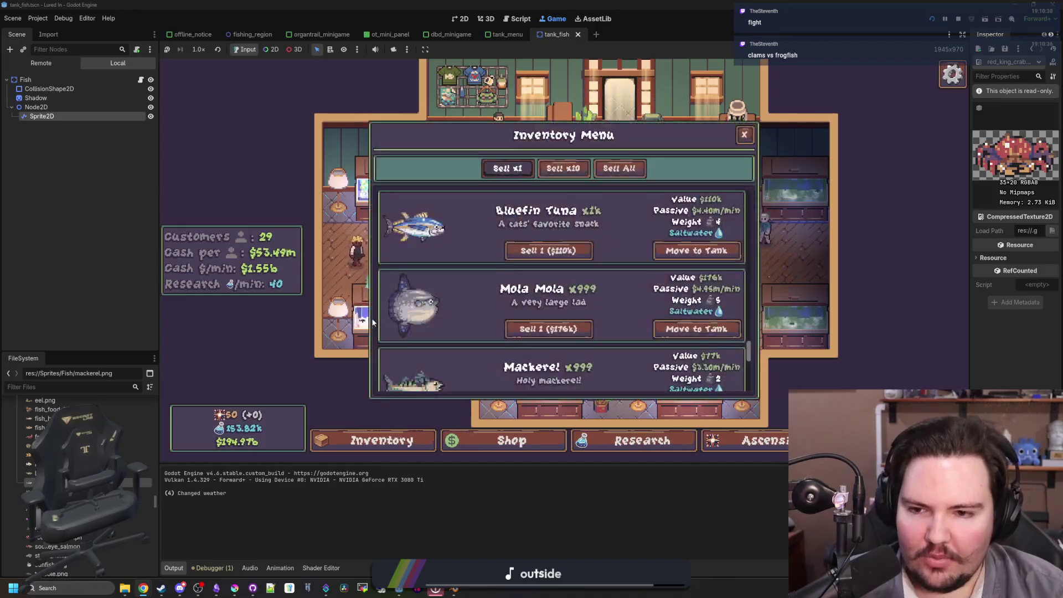
# - Browse the caught-fish inventory, close it, and travel to the rainy ocean spot
pyautogui.click(382, 440)
pyautogui.scroll(5, 536, 324)
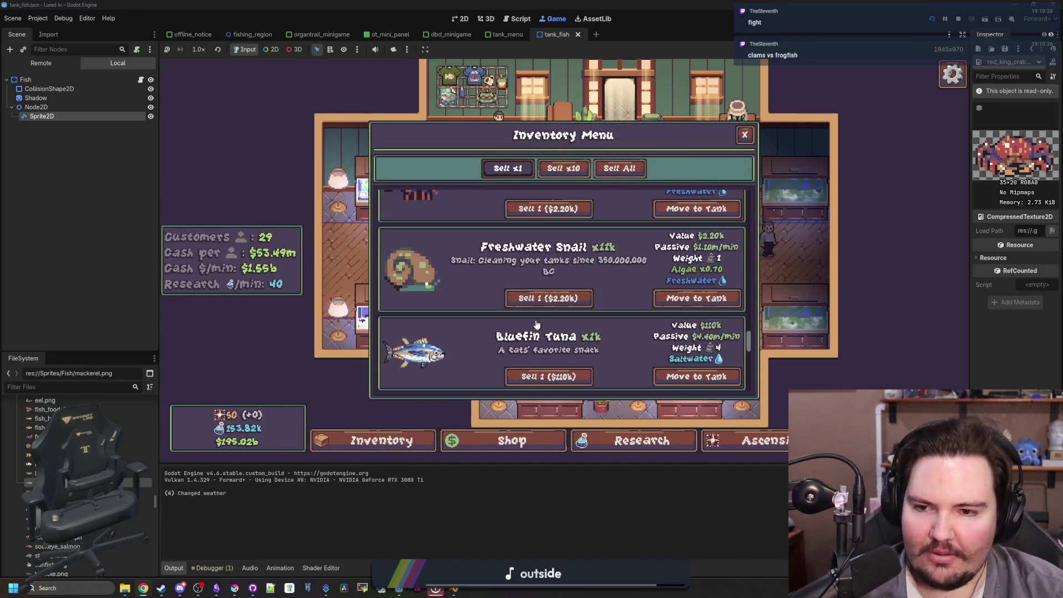
pyautogui.scroll(10, 537, 324)
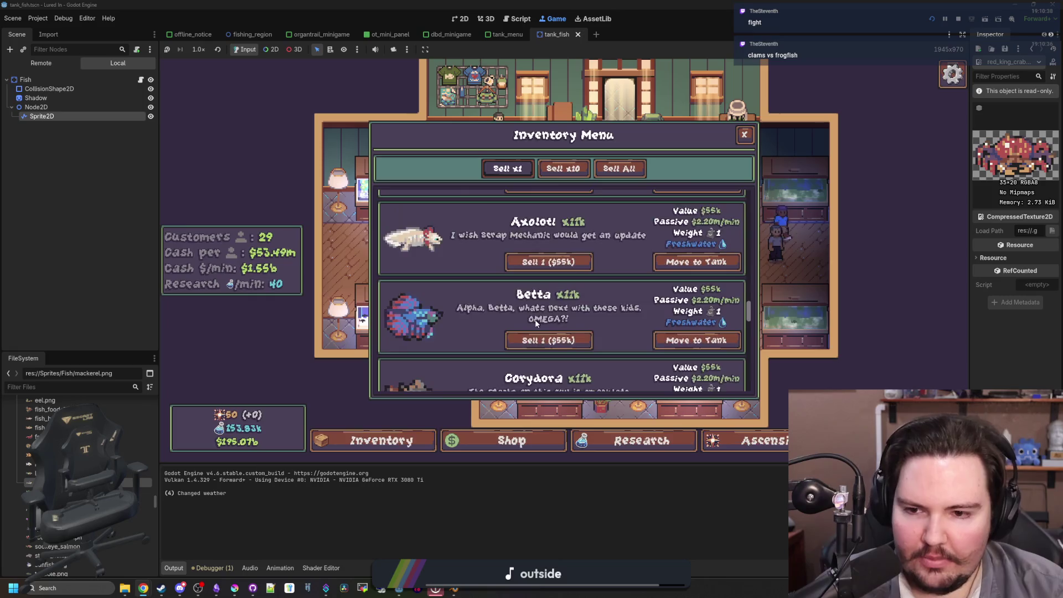
pyautogui.scroll(10, 537, 324)
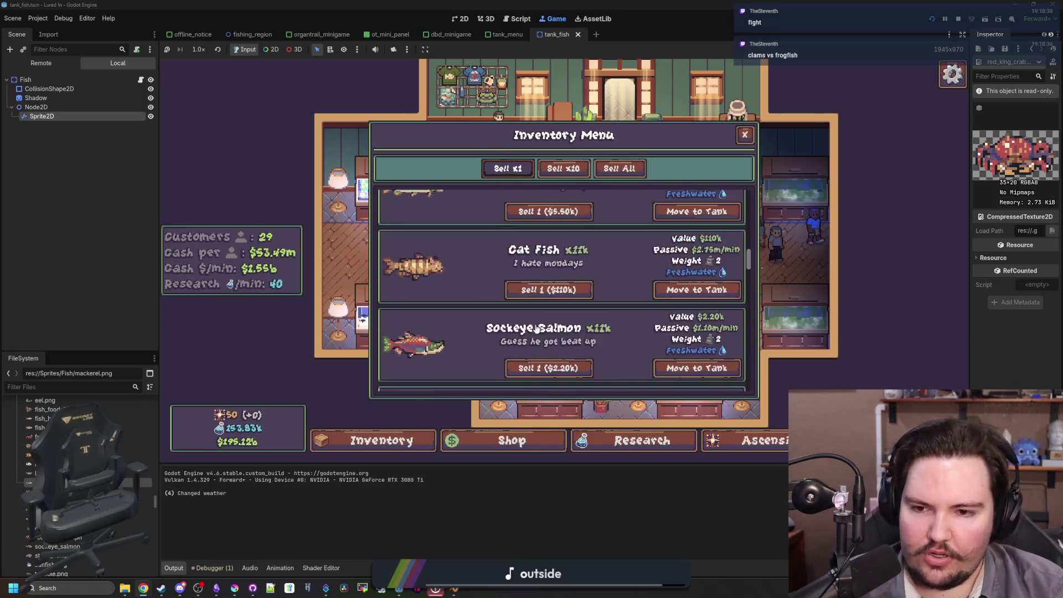
pyautogui.scroll(5, 542, 324)
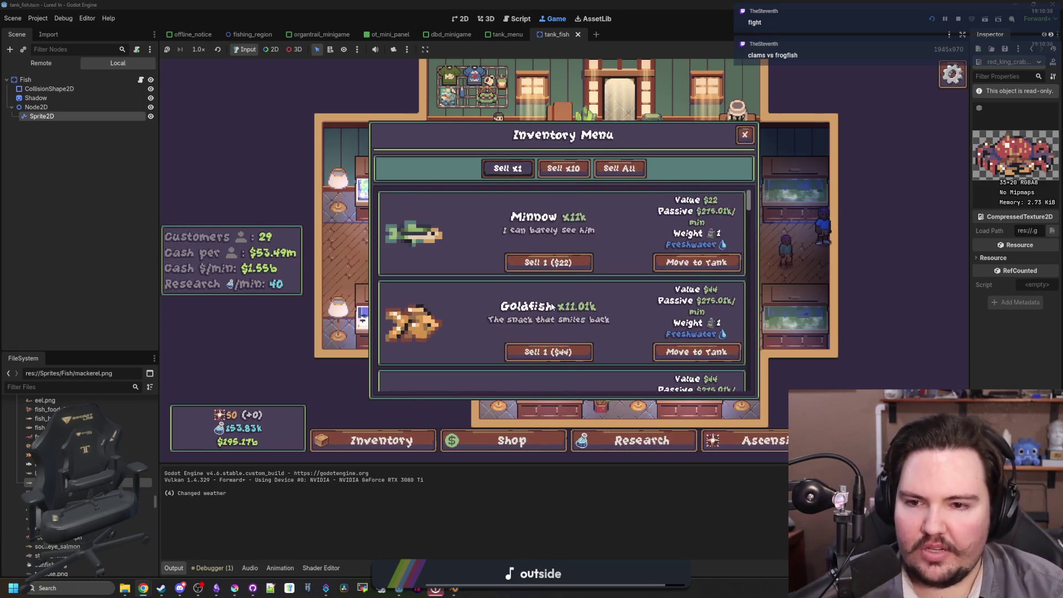
pyautogui.scroll(-15, 554, 302)
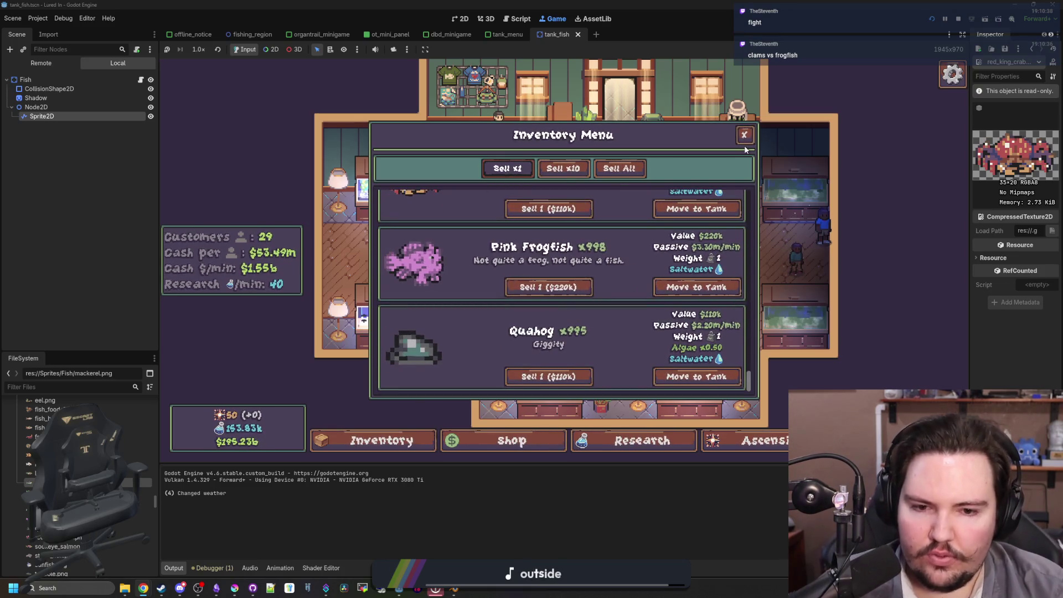
pyautogui.click(744, 135)
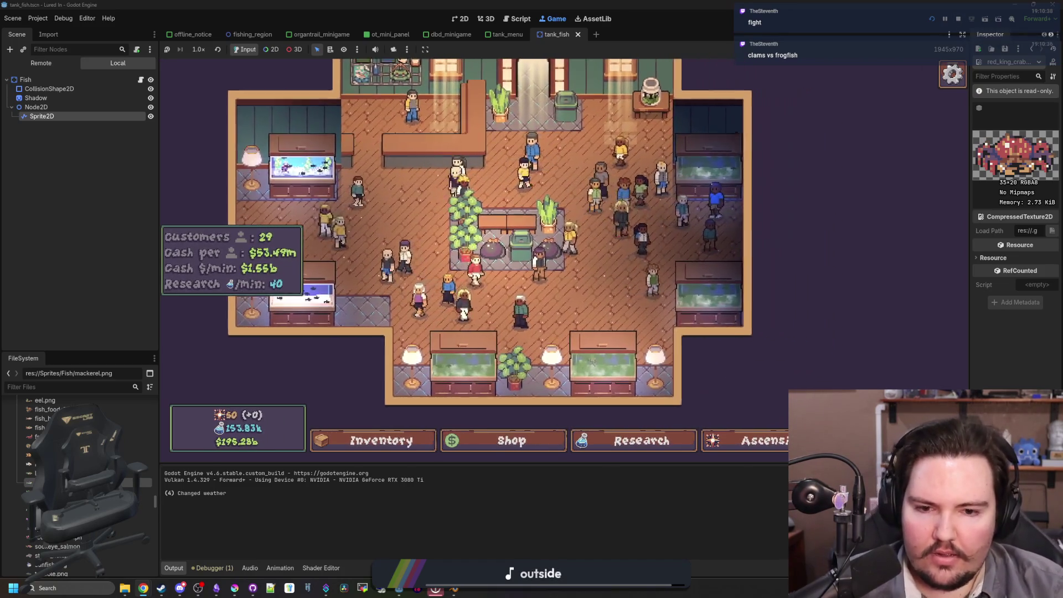
pyautogui.click(673, 356)
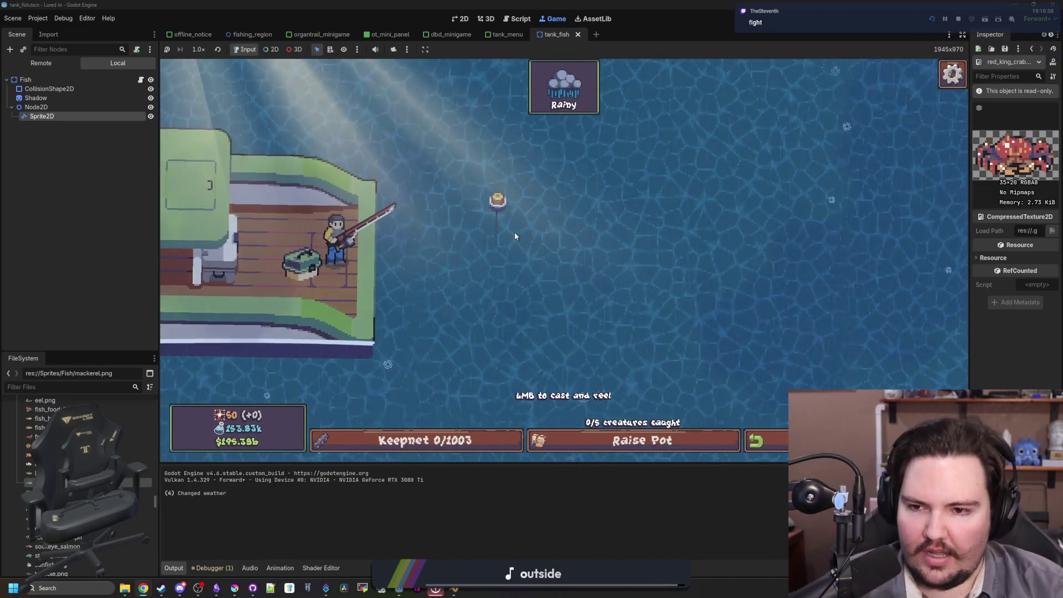
# - Travel from the ocean through the River and Lake to the cloudy Pond
pyautogui.click(755, 441)
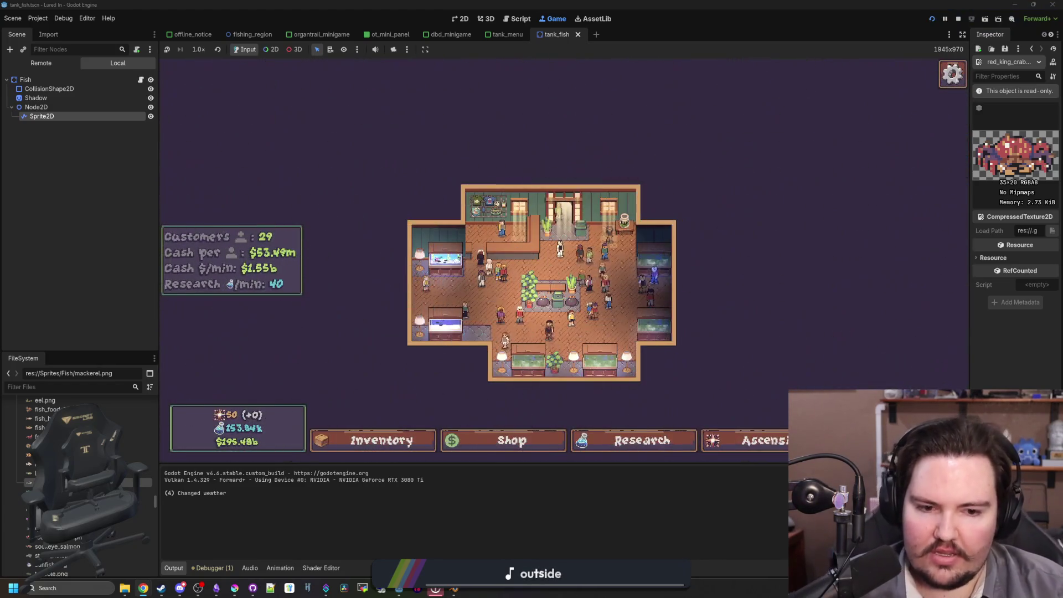
pyautogui.click(712, 305)
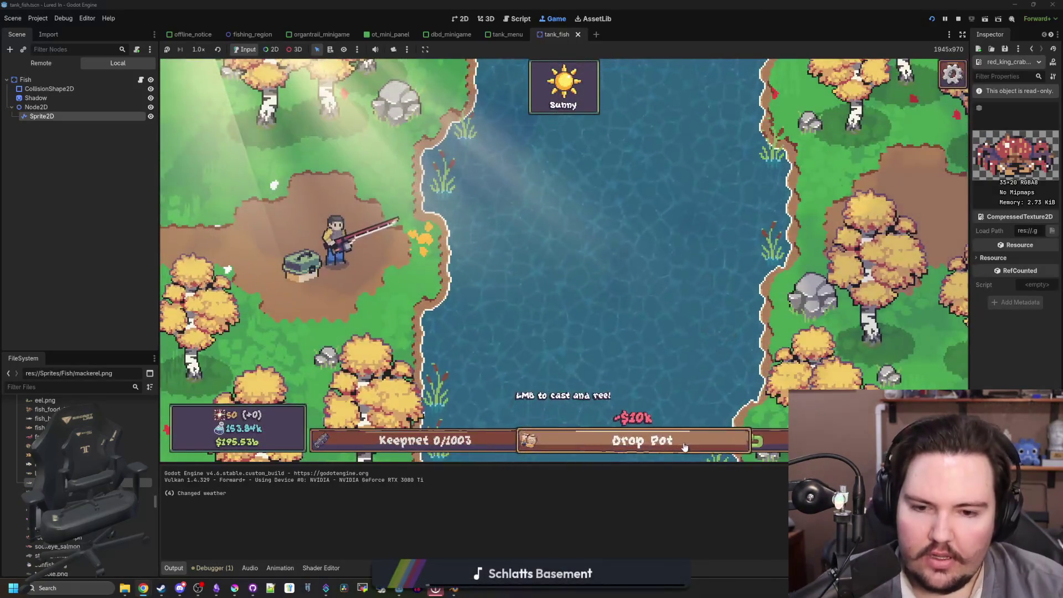
pyautogui.click(756, 442)
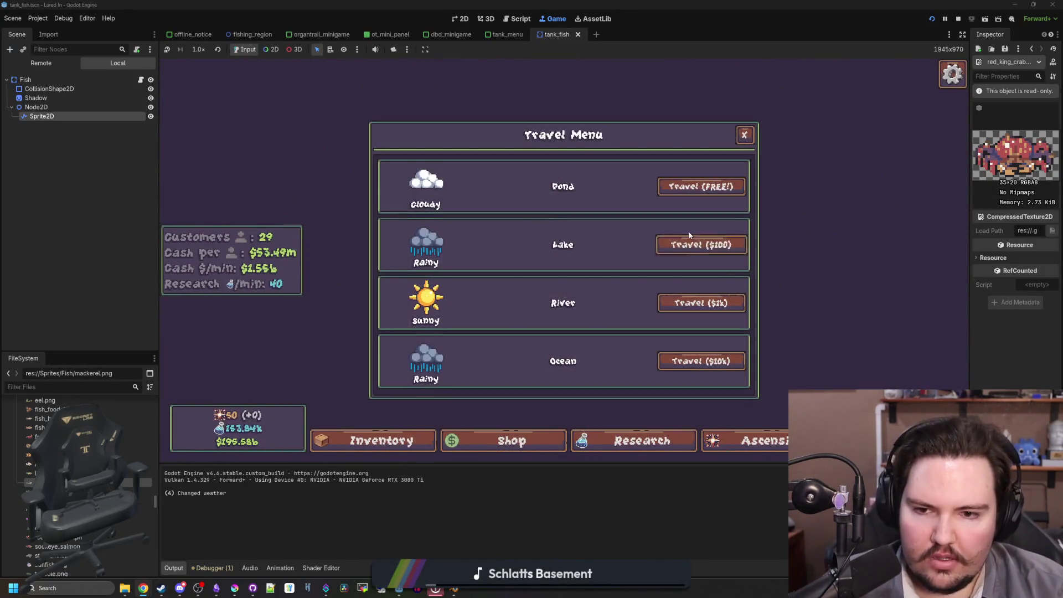
pyautogui.click(692, 243)
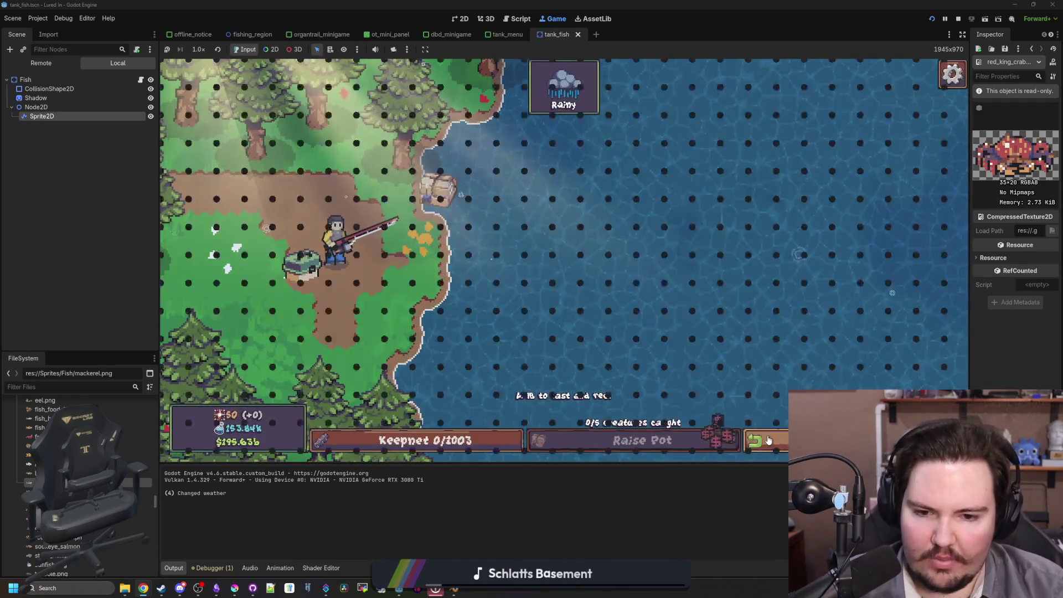
pyautogui.click(769, 440)
pyautogui.click(723, 357)
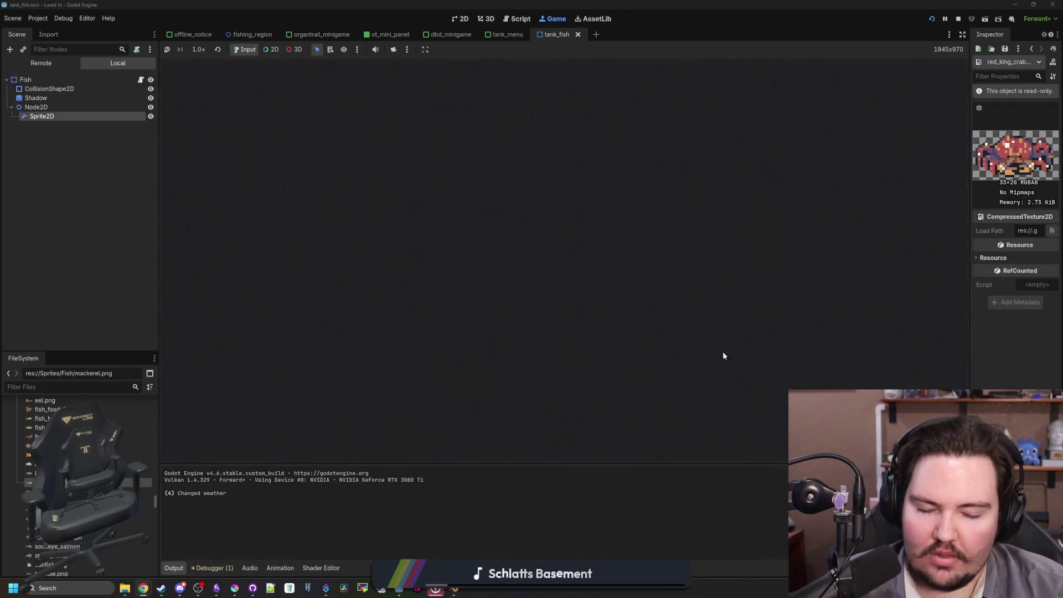
# - Run the 'pottime' debug command without a value in the secret command box
pyautogui.press('`')
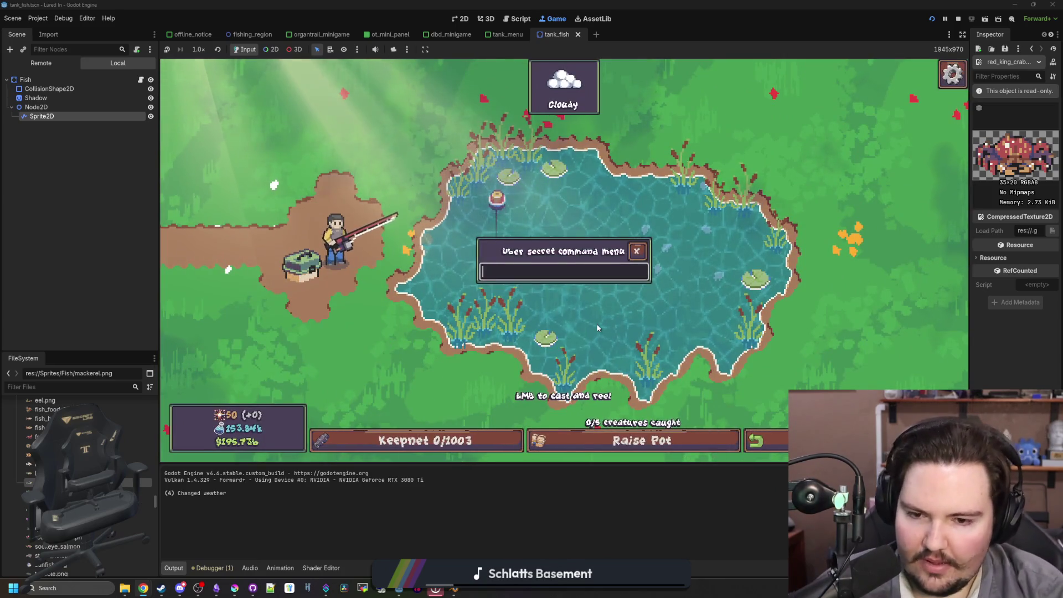
pyautogui.write('pottime')
pyautogui.press('Return')
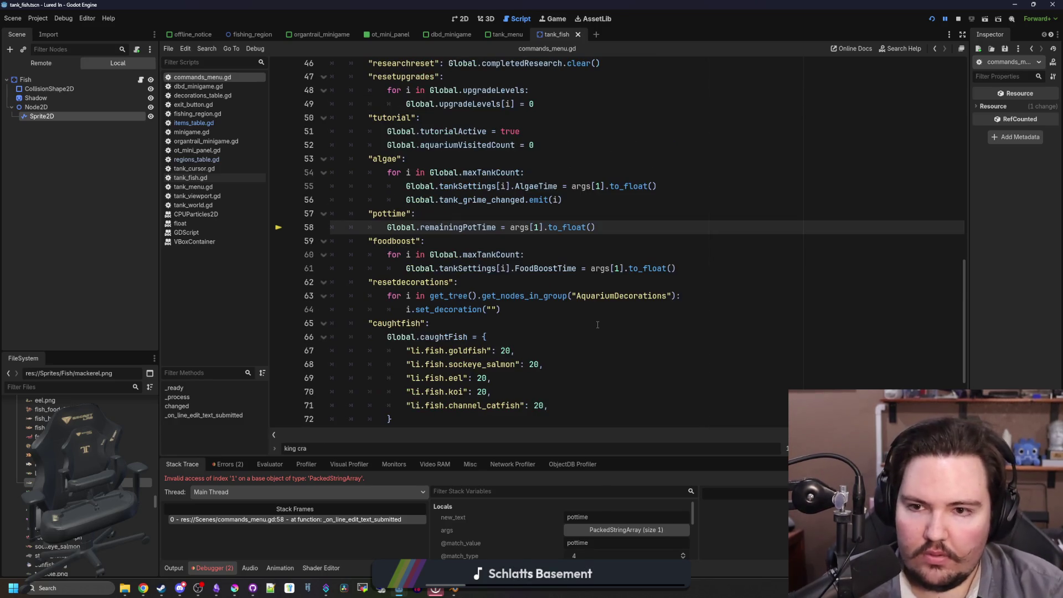
# - Resume past the debugger error, run 'pot time 0', raise the pond pot and check the keepnet
pyautogui.press('F12')
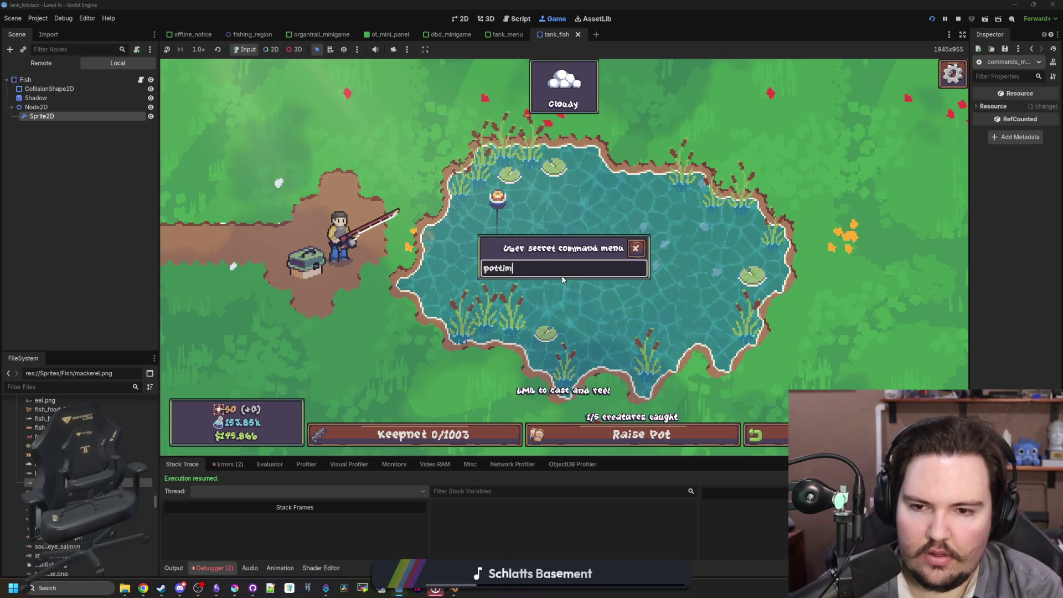
pyautogui.write('p')
pyautogui.write('?')
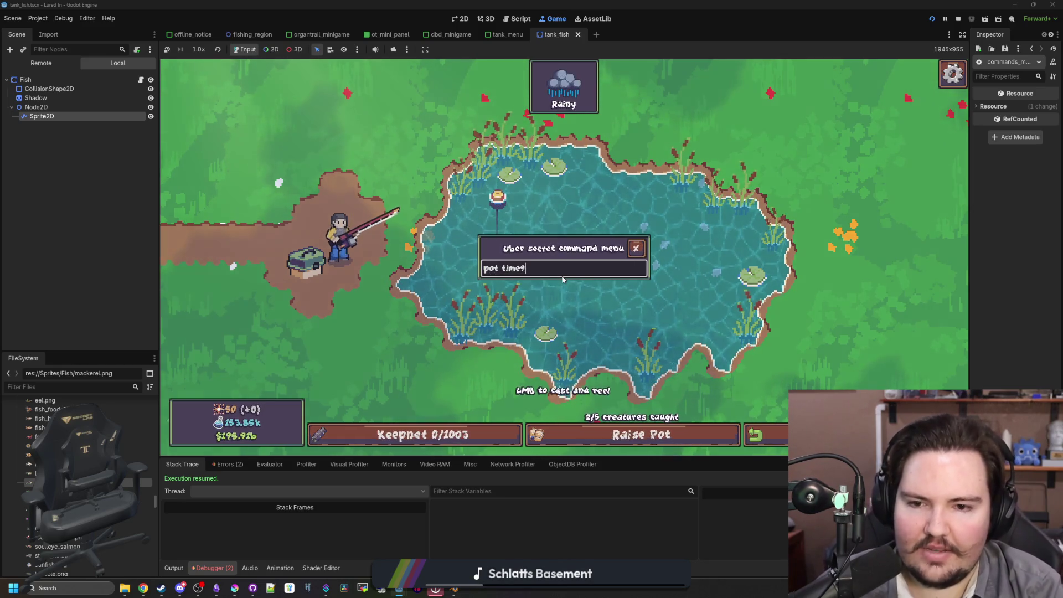
pyautogui.press('BackSpace')
pyautogui.write('0')
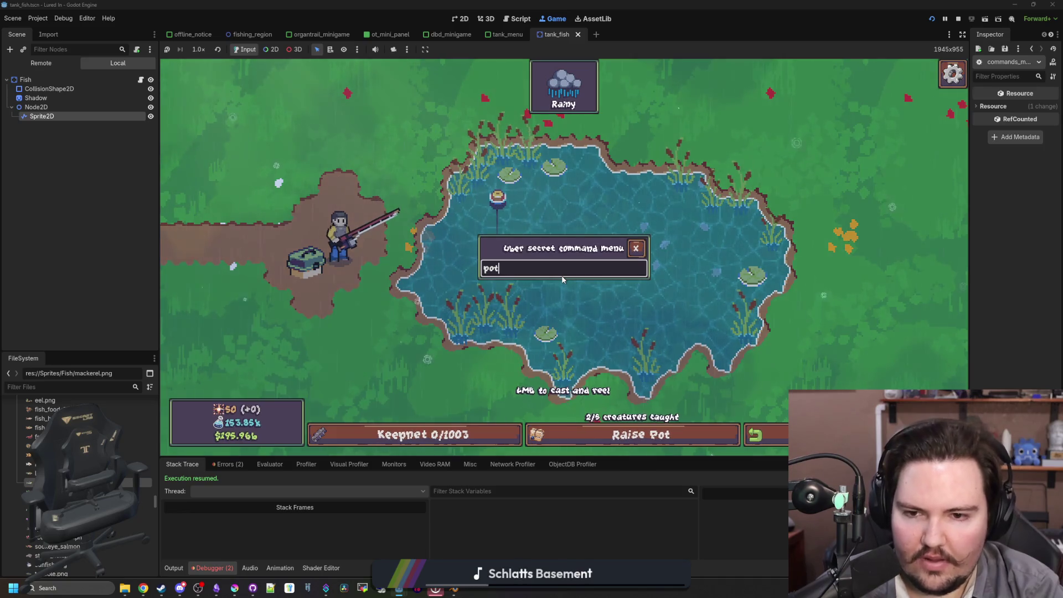
pyautogui.press('Escape')
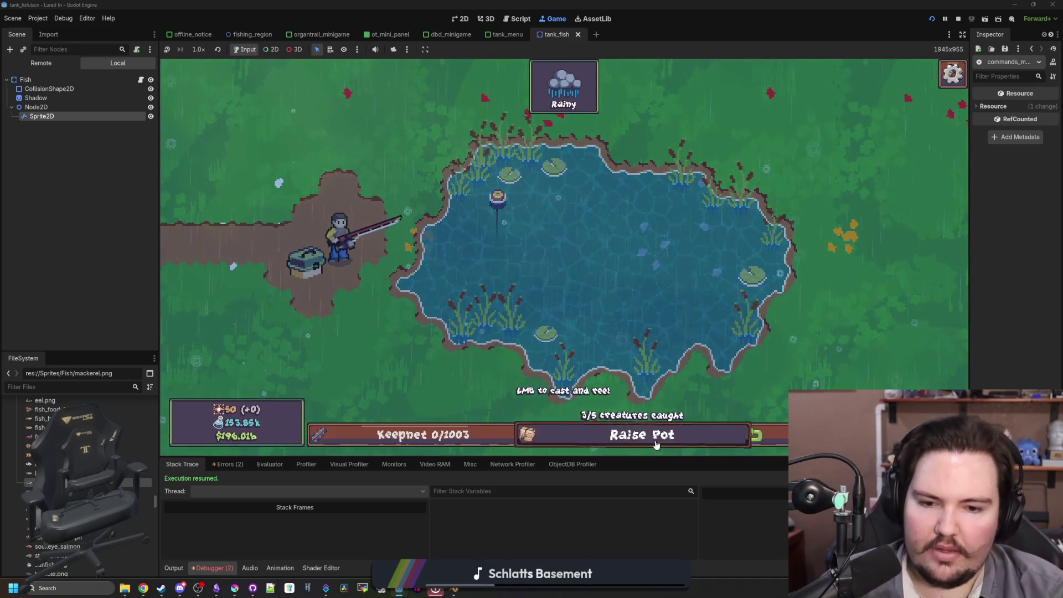
pyautogui.click(656, 440)
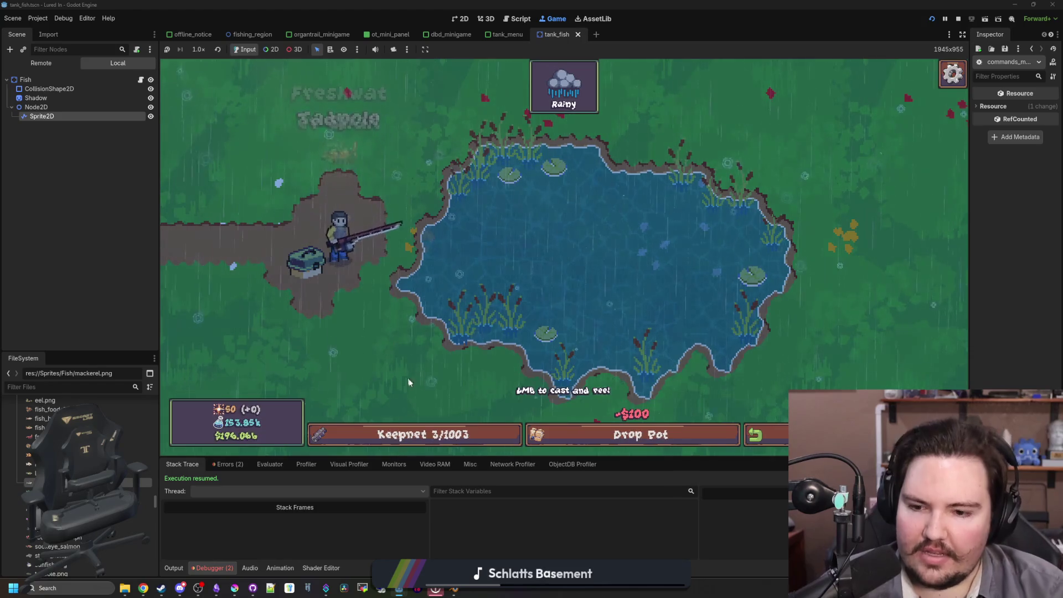
pyautogui.click(467, 435)
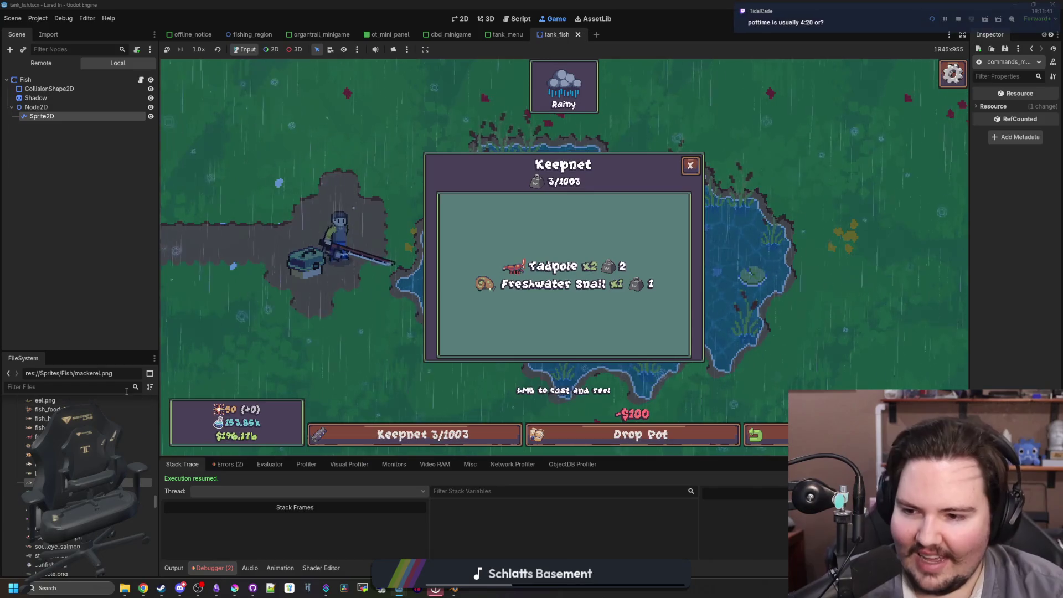
# - Fix the wrong sprite name in the Tadpole entry of items_table.gd and save
pyautogui.write('items')
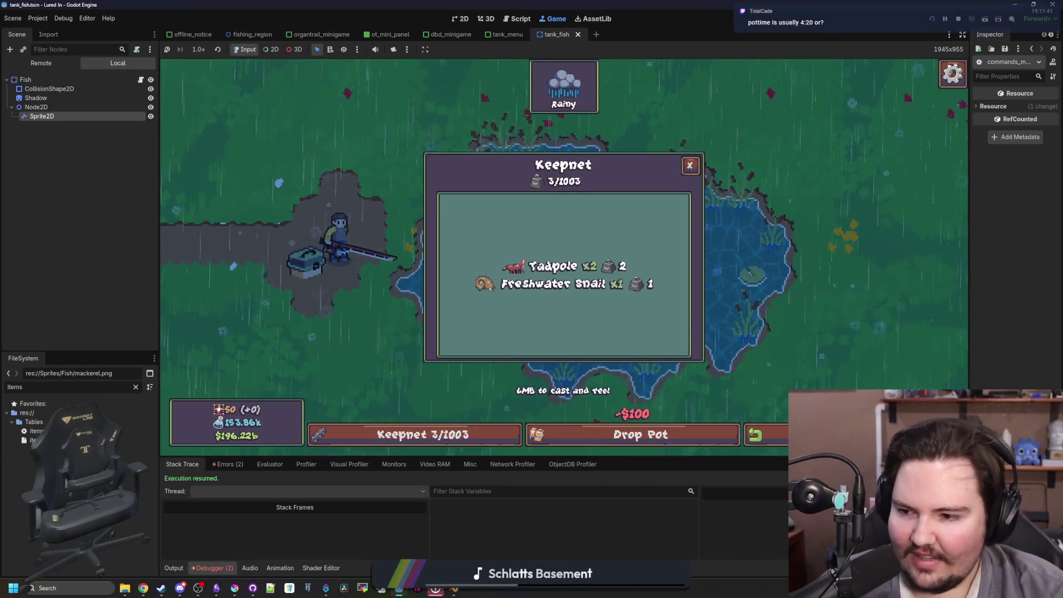
pyautogui.doubleClick(37, 431)
pyautogui.hotkey('ctrl', 'f')
pyautogui.write('tadpole')
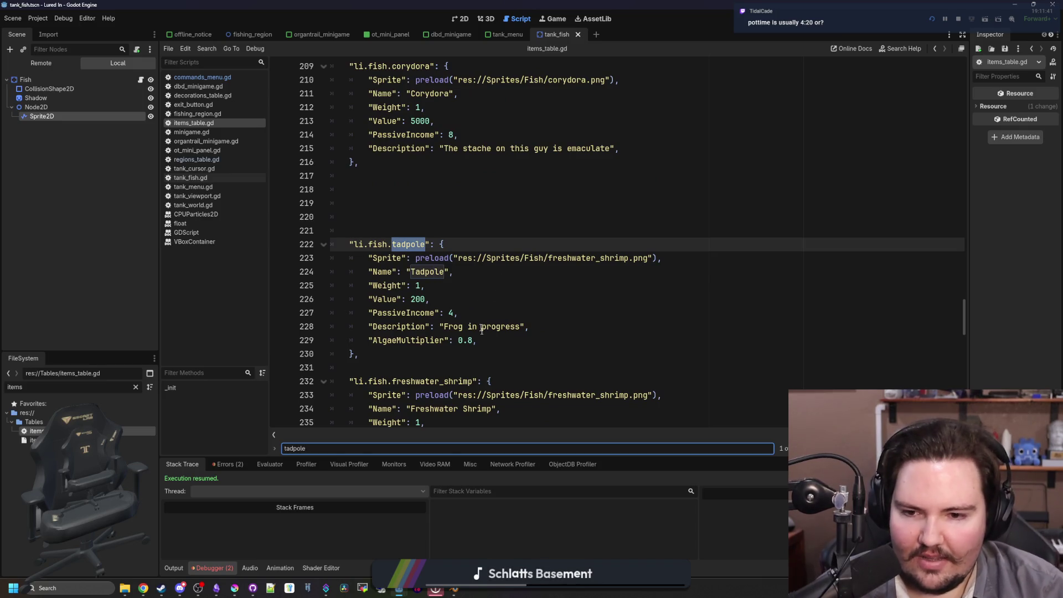
pyautogui.click(482, 328)
pyautogui.doubleClick(597, 258)
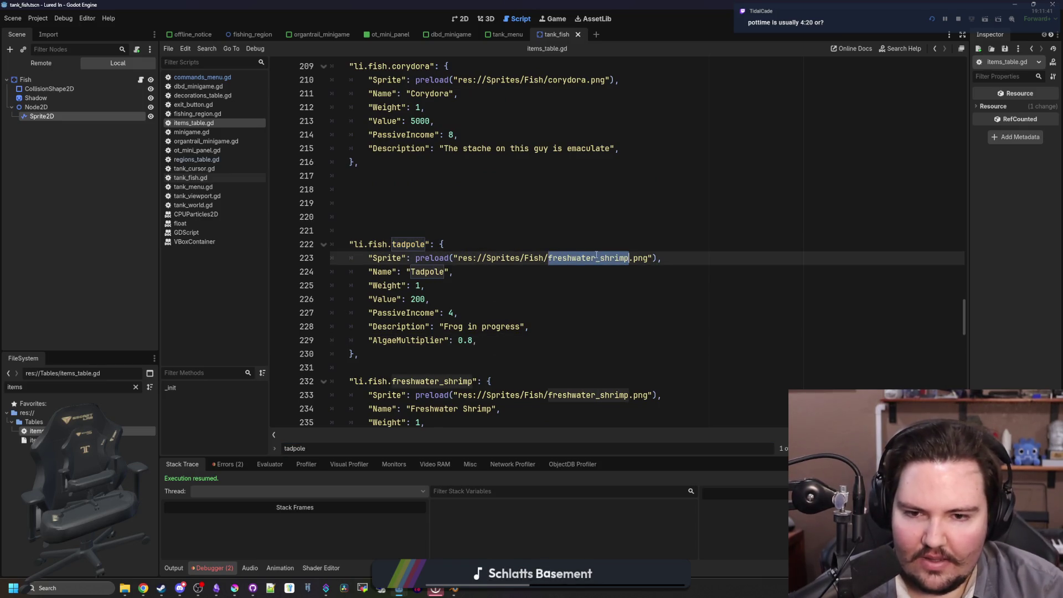
pyautogui.write('tadpol')
pyautogui.scroll(-7, 597, 255)
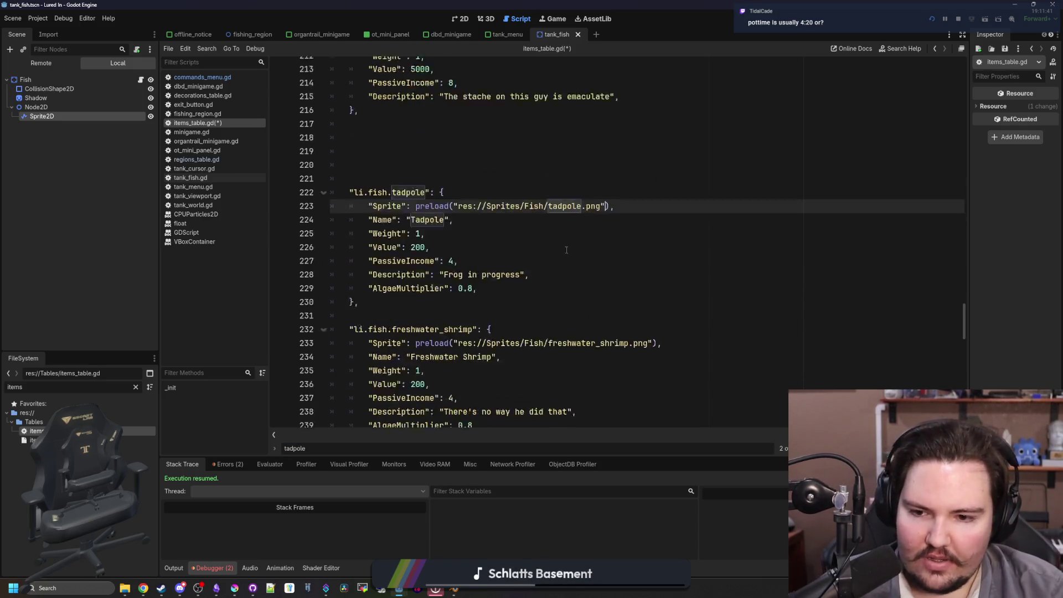
pyautogui.click(505, 227)
pyautogui.hotkey('ctrl', 's')
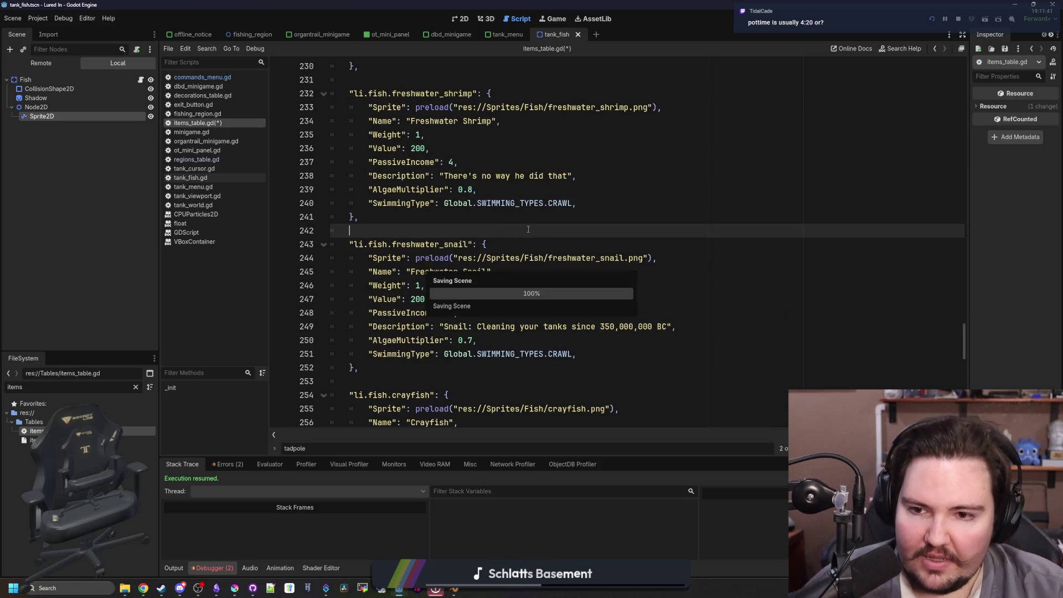
# - Review further down items_table.gd, save again, and switch to the running game
pyautogui.scroll(-3, 528, 233)
pyautogui.scroll(-4, 528, 238)
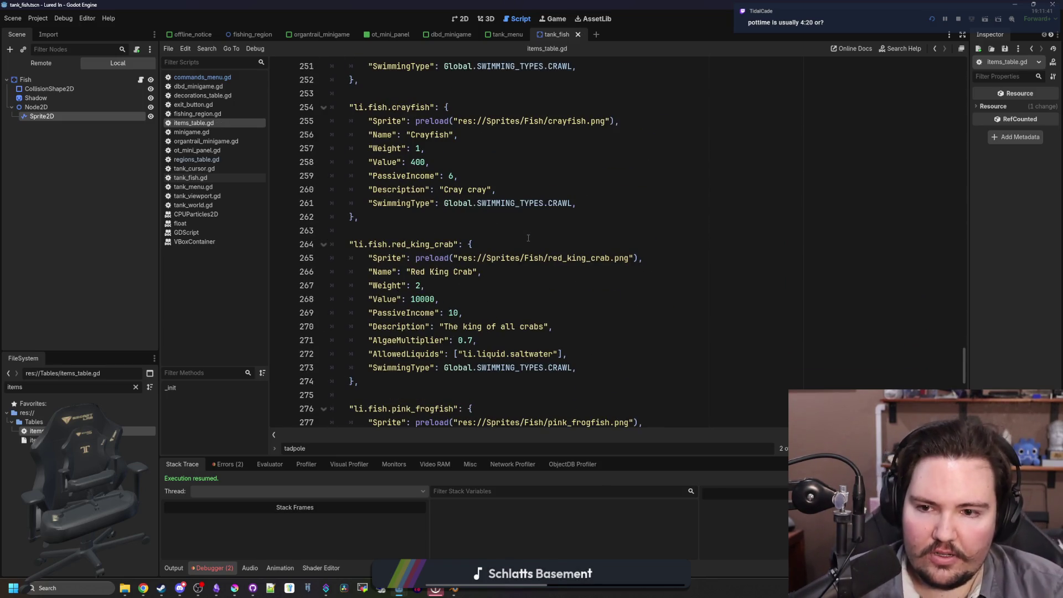
pyautogui.scroll(-4, 529, 238)
pyautogui.scroll(-3, 583, 272)
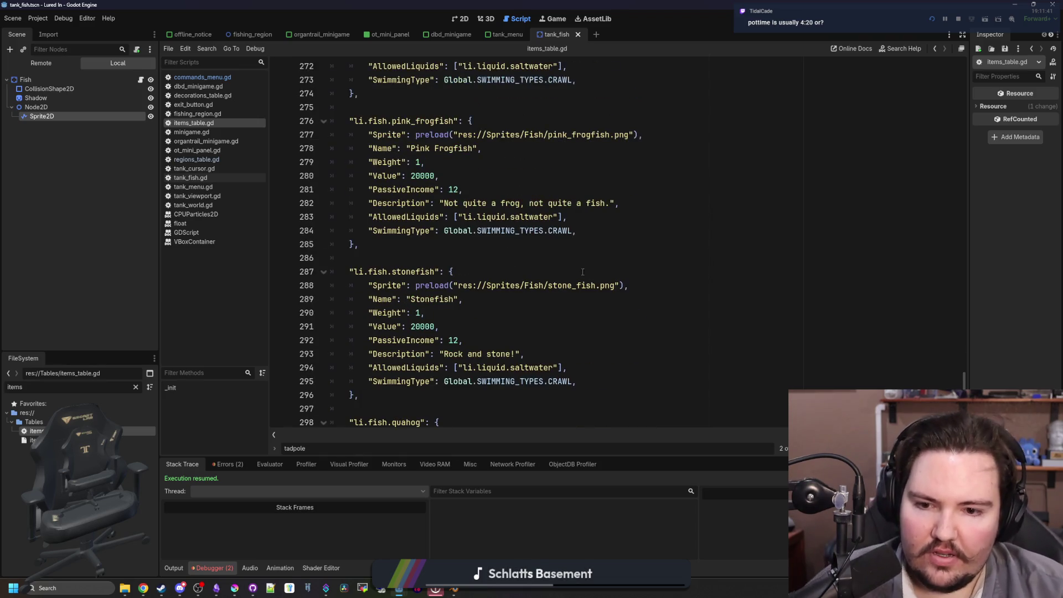
pyautogui.scroll(-4, 575, 218)
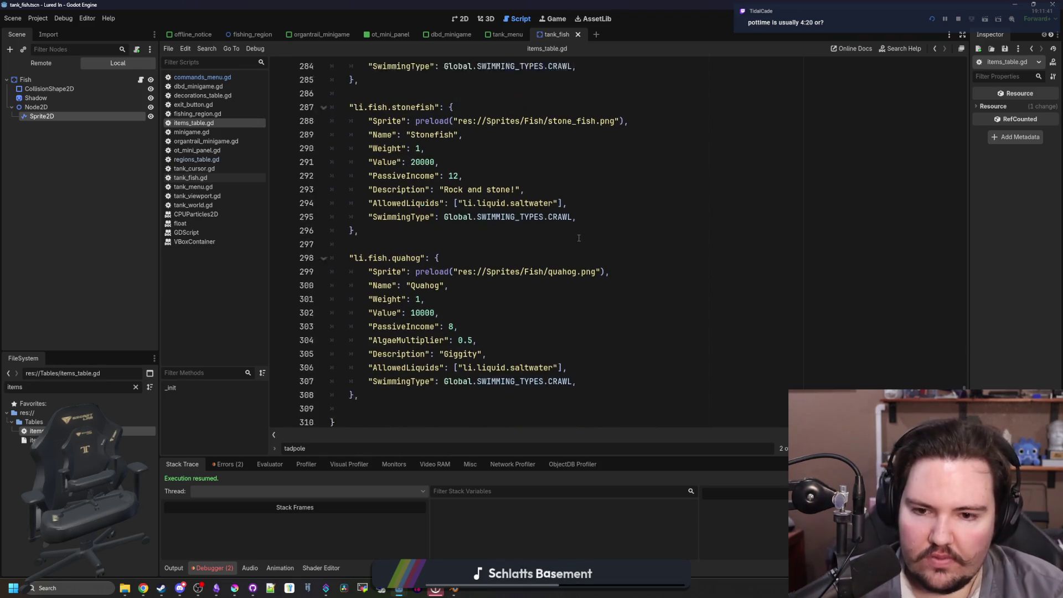
pyautogui.scroll(20, 547, 247)
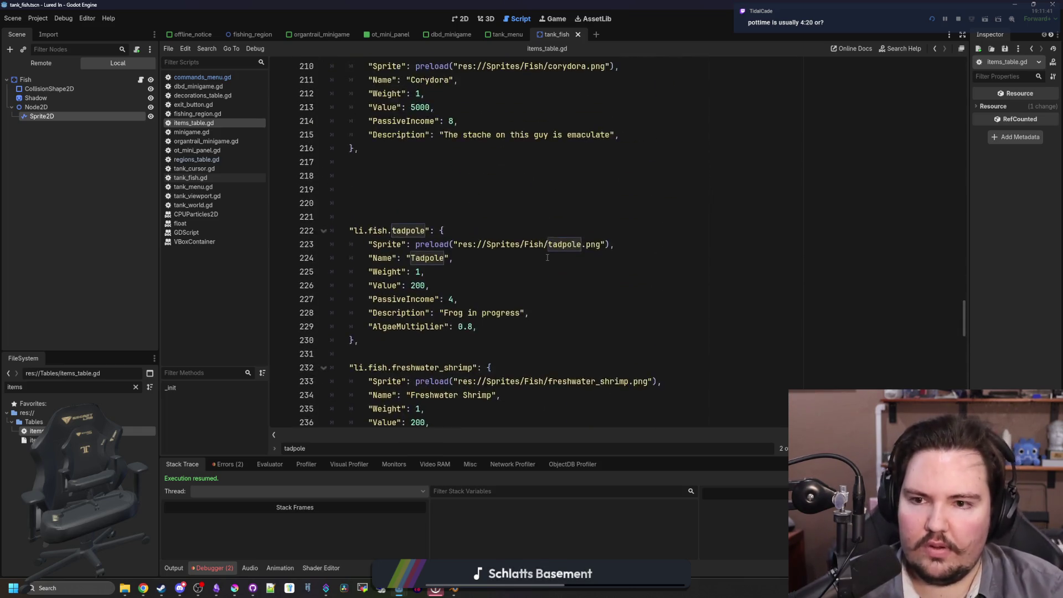
pyautogui.click(527, 230)
pyautogui.hotkey('ctrl', 's')
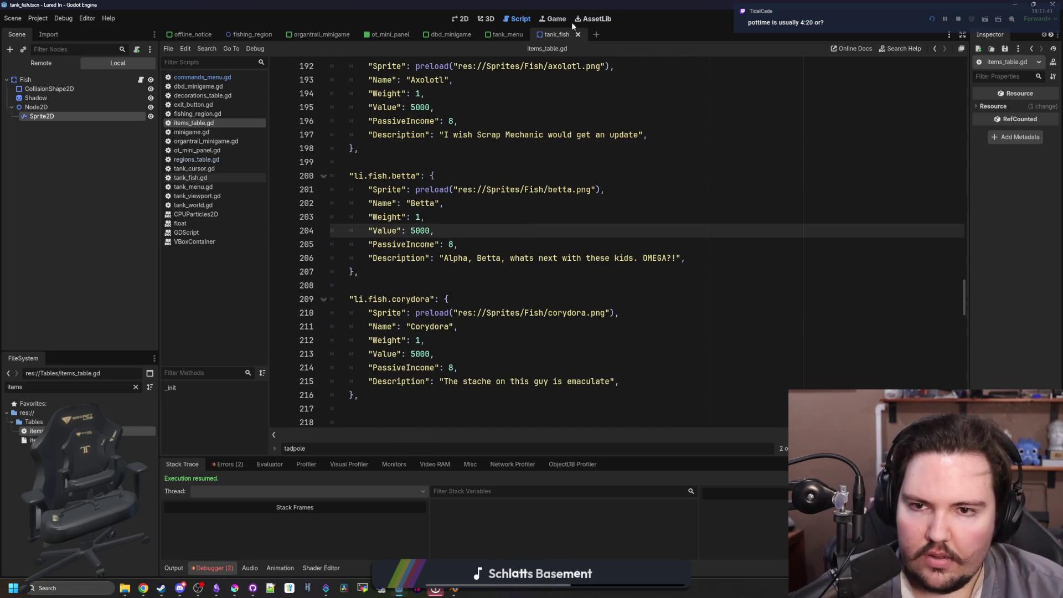
pyautogui.click(553, 18)
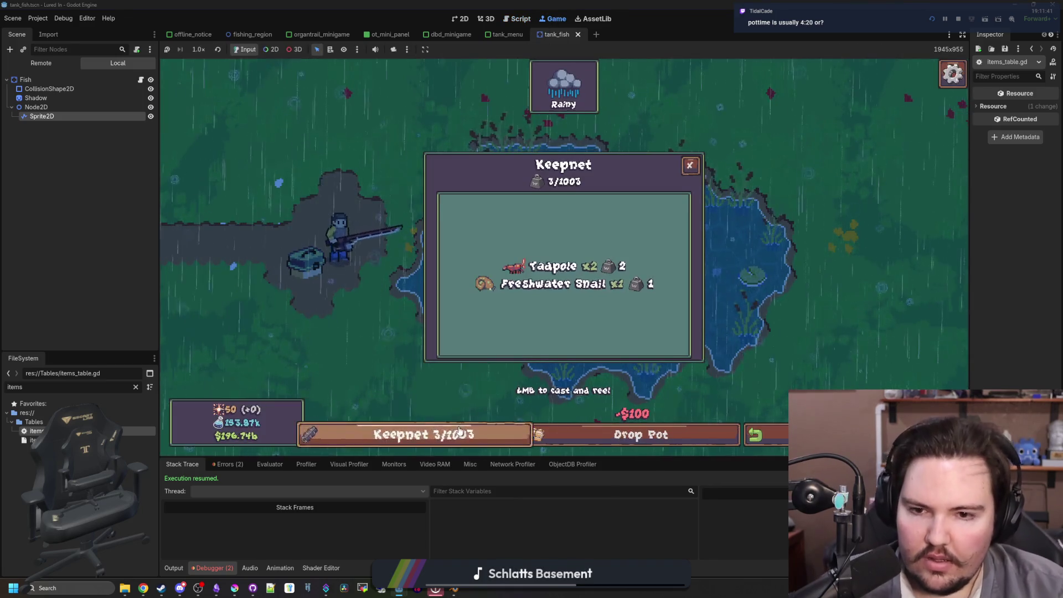
# - Check the keepnet's tadpoles, restart the game with F8, and view the ocean keepnet
pyautogui.click(689, 164)
pyautogui.click(482, 431)
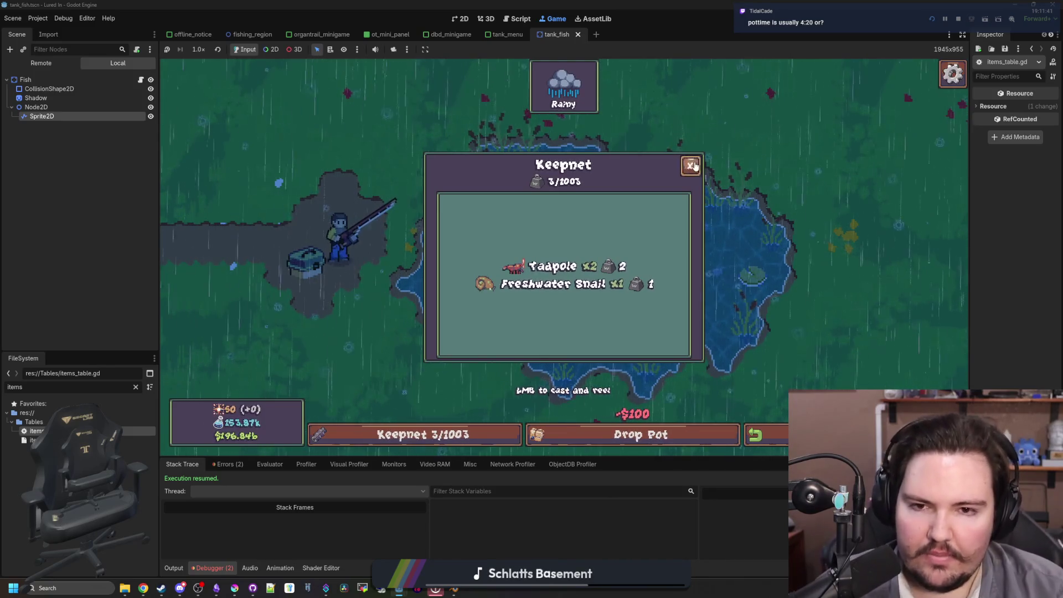
pyautogui.click(690, 165)
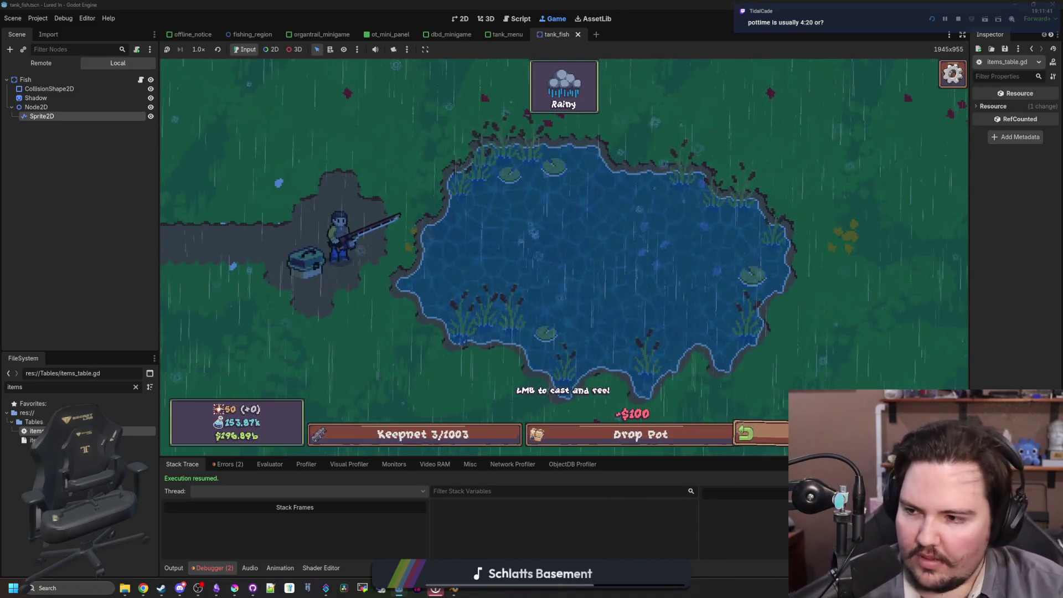
pyautogui.press('F8')
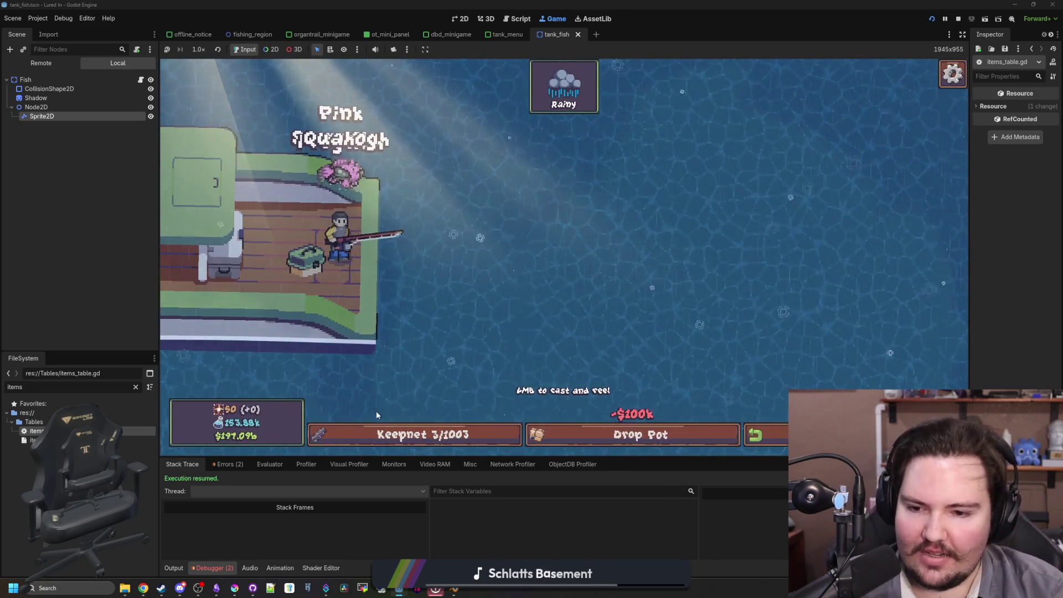
pyautogui.click(399, 434)
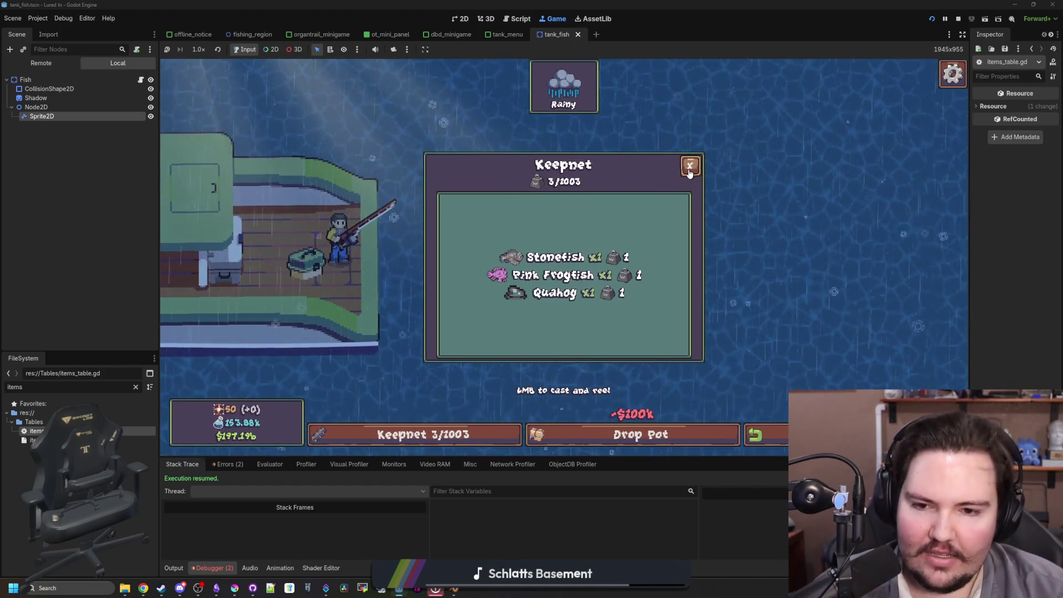
pyautogui.click(689, 171)
# - Run 'pottime 0' in the secret command menu to haul up the ocean crab pot
pyautogui.press('`')
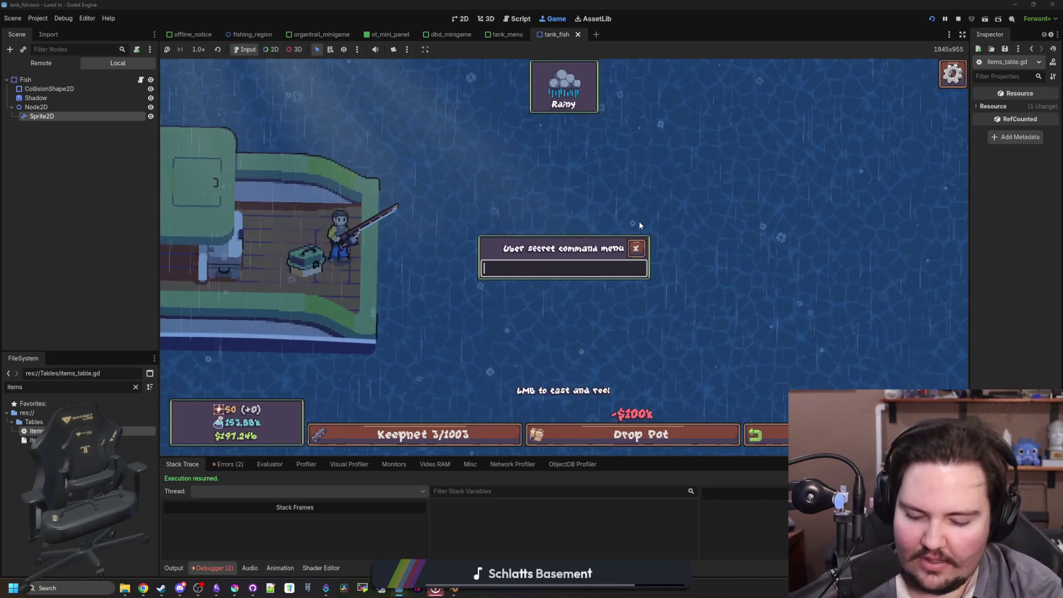
pyautogui.write('pottime 0')
pyautogui.press('Return')
pyautogui.write('pottime 0')
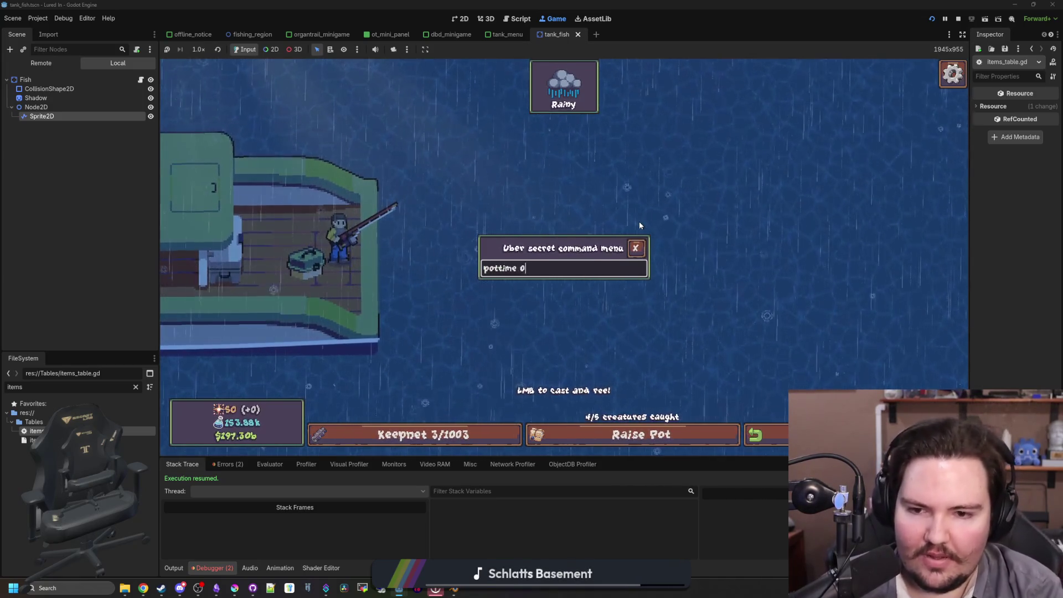
pyautogui.press('Return')
pyautogui.write('pottime 0')
pyautogui.press('Return')
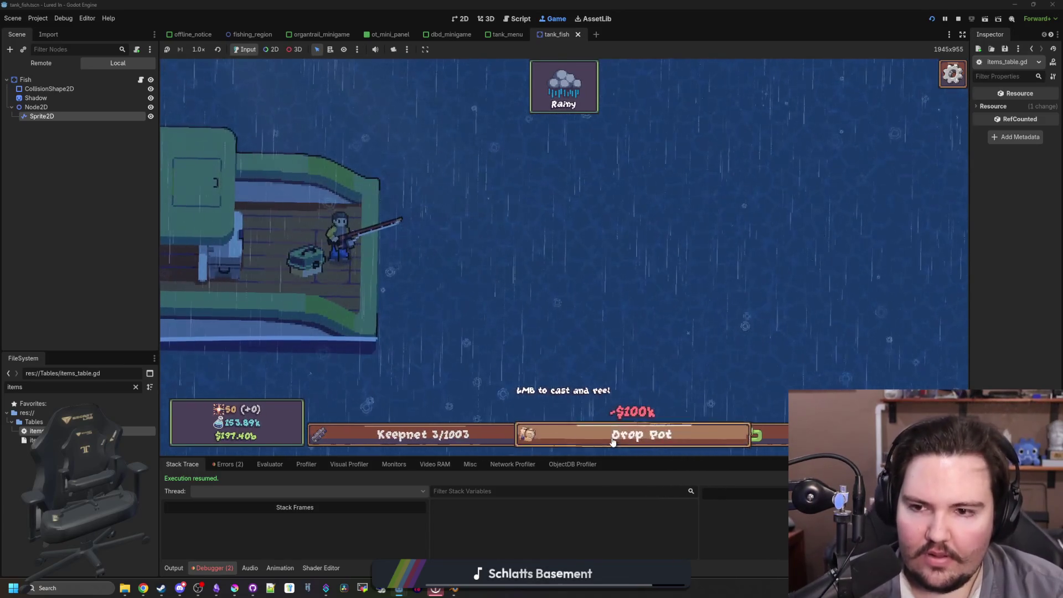
pyautogui.press('`')
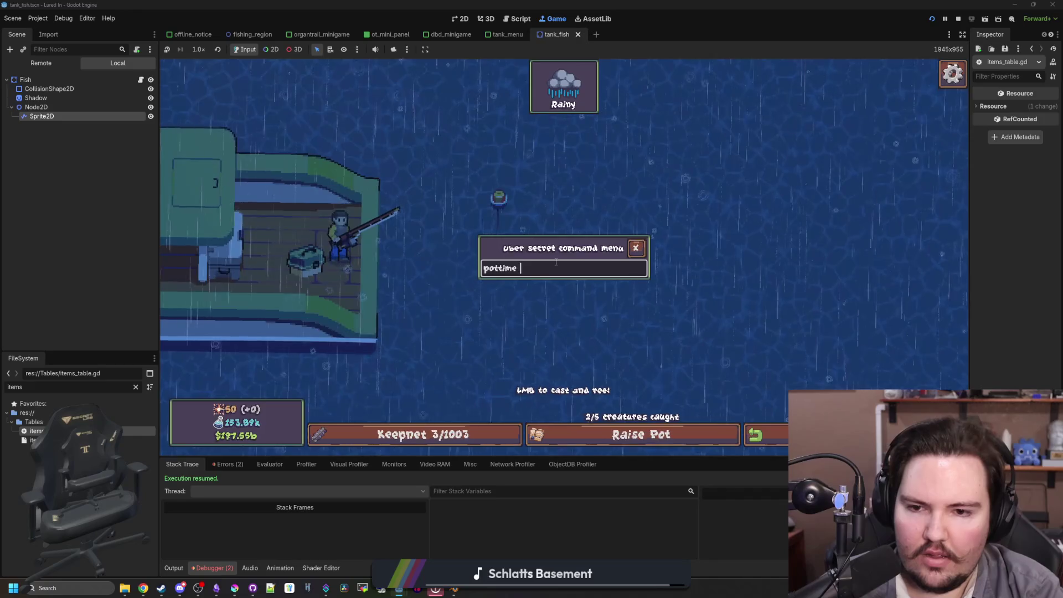
pyautogui.write('pottime')
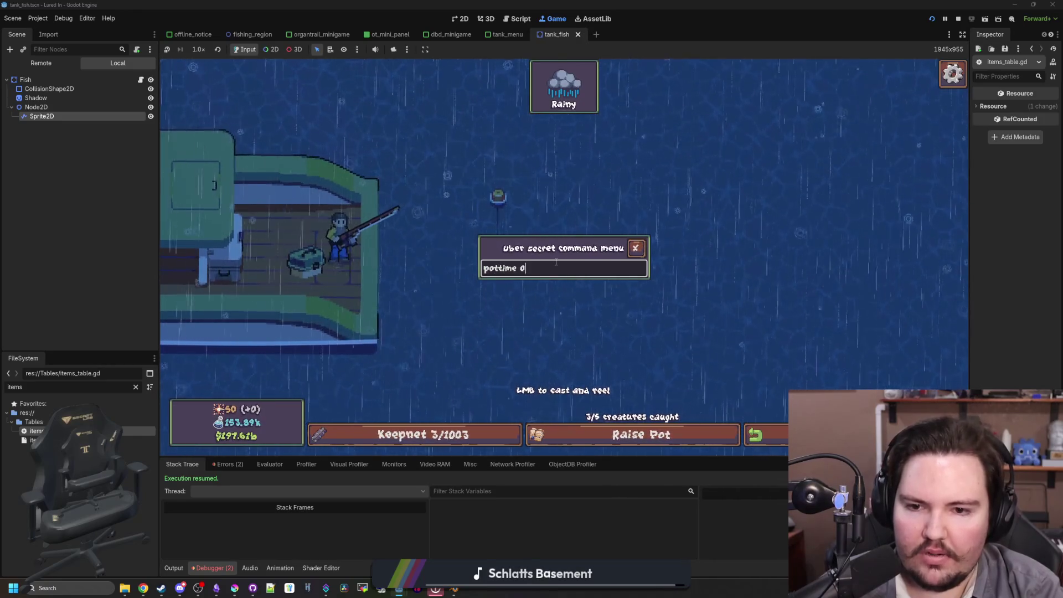
pyautogui.press('`')
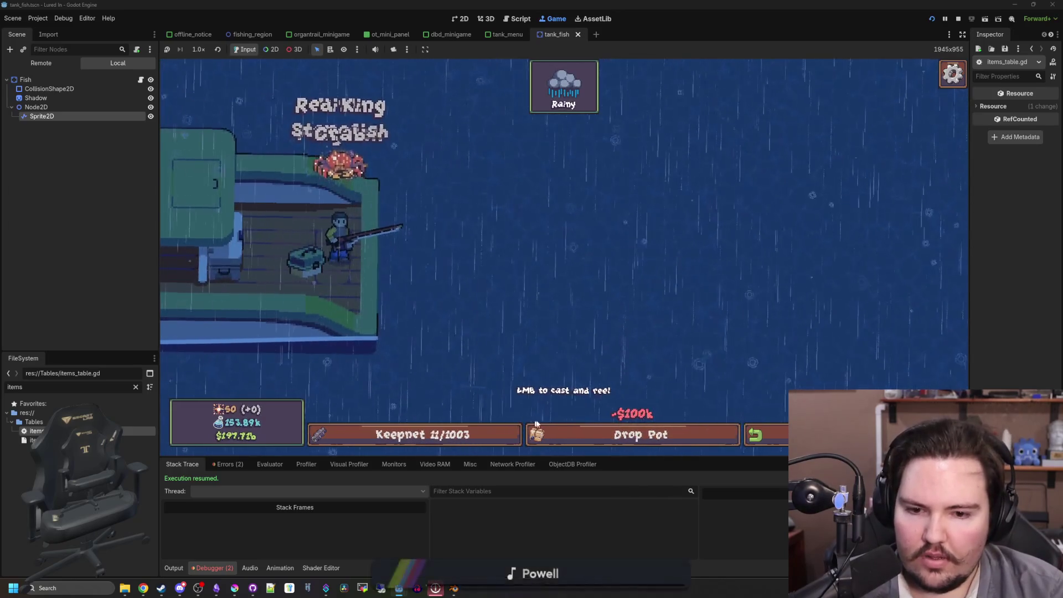
# - Re-drop the pot, review the 11 catches including three Red King Crabs, and travel to the Lake
pyautogui.click(548, 435)
pyautogui.click(480, 438)
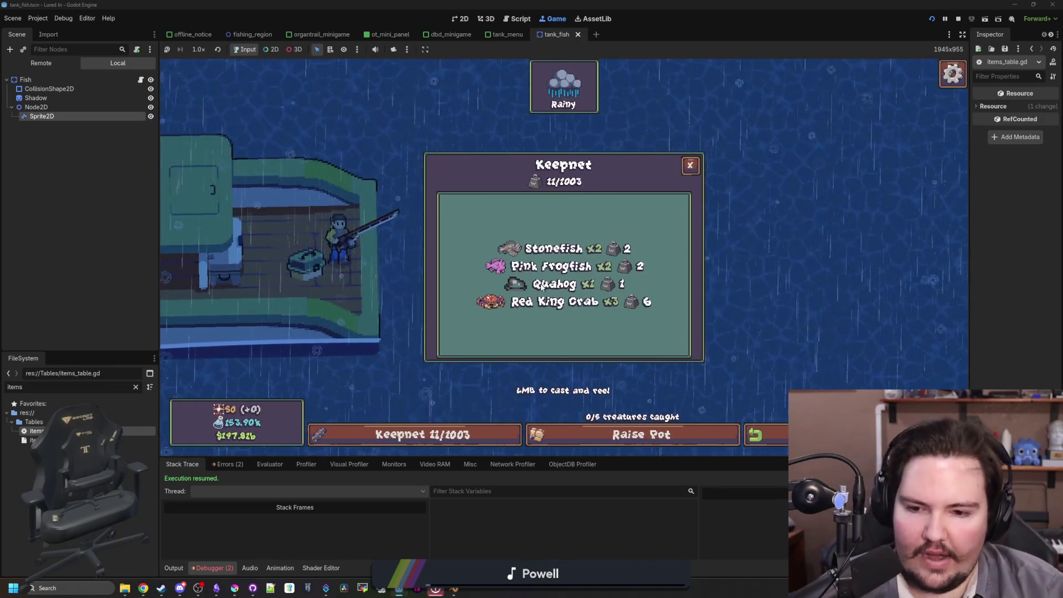
pyautogui.click(686, 171)
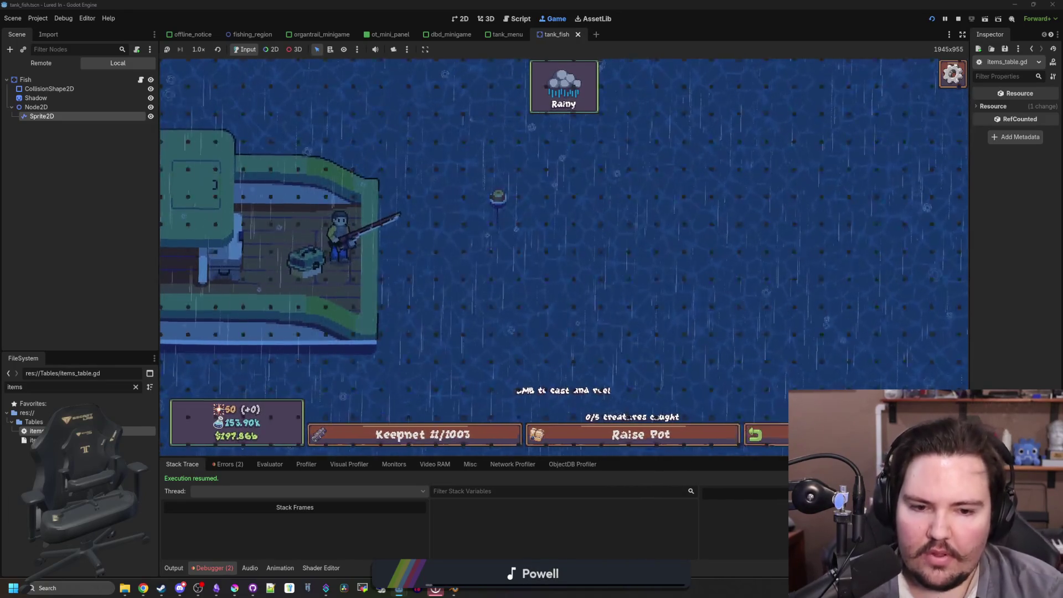
pyautogui.press('Escape')
pyautogui.click(662, 247)
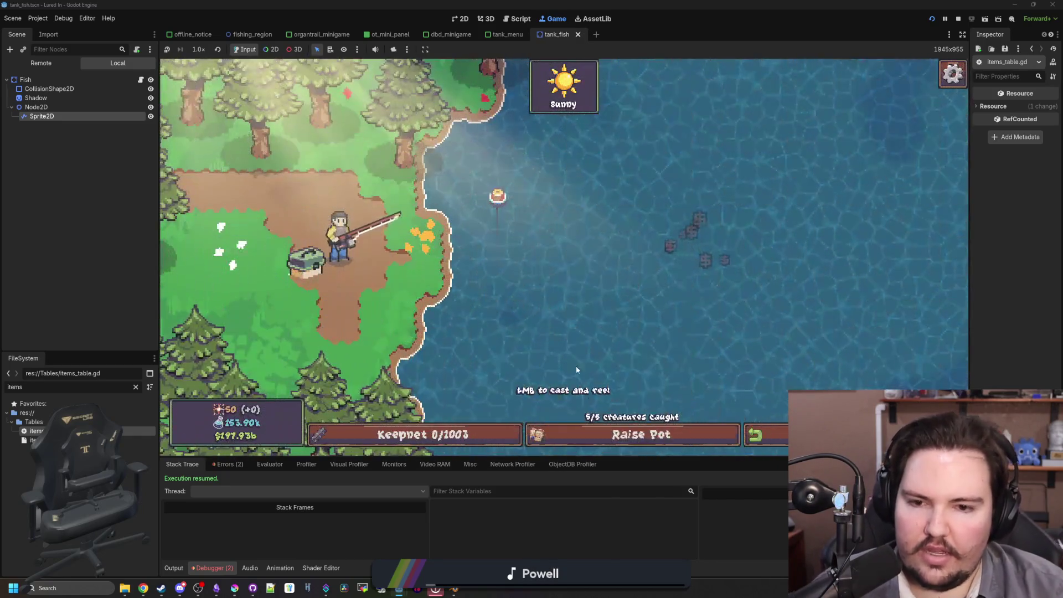
# - Drop the lake crab pot, check the Freshwater Shrimp x3 and Crayfish x2 catch, and return to the shop
pyautogui.click(610, 432)
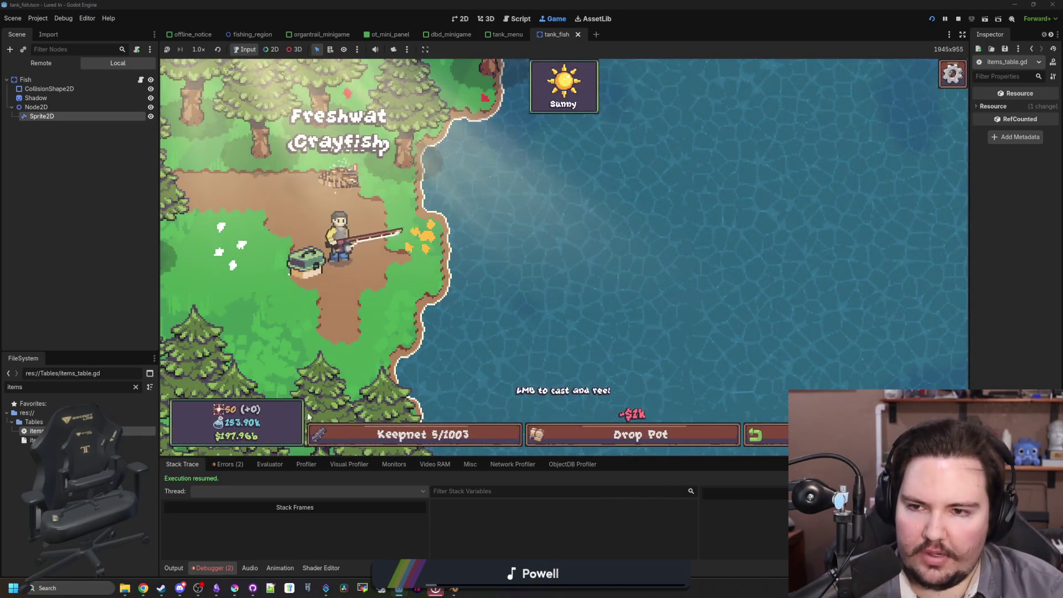
pyautogui.click(465, 435)
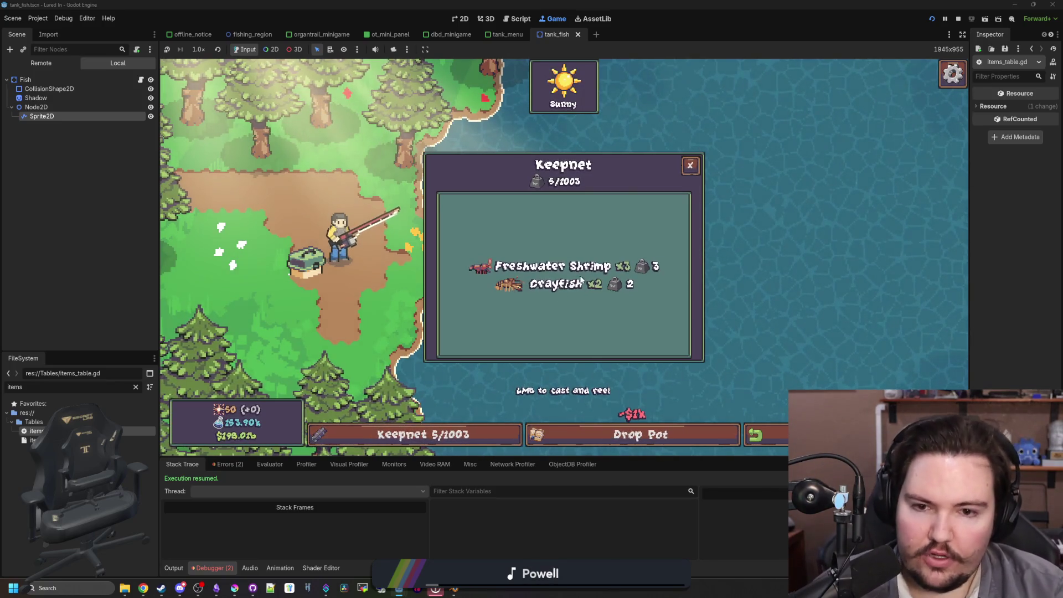
pyautogui.click(690, 165)
pyautogui.press('Escape')
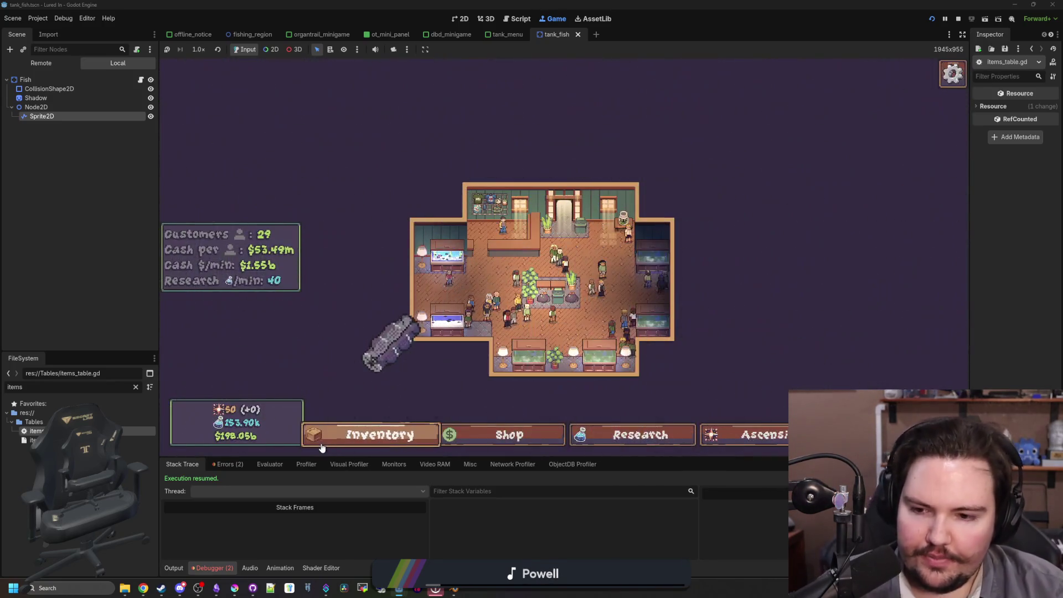
# - Browse the inventory and view the fish in Fish Tank 1 on the shop floor
pyautogui.click(323, 443)
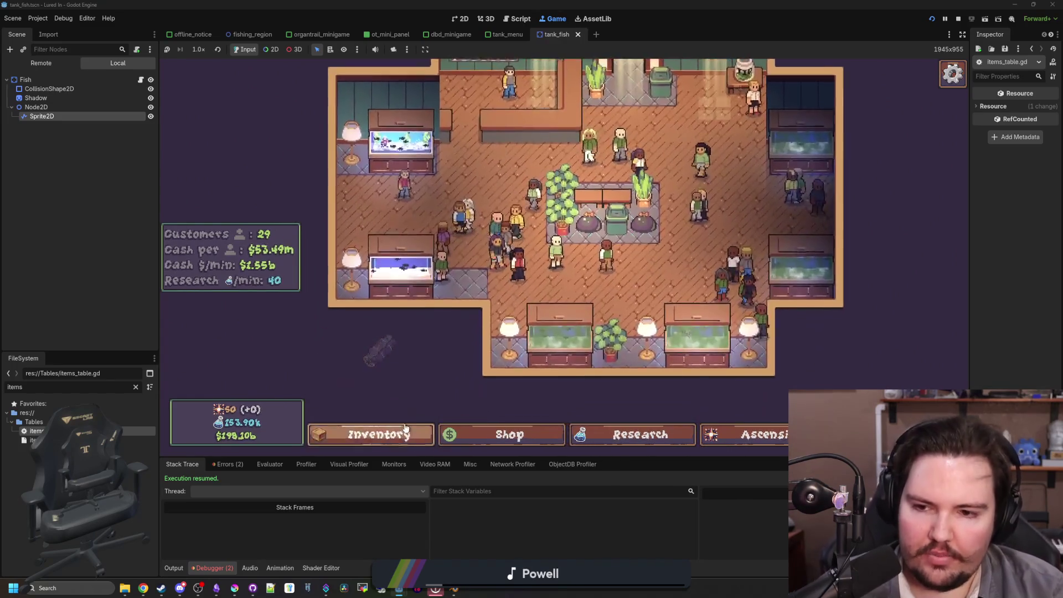
pyautogui.scroll(-10, 601, 274)
pyautogui.press('Escape')
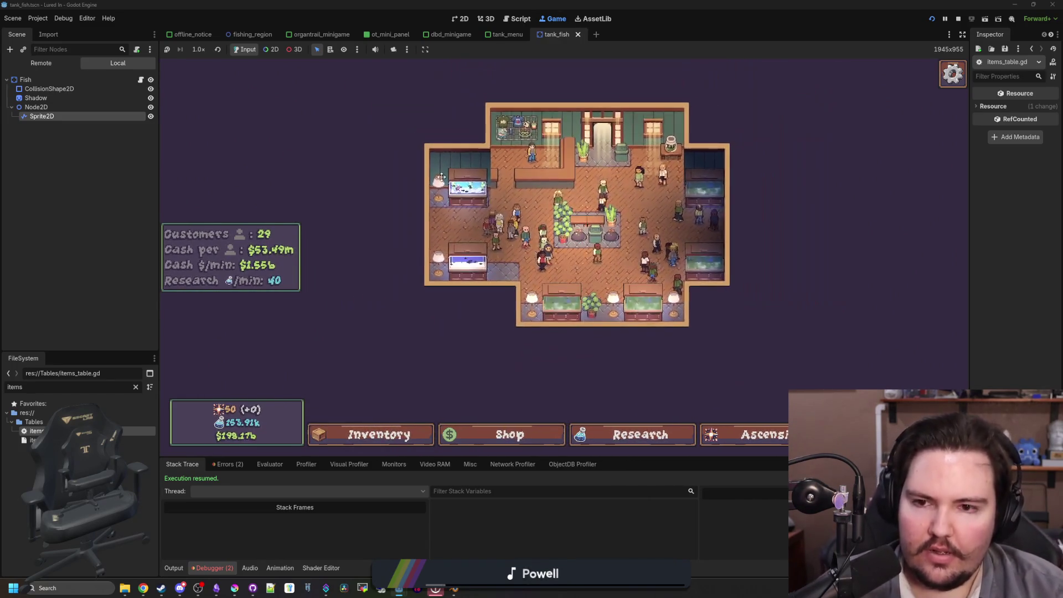
pyautogui.click(441, 177)
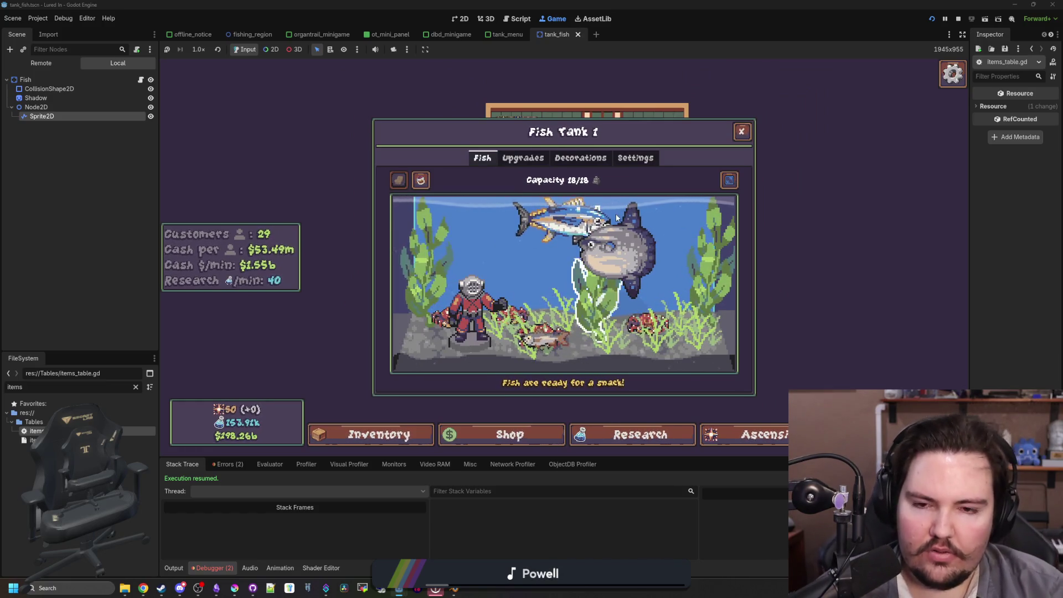
pyautogui.press('Escape')
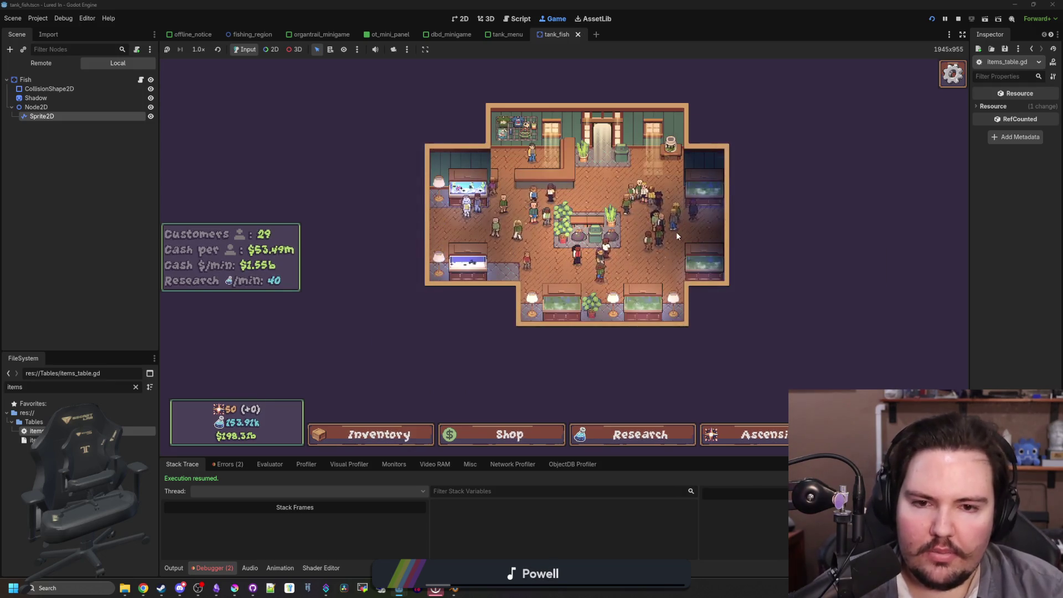
pyautogui.scroll(1, 676, 231)
pyautogui.scroll(2, 635, 197)
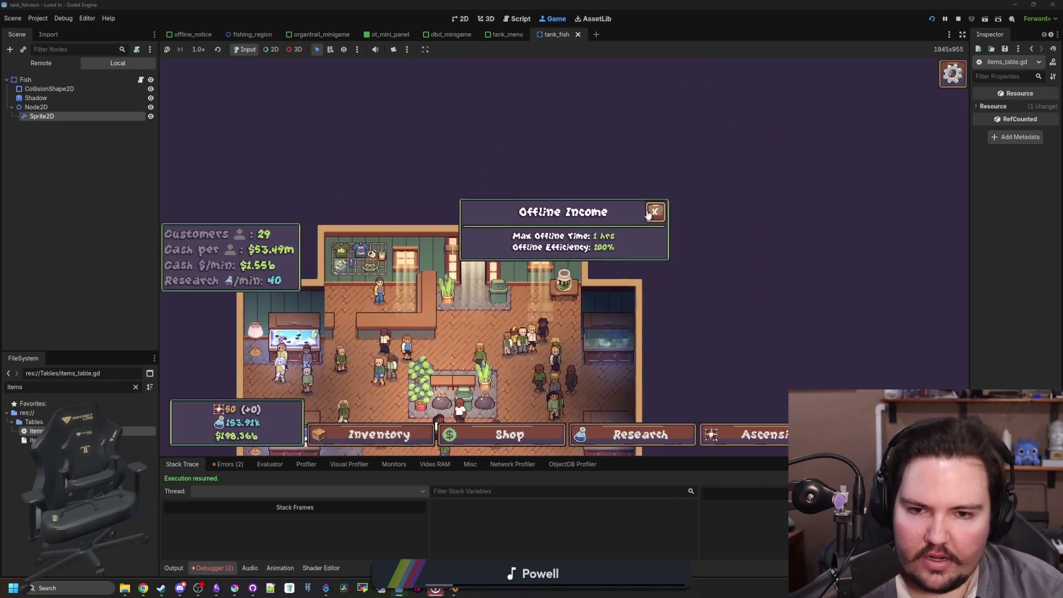
pyautogui.scroll(-3, 638, 290)
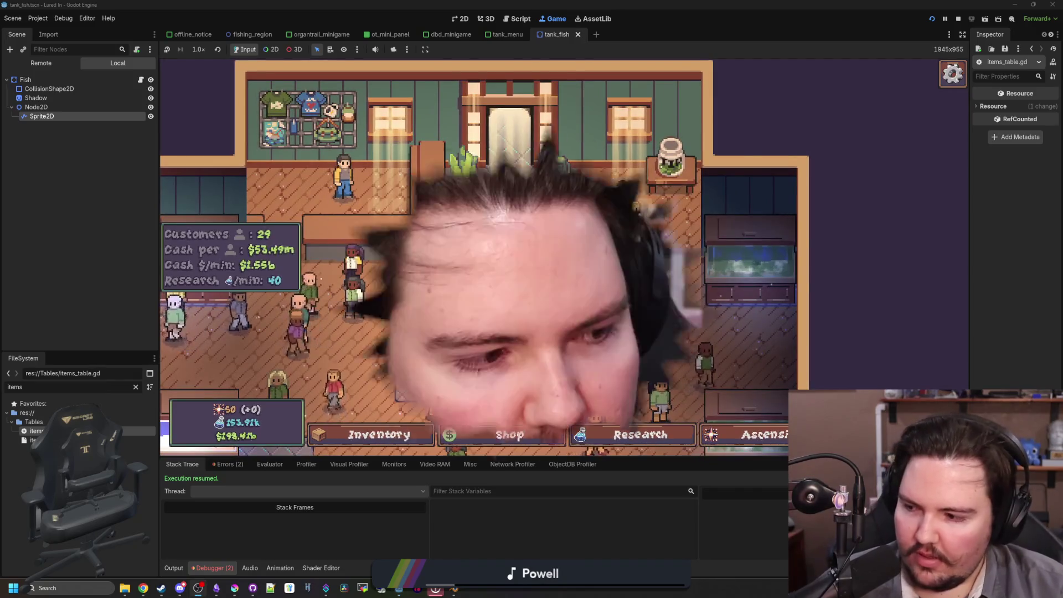